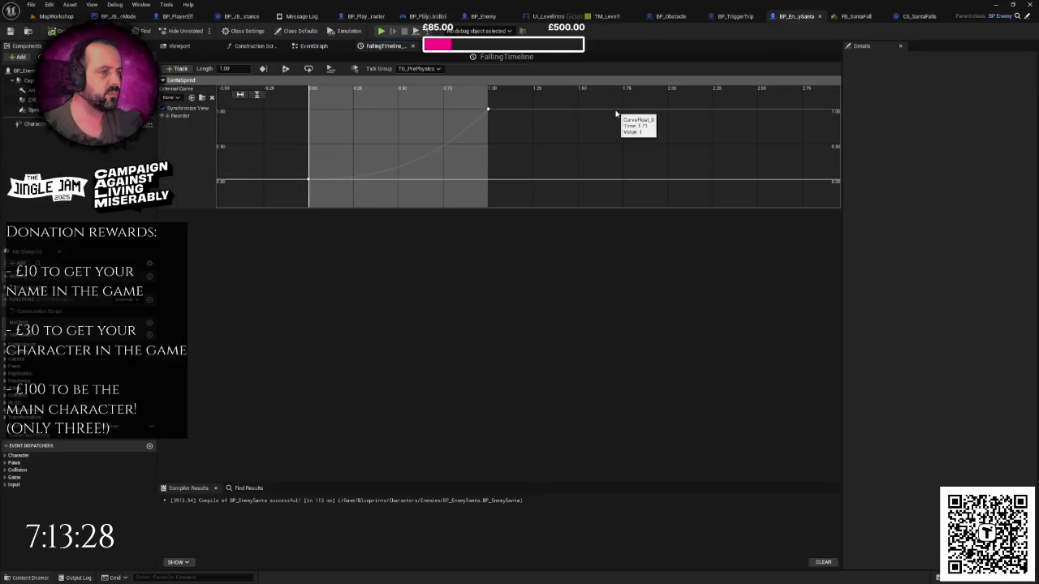
# - Add a new event track named ShakeEvent to the FallingTimeline
pyautogui.click(178, 68)
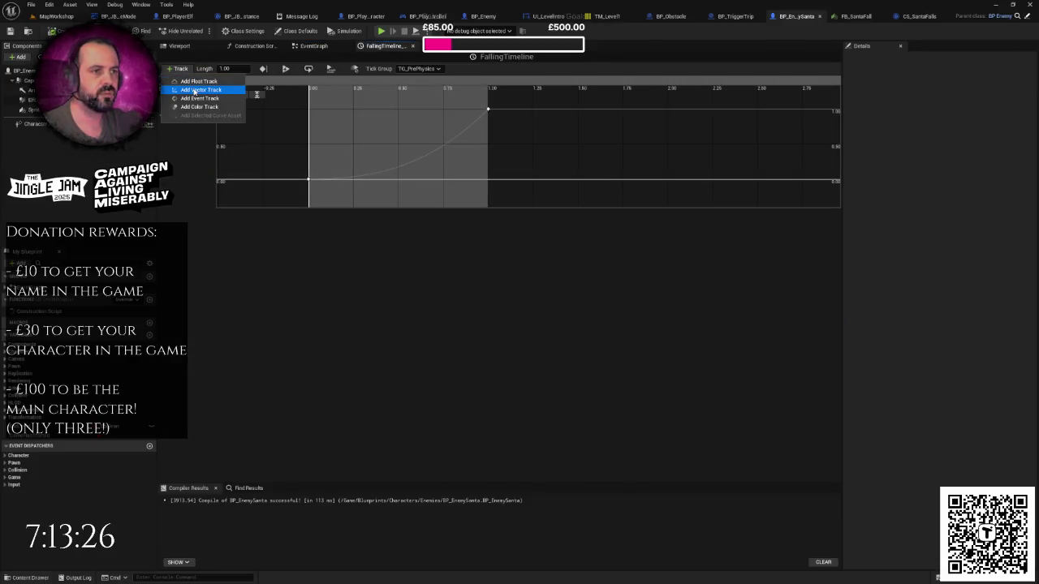
pyautogui.click(199, 98)
pyautogui.write('ShakeEvent')
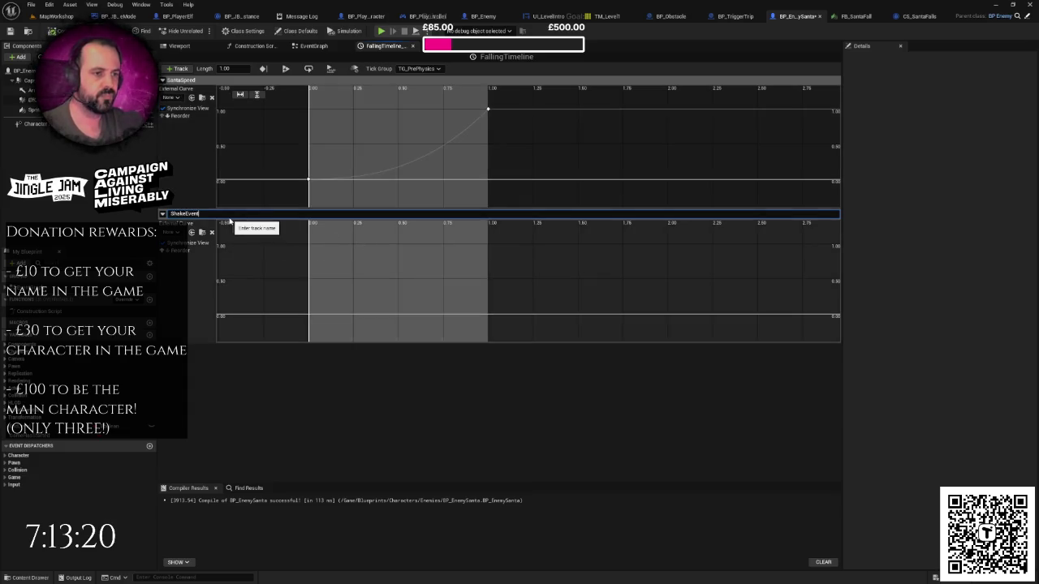
pyautogui.press('Return')
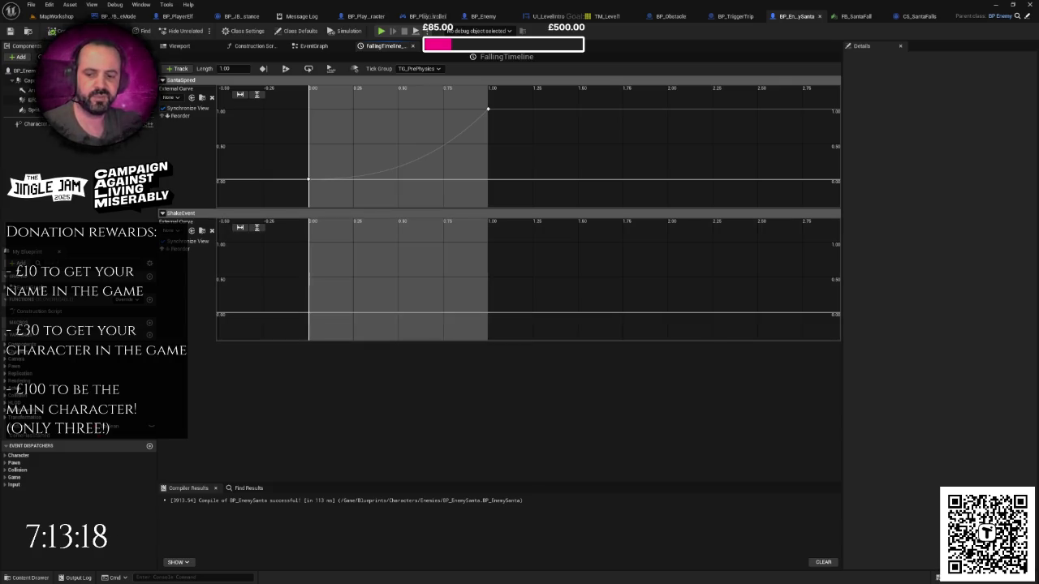
# - Add a key at 0.58 seconds on the ShakeEvent track, then go back to the event graph
pyautogui.hotkey('alt', 'Tab')
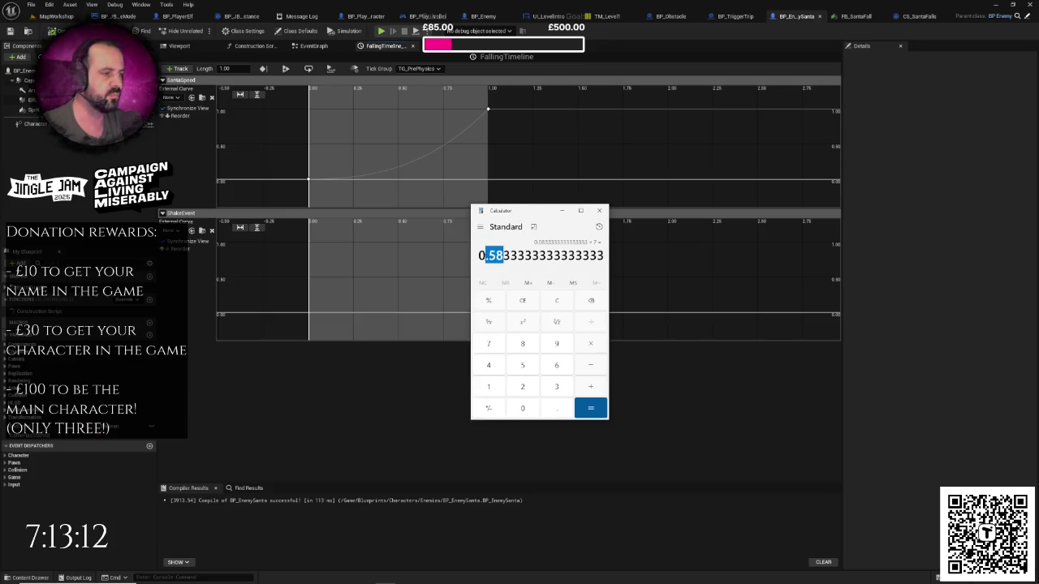
pyautogui.click(560, 210)
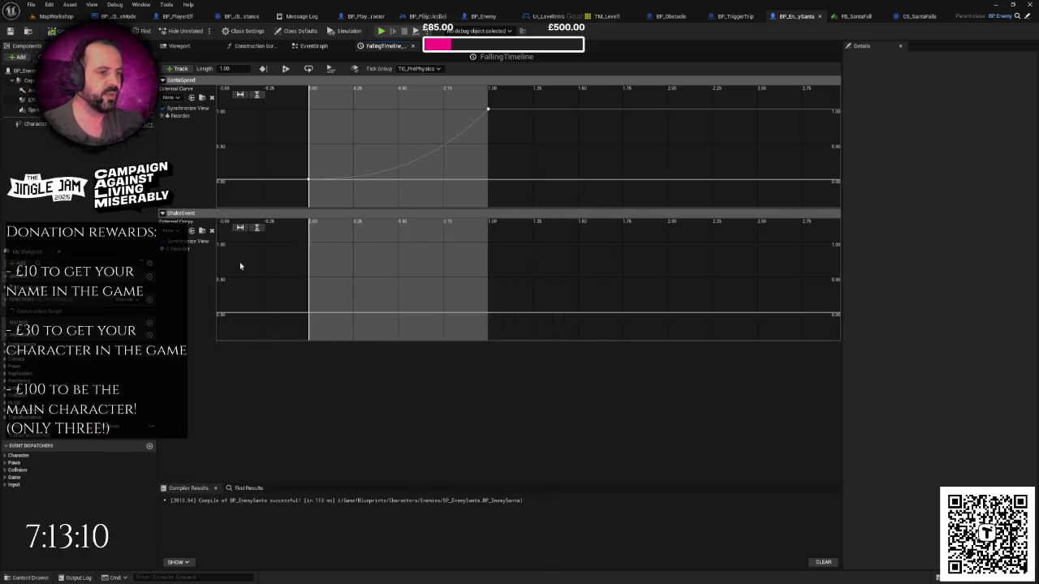
pyautogui.rightClick(429, 272)
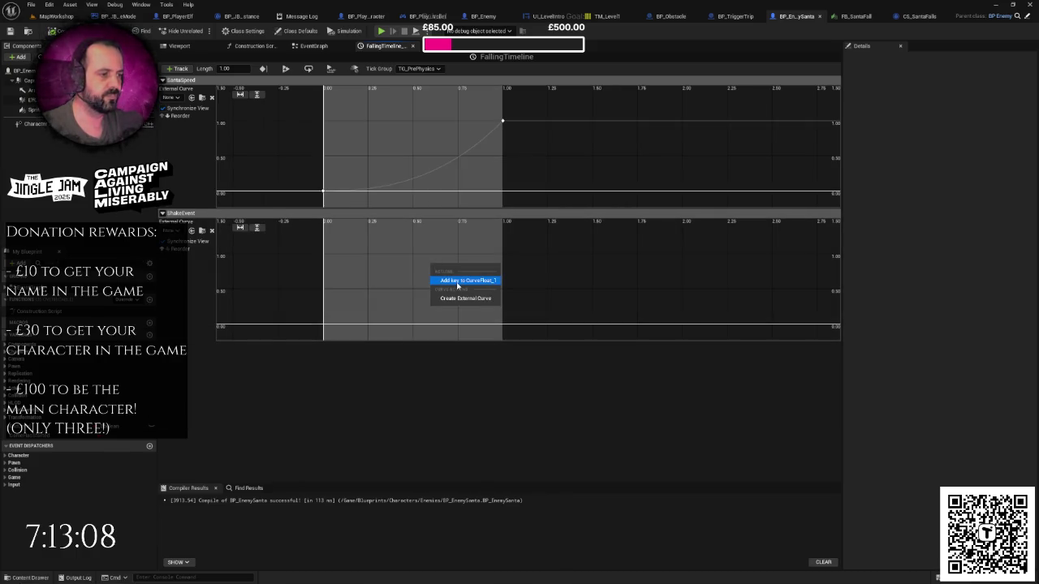
pyautogui.click(459, 281)
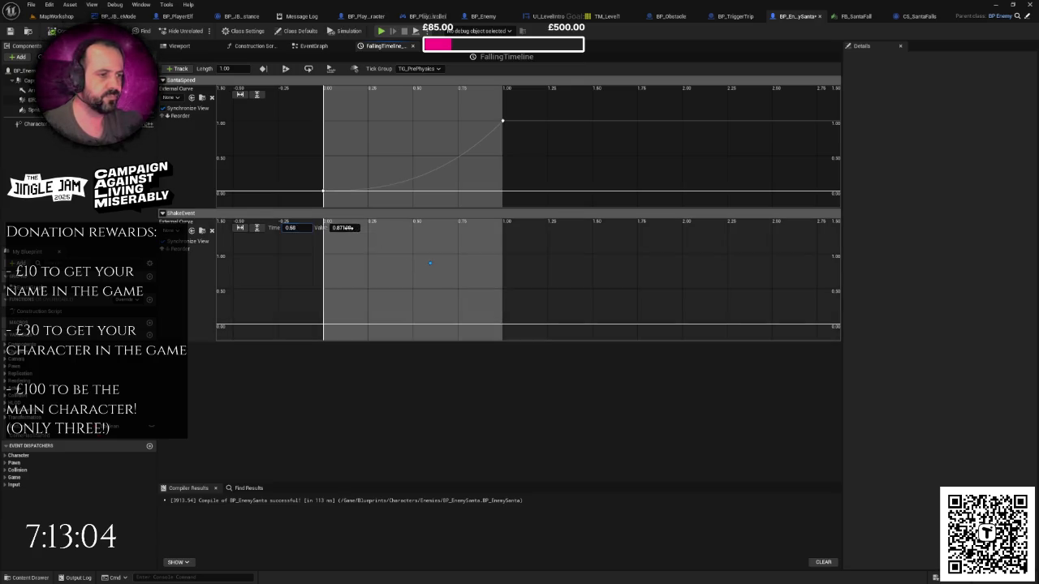
pyautogui.write('1')
pyautogui.press('Return')
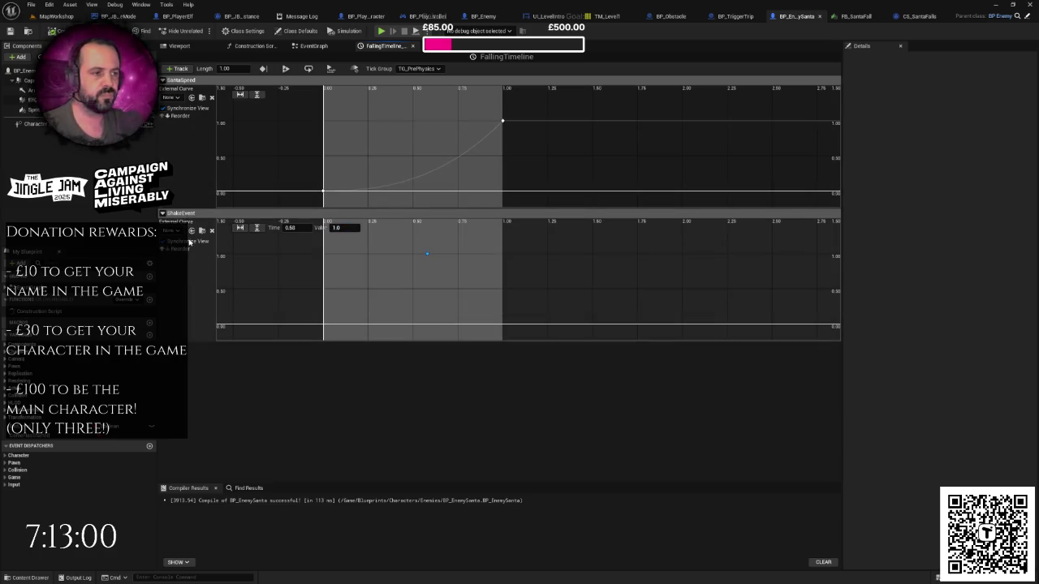
pyautogui.click(318, 47)
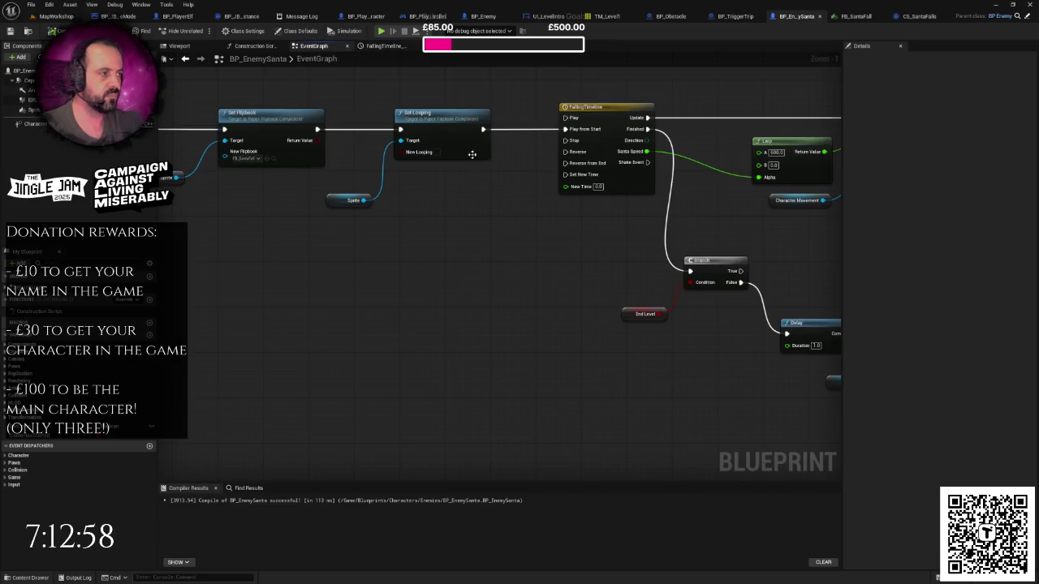
# - Select the Branch, Delay and SET nodes and move the chain lower in the graph
pyautogui.moveTo(541, 183); pyautogui.dragTo(312, 177)
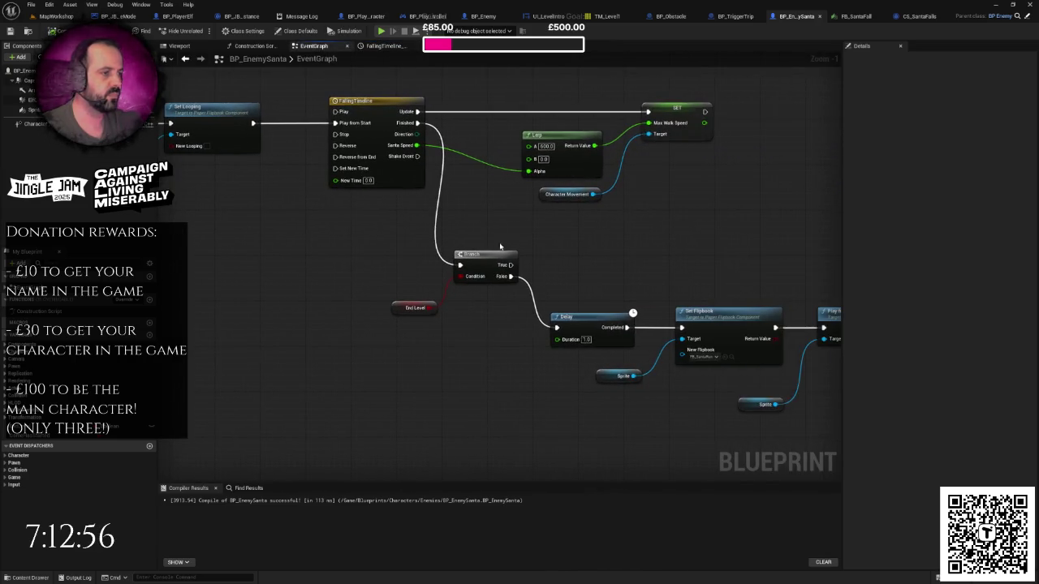
pyautogui.scroll(-2, 435, 262)
pyautogui.moveTo(412, 258)
pyautogui.mouseDown()
pyautogui.moveTo(800, 366)
pyautogui.moveTo(797, 440)
pyautogui.mouseUp()
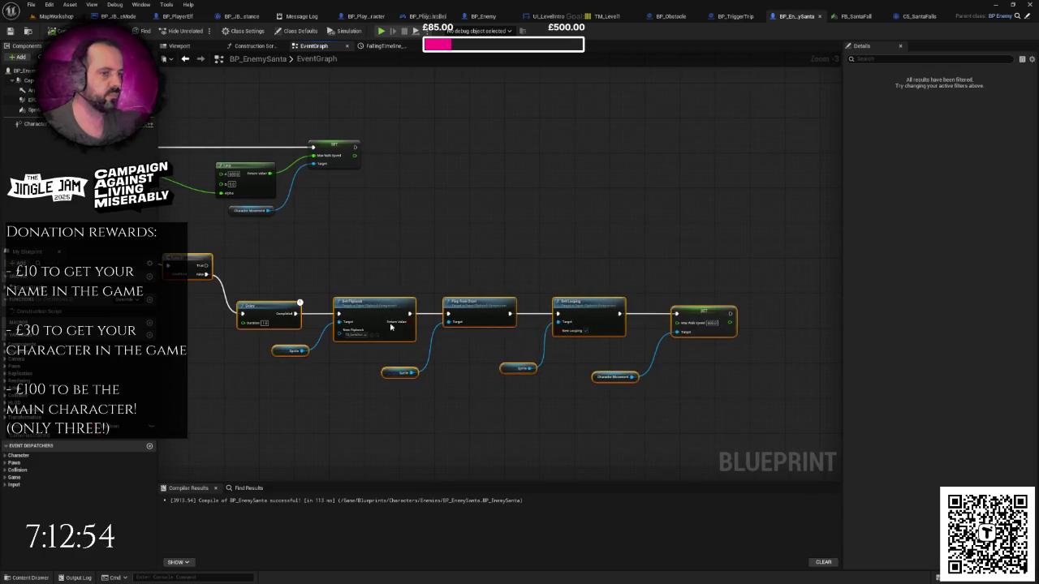
pyautogui.moveTo(390, 327); pyautogui.dragTo(558, 330)
pyautogui.moveTo(365, 269)
pyautogui.mouseDown()
pyautogui.moveTo(374, 339)
pyautogui.moveTo(432, 266)
pyautogui.moveTo(412, 250)
pyautogui.mouseUp()
pyautogui.click(328, 239)
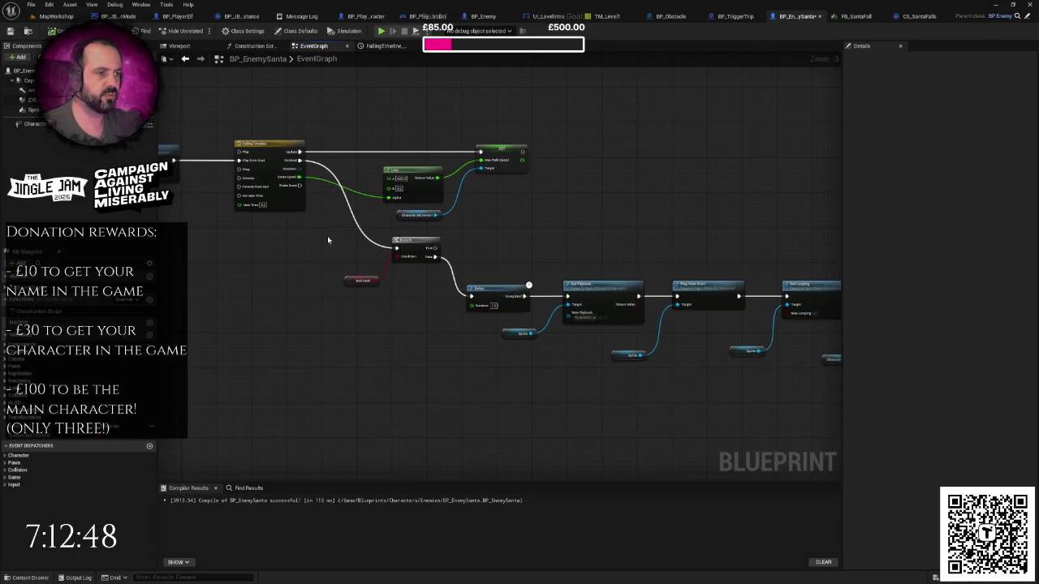
pyautogui.moveTo(305, 243); pyautogui.dragTo(339, 212)
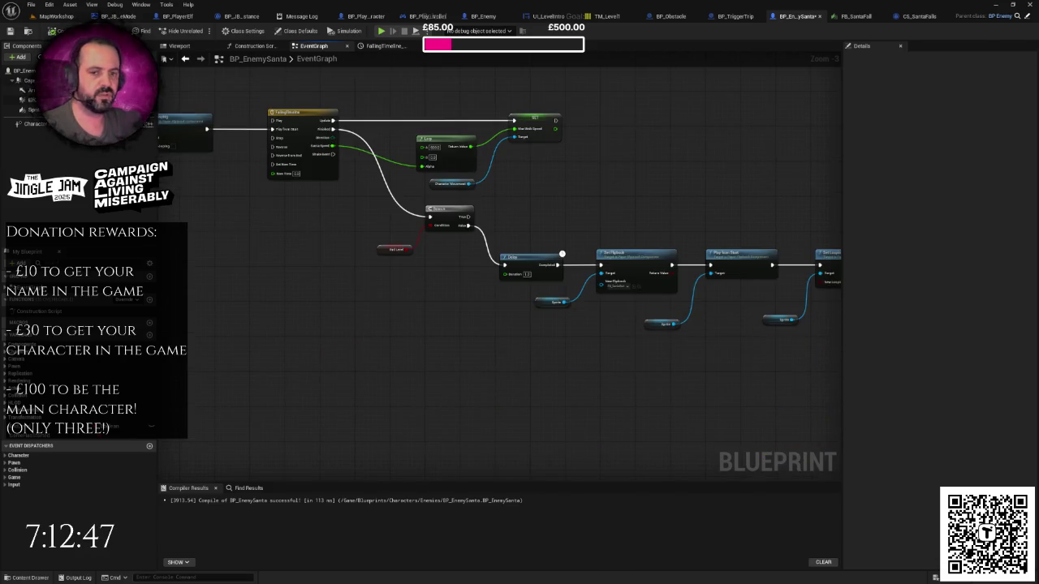
# - Add a Play World Camera Shake node below the timeline, driven by Shake Event
pyautogui.rightClick(357, 367)
pyautogui.write('camera')
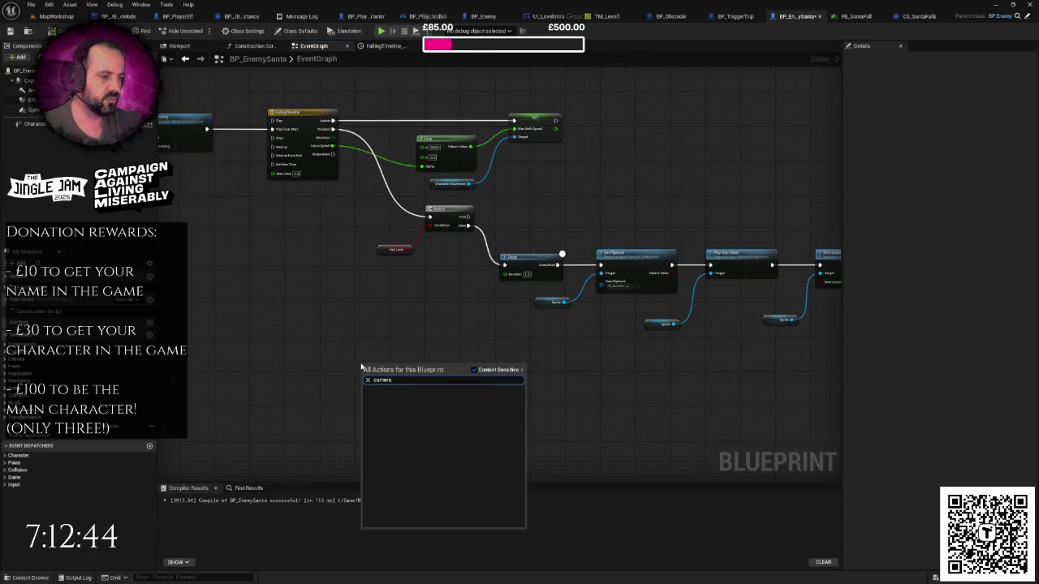
pyautogui.write('s')
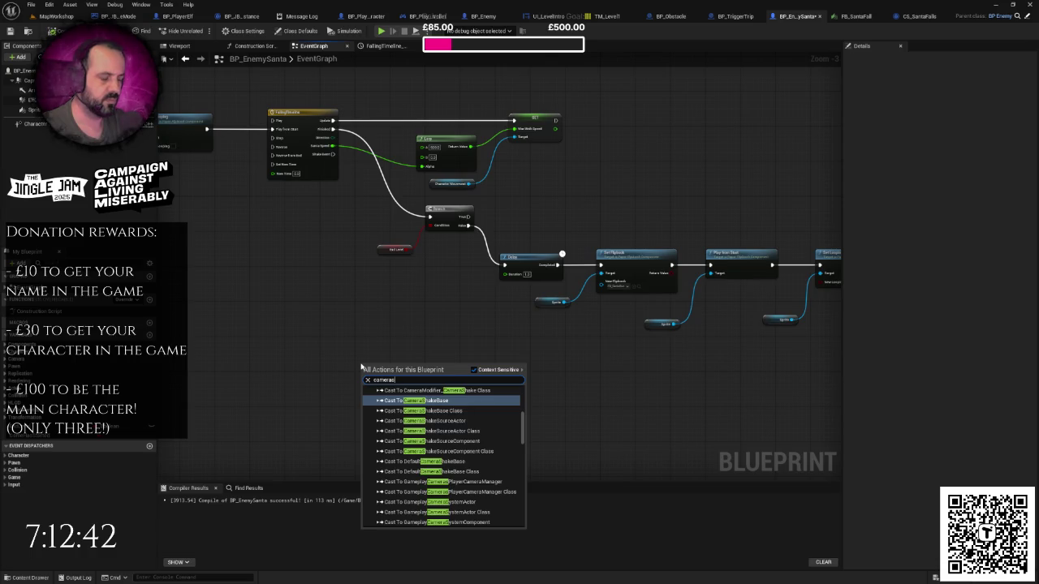
pyautogui.write('hake')
pyautogui.scroll(5, 476, 421)
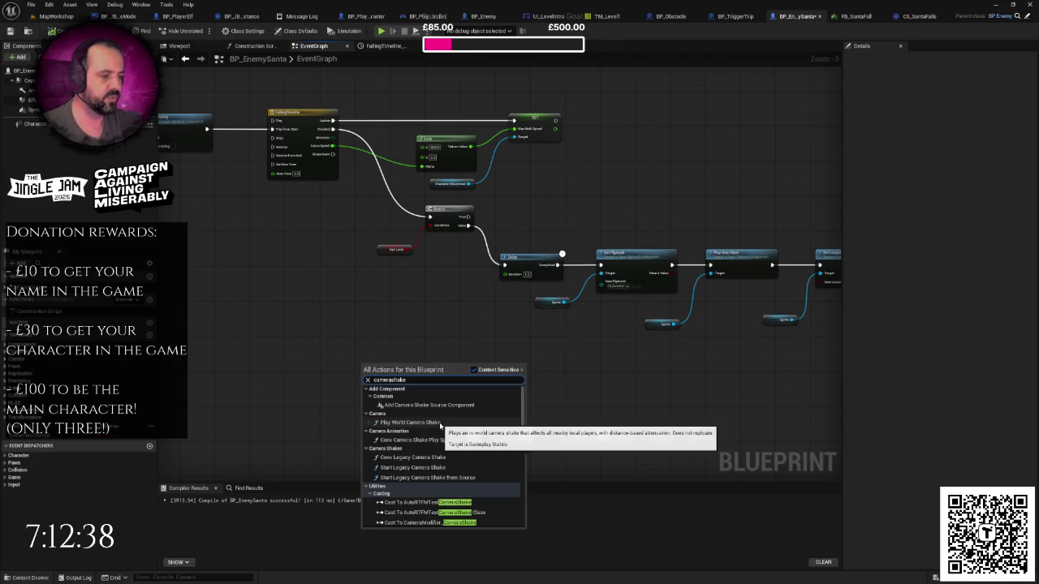
pyautogui.click(442, 422)
pyautogui.moveTo(401, 371); pyautogui.dragTo(431, 331)
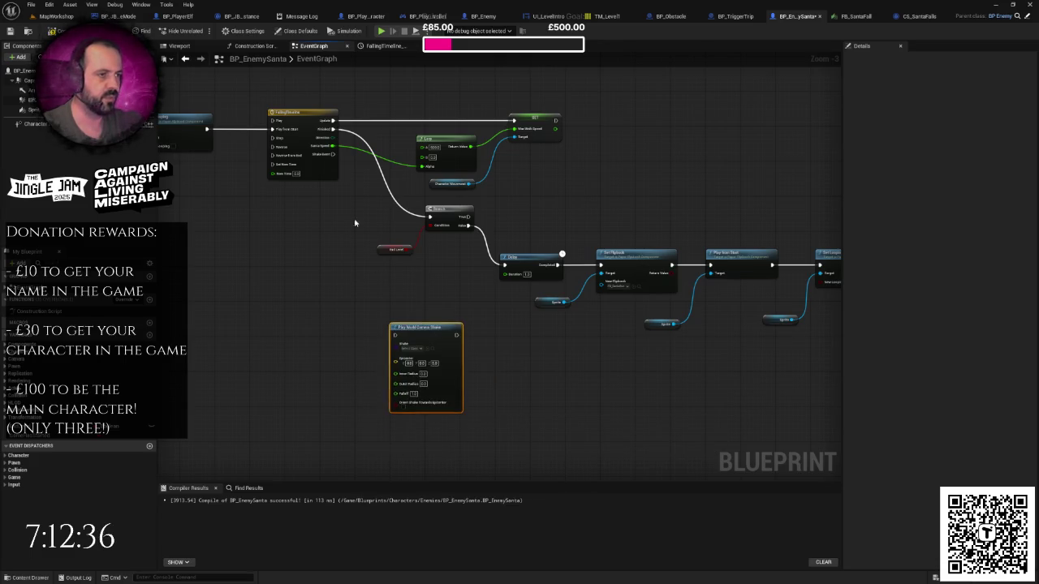
pyautogui.moveTo(333, 154)
pyautogui.mouseDown()
pyautogui.moveTo(406, 198)
pyautogui.moveTo(390, 349)
pyautogui.moveTo(395, 335)
pyautogui.mouseUp()
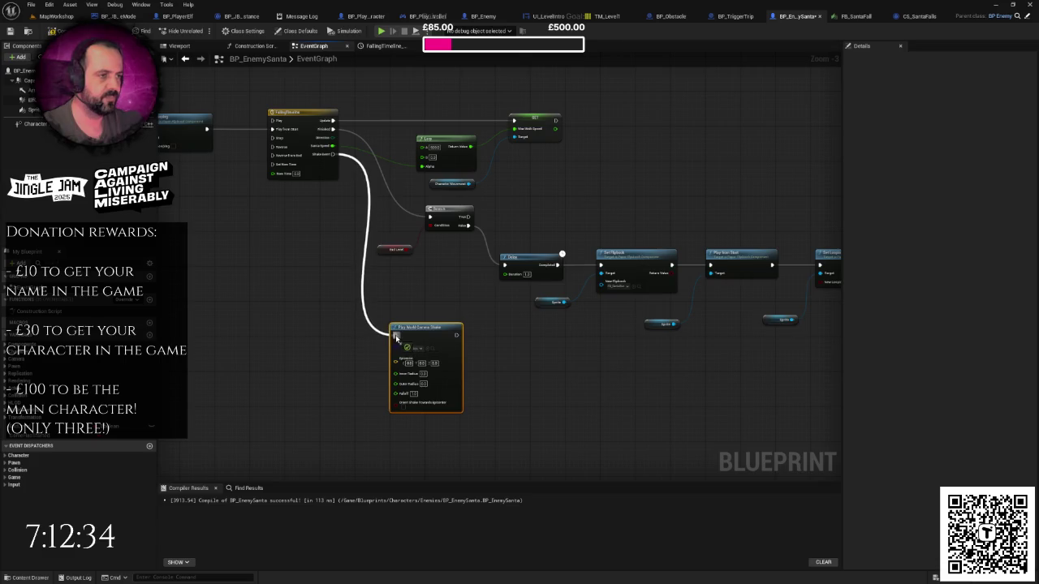
# - Check the Play World Camera Shake node's camera shake class, CS_SantaFalls
pyautogui.scroll(3, 395, 280)
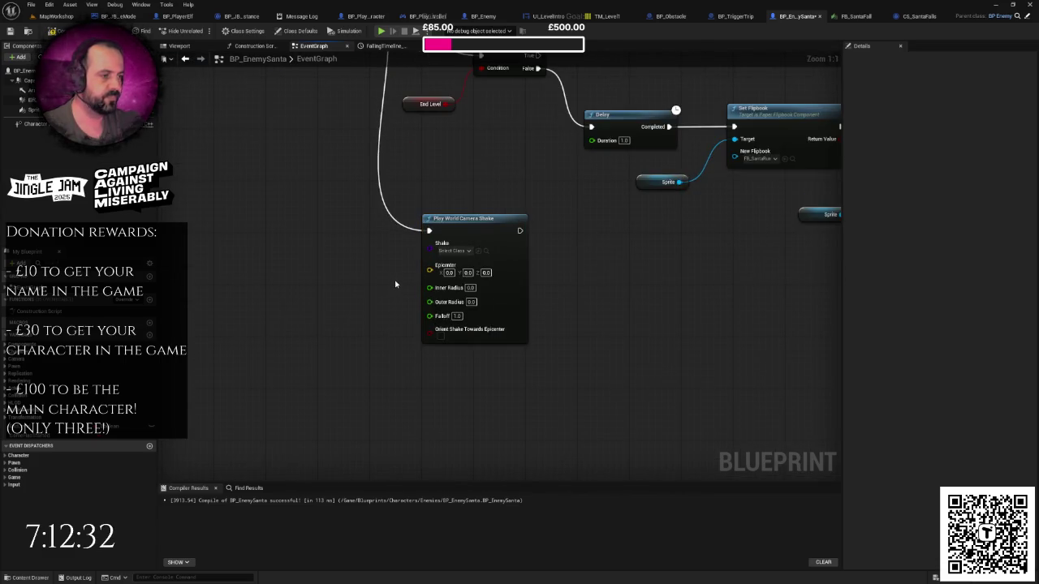
pyautogui.click(458, 251)
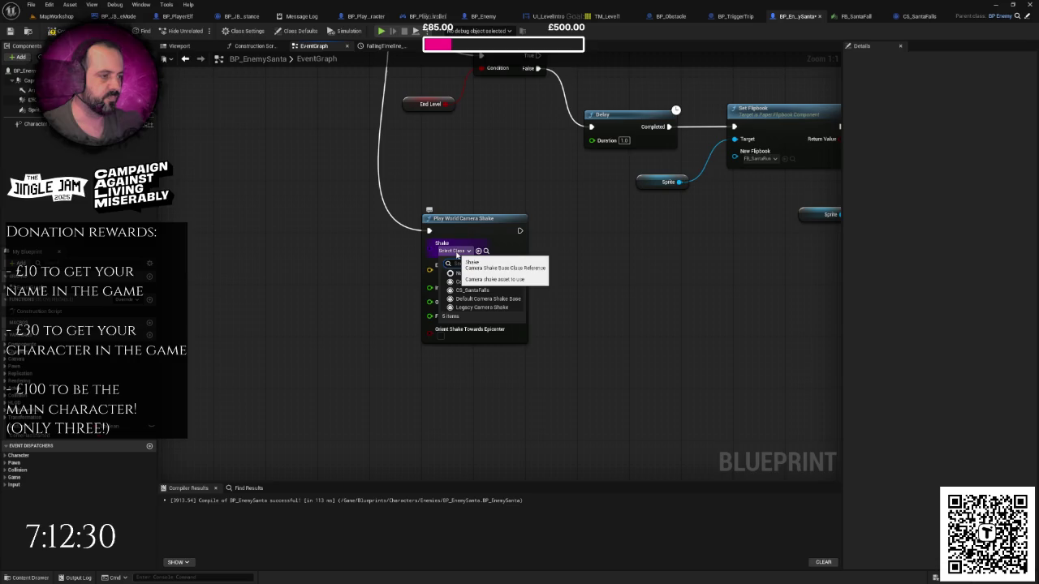
pyautogui.click(503, 292)
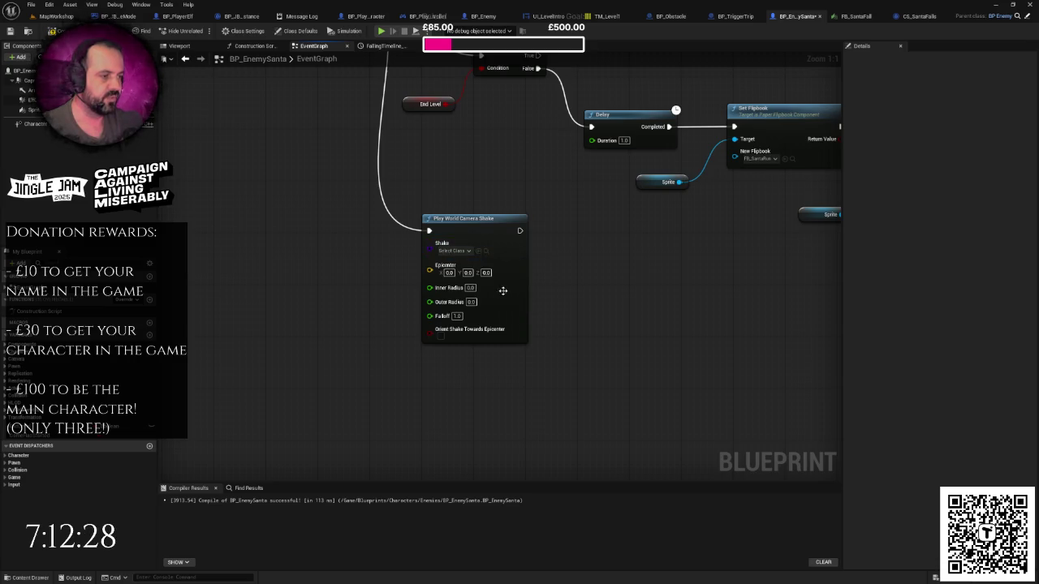
# - Feed a Get Actor Location node into the camera shake's Epicenter
pyautogui.rightClick(348, 278)
pyautogui.rightClick(311, 276)
pyautogui.write('ge')
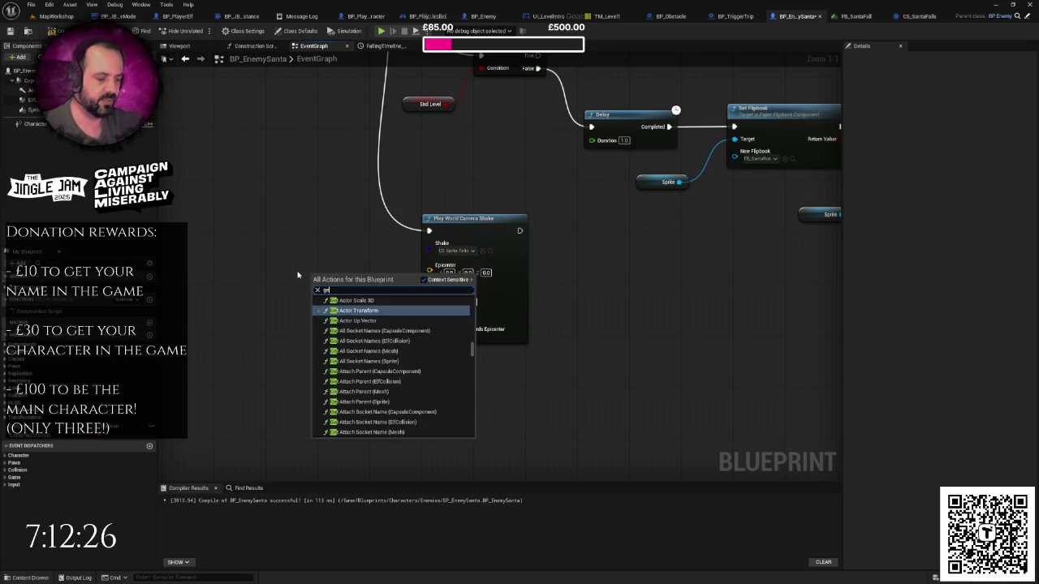
pyautogui.write('tactor')
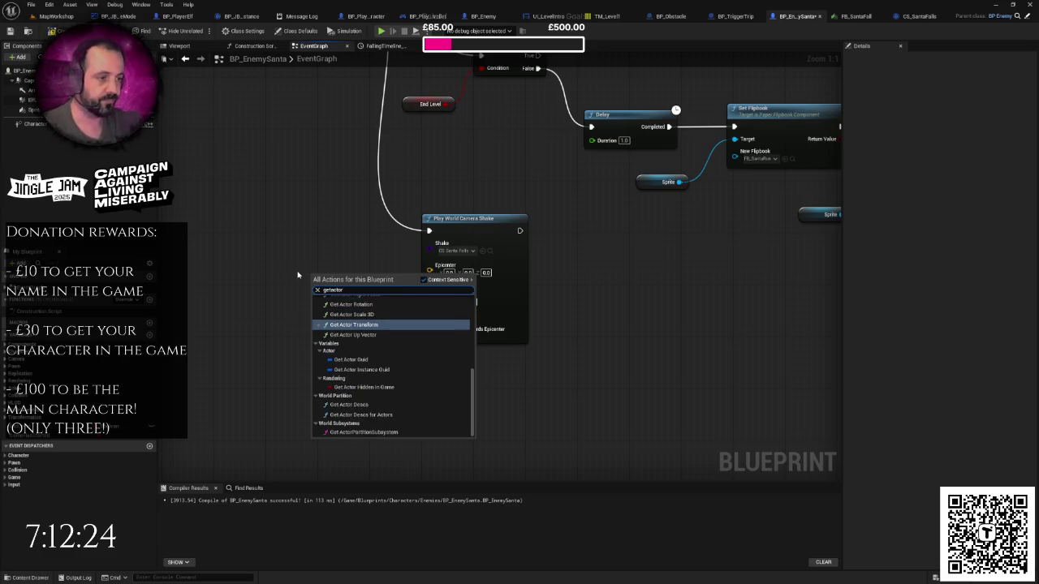
pyautogui.write('l')
pyautogui.press('Down')
pyautogui.press('Return')
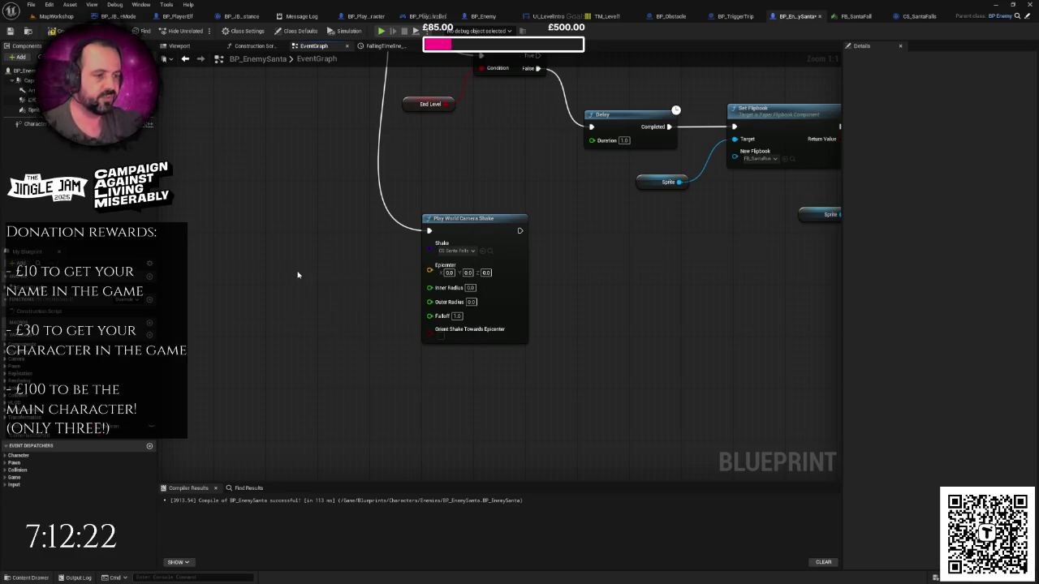
pyautogui.moveTo(380, 288)
pyautogui.mouseDown()
pyautogui.moveTo(341, 275)
pyautogui.moveTo(394, 295)
pyautogui.moveTo(430, 265)
pyautogui.mouseUp()
pyautogui.click(542, 309)
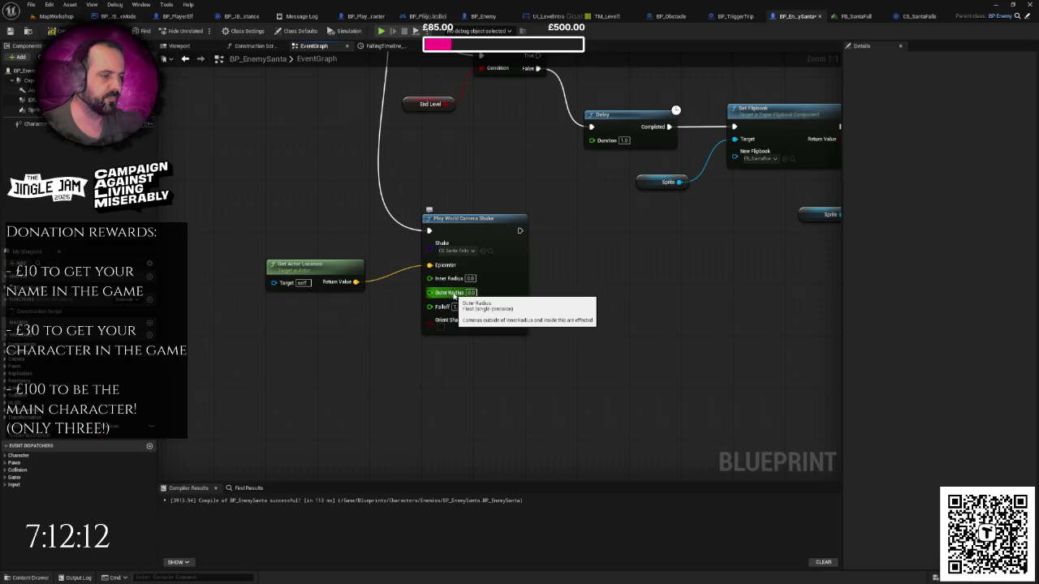
# - Set the shake's Outer Radius to 3000 and launch a play-test from MapWorkshop
pyautogui.click(471, 292)
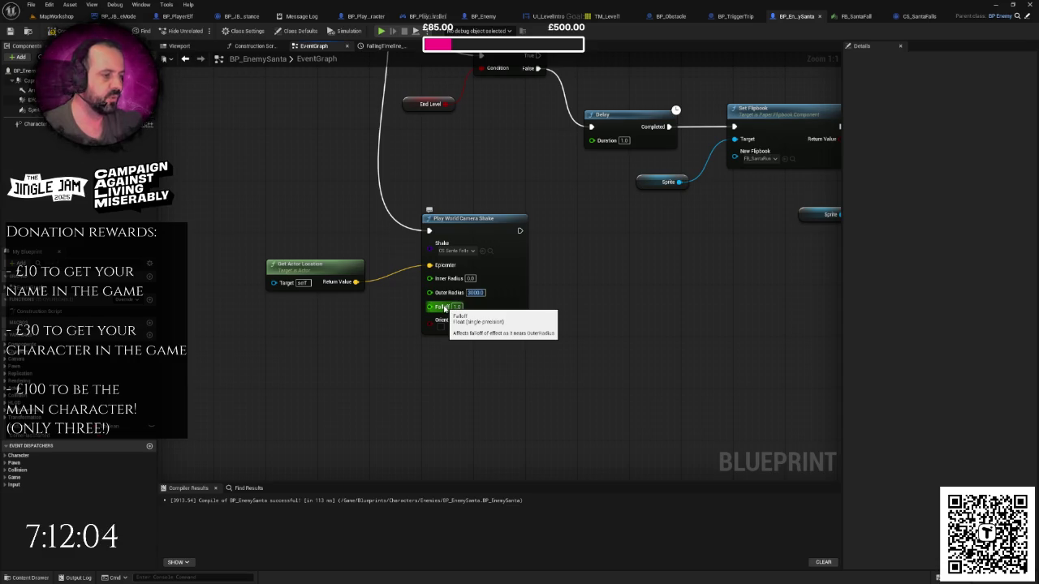
pyautogui.moveTo(596, 282)
pyautogui.mouseDown()
pyautogui.moveTo(572, 307)
pyautogui.moveTo(502, 307)
pyautogui.mouseUp()
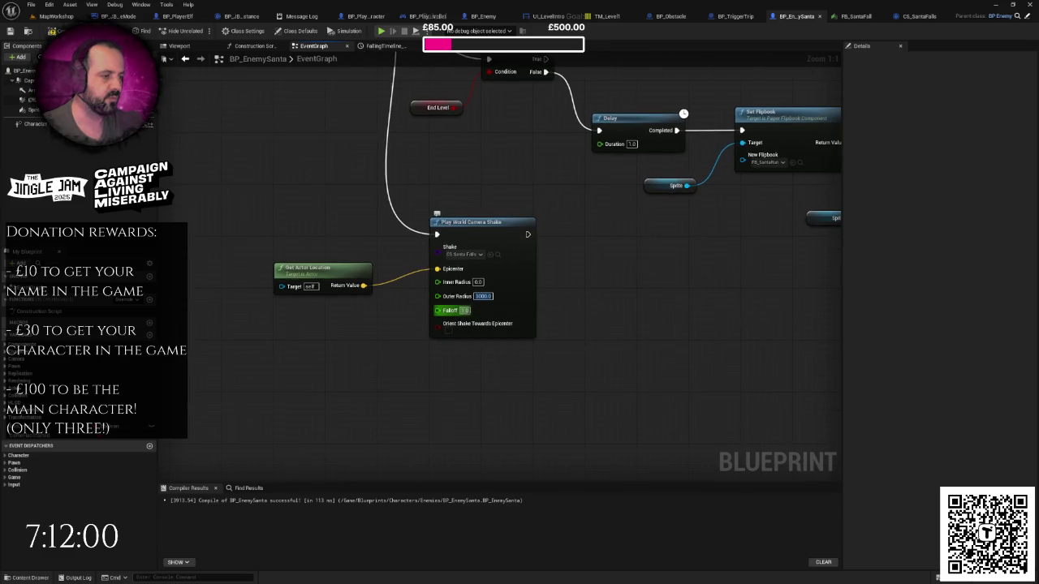
pyautogui.moveTo(476, 327)
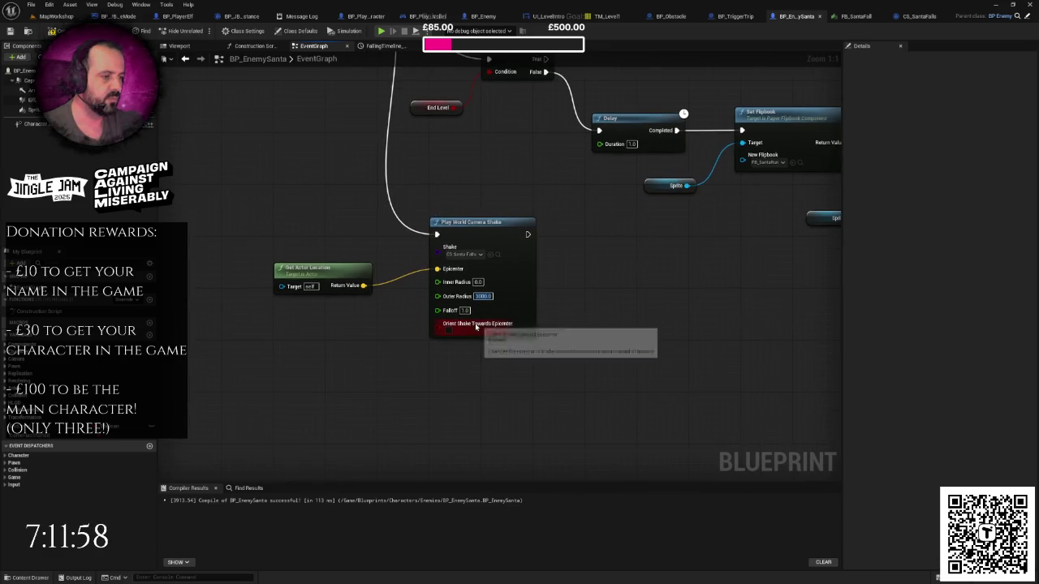
pyautogui.scroll(-2, 224, 152)
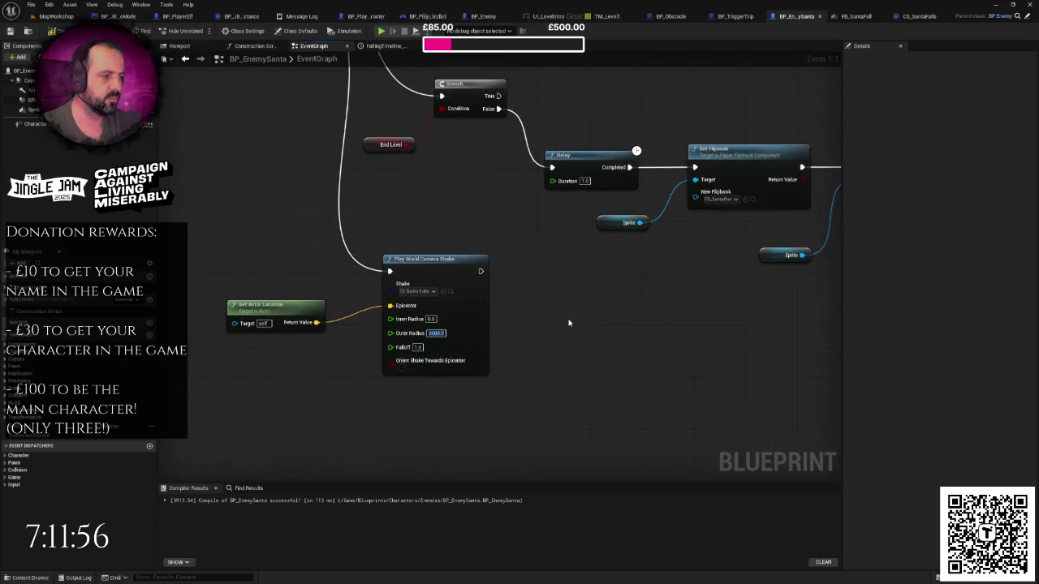
pyautogui.click(68, 16)
pyautogui.click(201, 30)
# - Play fullscreen until Santa catches the elf, then stop the play-test
pyautogui.press('F11')
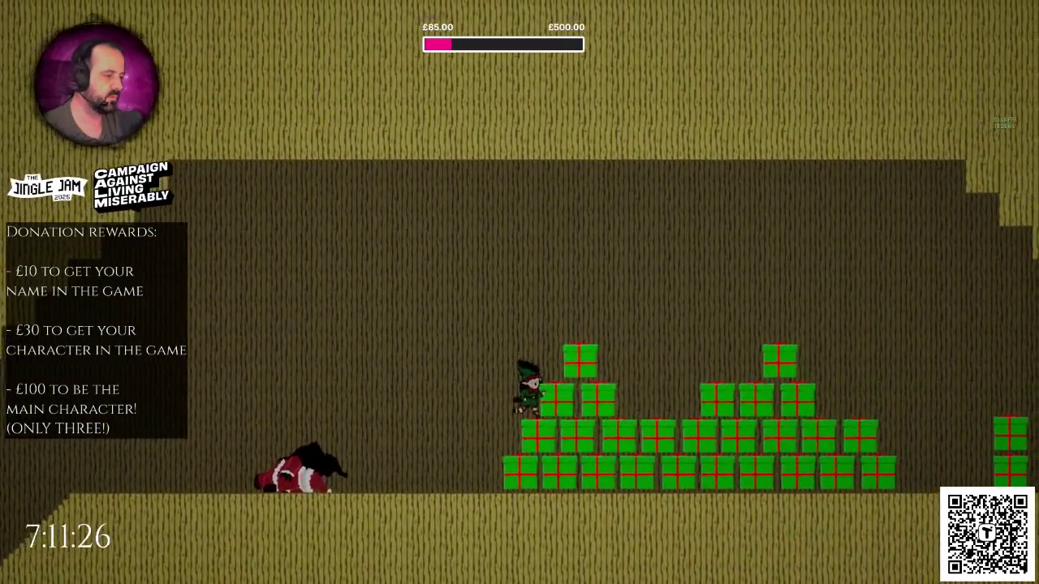
pyautogui.press('Escape')
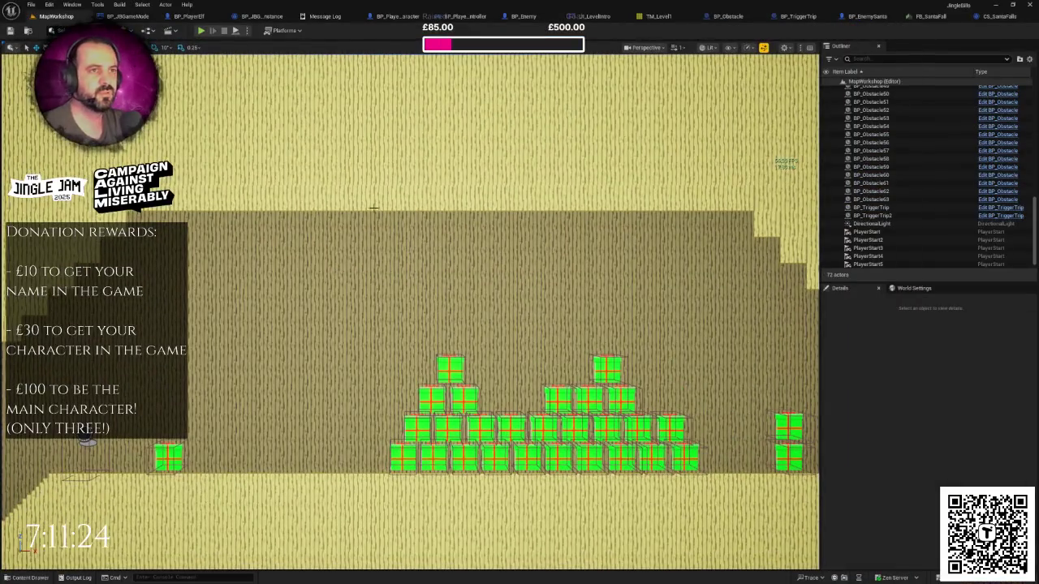
# - Zoom out BP_PlayerElf's graph, then show CS_SantaFalls' Perlin noise Class Defaults
pyautogui.click(186, 19)
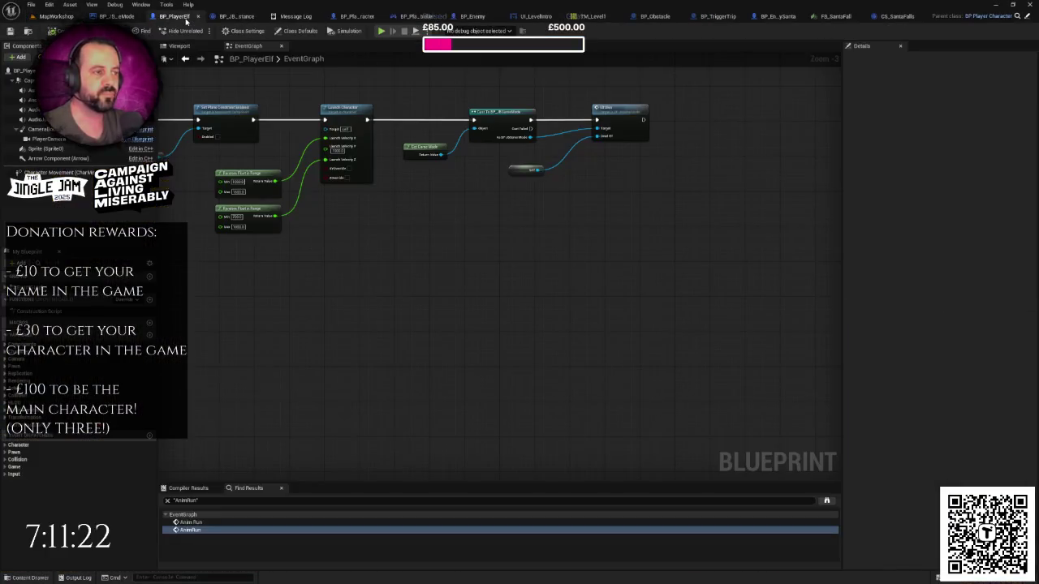
pyautogui.scroll(-4, 514, 251)
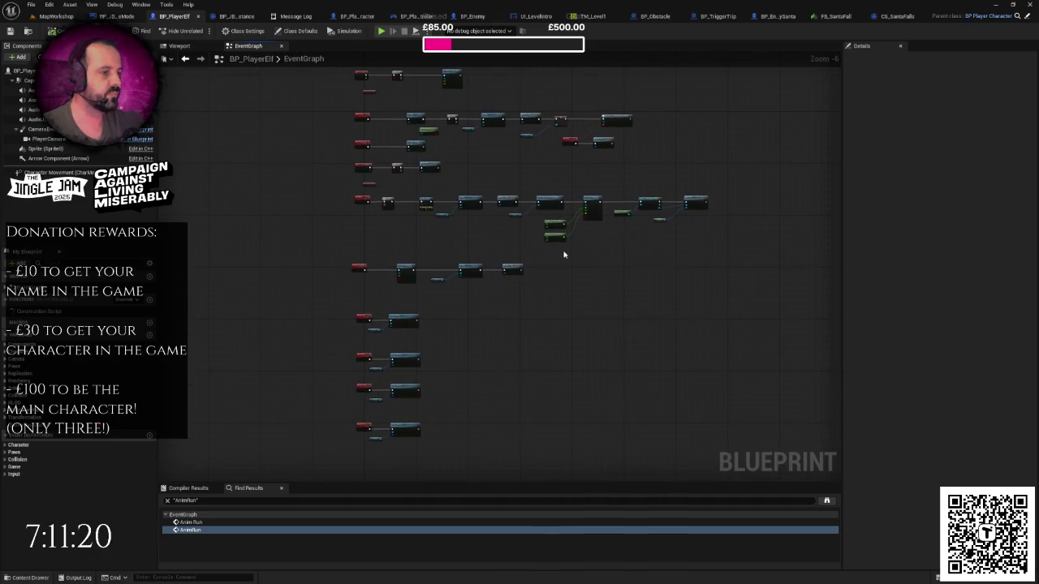
pyautogui.scroll(-1, 703, 162)
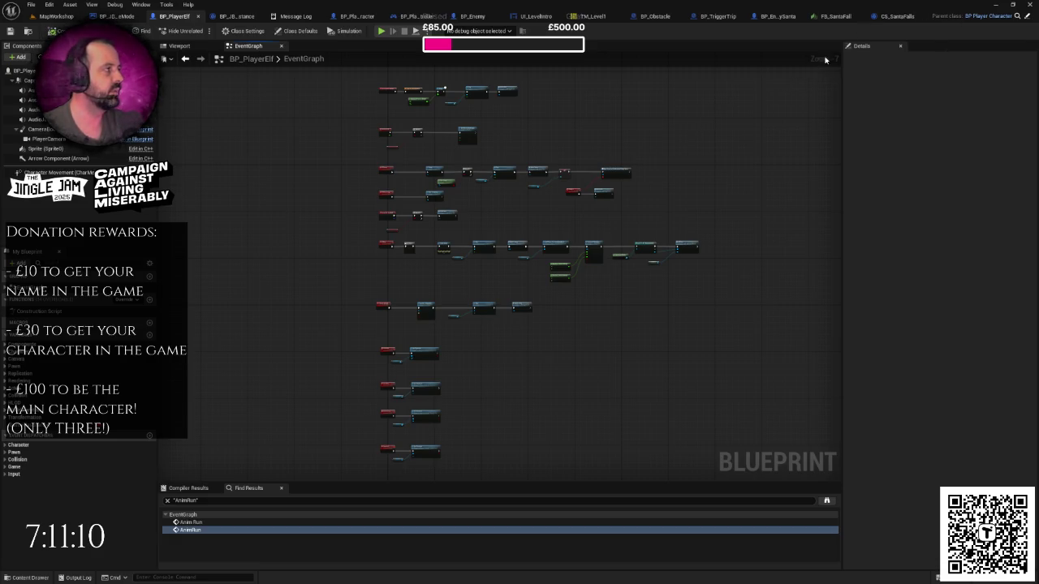
pyautogui.click(897, 16)
pyautogui.moveTo(896, 16)
pyautogui.mouseDown()
pyautogui.moveTo(444, 54)
pyautogui.moveTo(853, 16)
pyautogui.mouseUp()
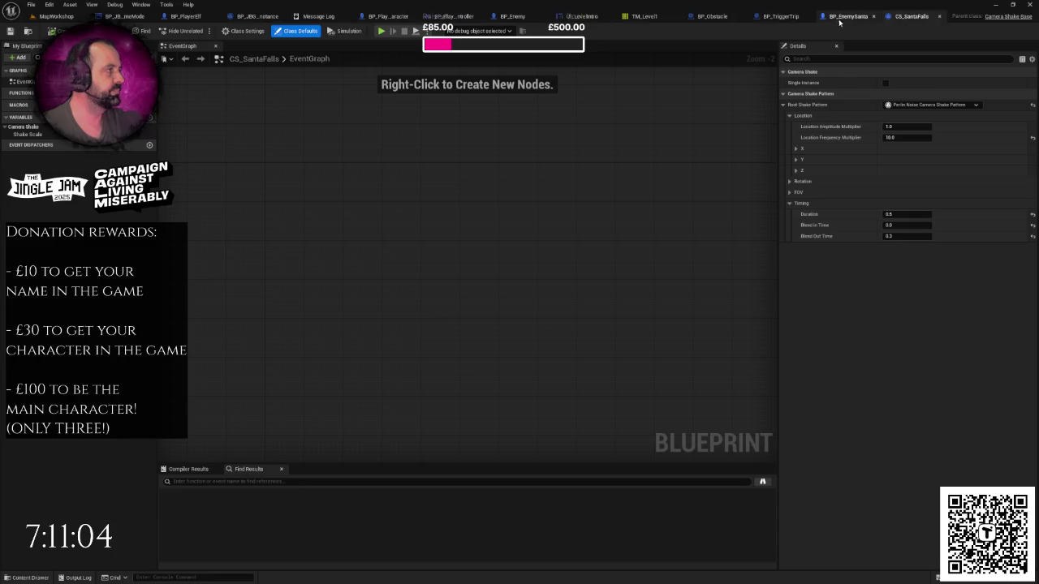
# - Add a Print String node printing FALL after the Play World Camera Shake node
pyautogui.click(841, 18)
pyautogui.moveTo(598, 165)
pyautogui.mouseDown()
pyautogui.moveTo(622, 251)
pyautogui.moveTo(596, 126)
pyautogui.mouseUp()
pyautogui.moveTo(468, 236); pyautogui.dragTo(536, 298)
pyautogui.write('print')
pyautogui.press('Return')
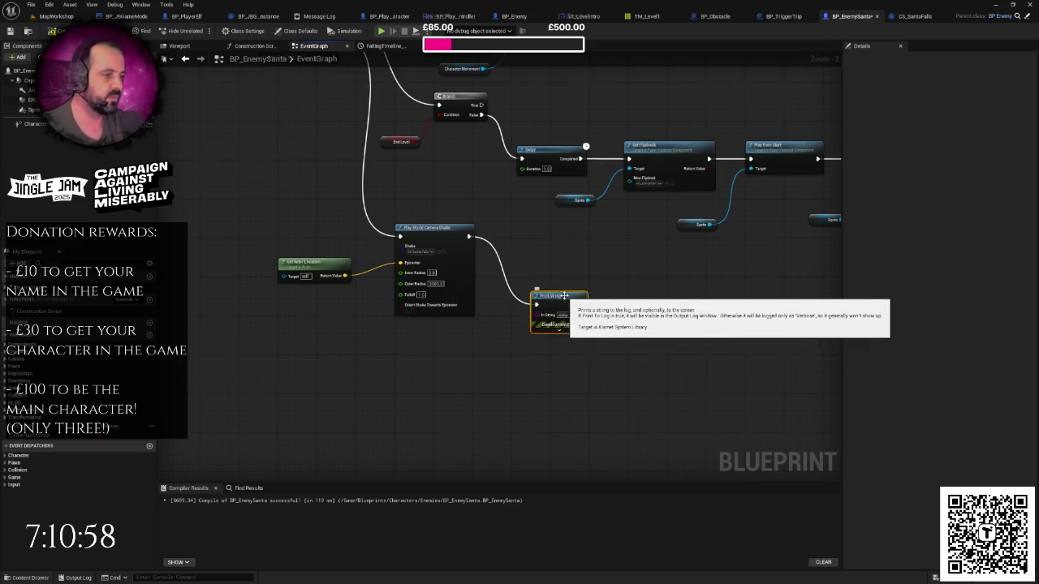
pyautogui.scroll(3, 569, 331)
pyautogui.write('FALL')
pyautogui.press('Return')
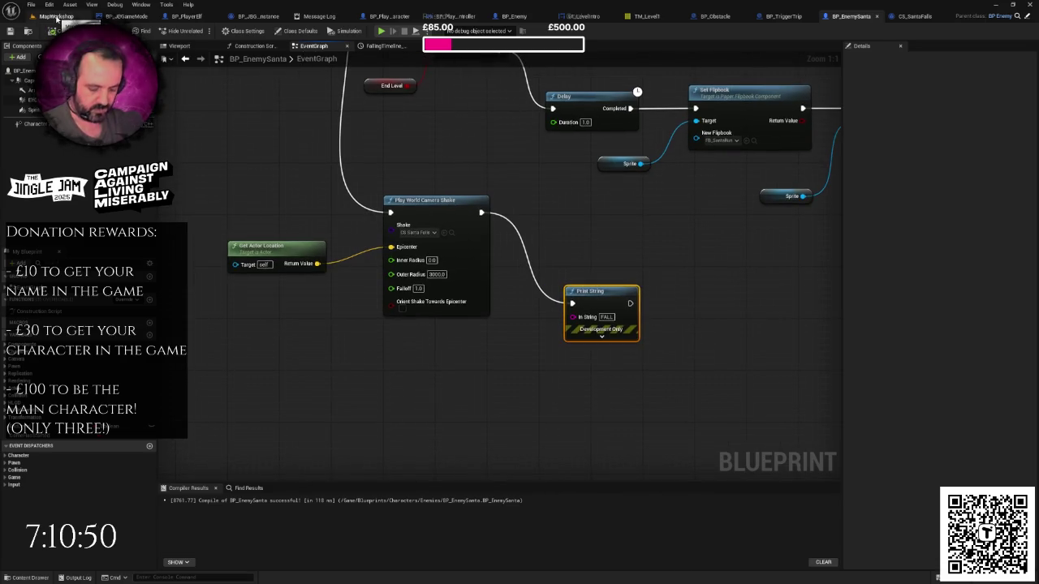
# - Back in MapWorkshop, drag a trip trigger from Blueprints > Level into the level
pyautogui.click(56, 16)
pyautogui.moveTo(393, 170)
pyautogui.mouseDown()
pyautogui.moveTo(341, 194)
pyautogui.moveTo(325, 187)
pyautogui.moveTo(337, 207)
pyautogui.moveTo(325, 198)
pyautogui.moveTo(309, 211)
pyautogui.moveTo(332, 227)
pyautogui.mouseUp()
pyautogui.hotkey('ctrl', 'space')
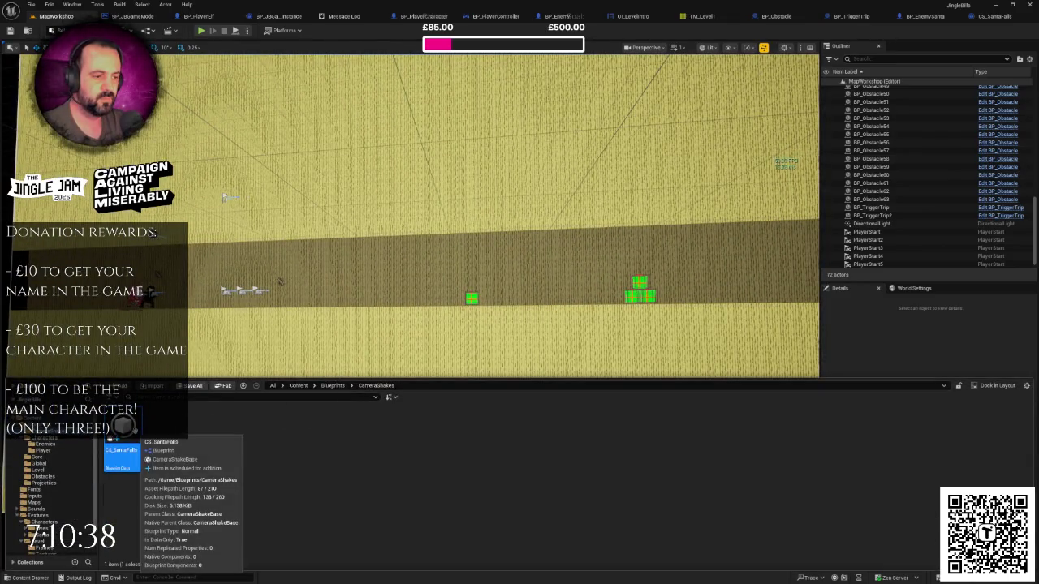
pyautogui.click(332, 385)
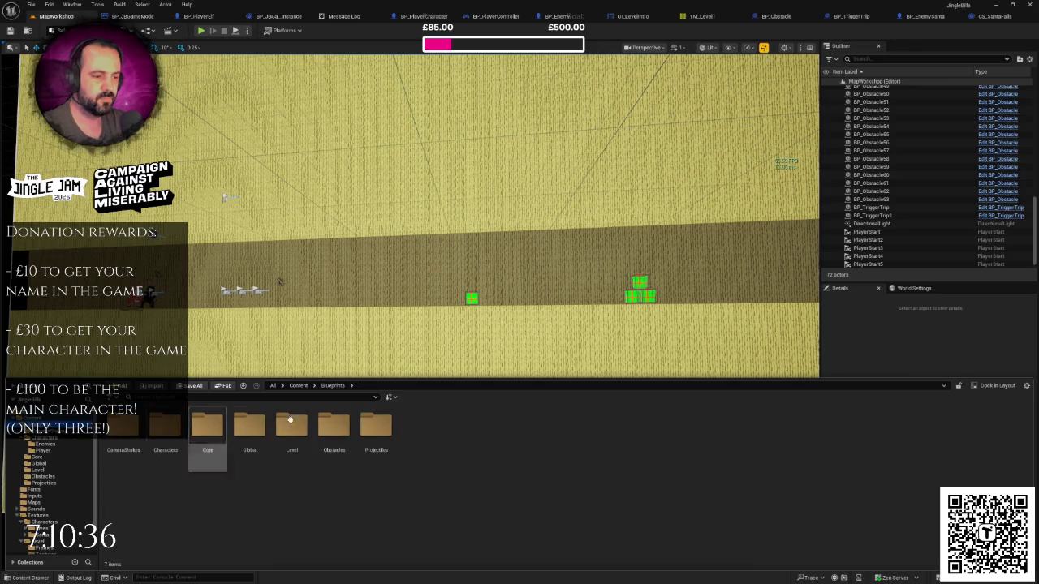
pyautogui.doubleClick(291, 443)
pyautogui.moveTo(352, 349); pyautogui.dragTo(372, 352)
# - Place BP_TriggerTrip3 at 1275, 0, 135 with Z scale 3.0, then start a play-test
pyautogui.write('800')
pyautogui.press('Return')
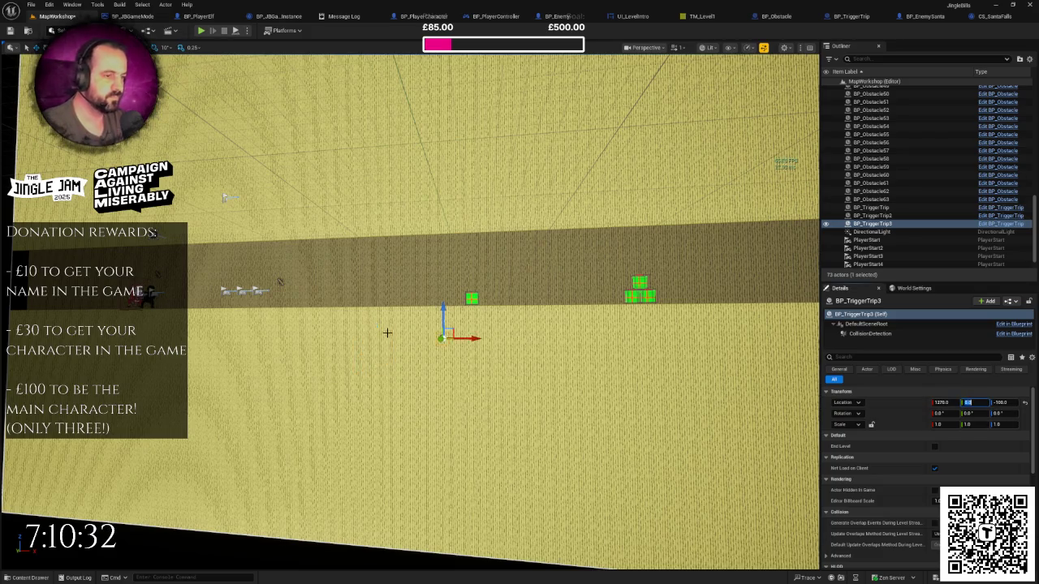
pyautogui.moveTo(441, 315); pyautogui.dragTo(443, 283)
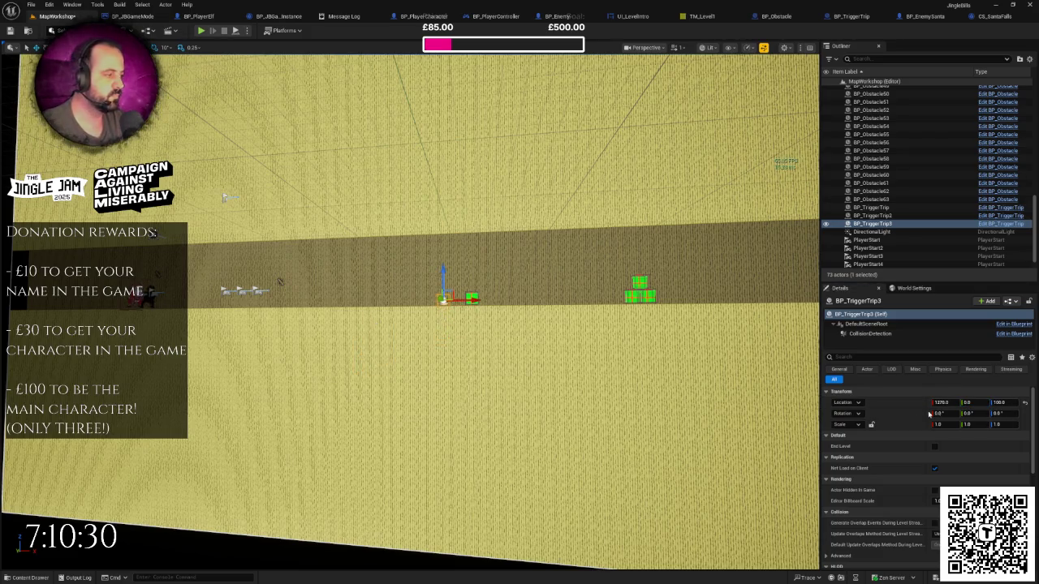
pyautogui.click(1006, 425)
pyautogui.write('3')
pyautogui.press('Return')
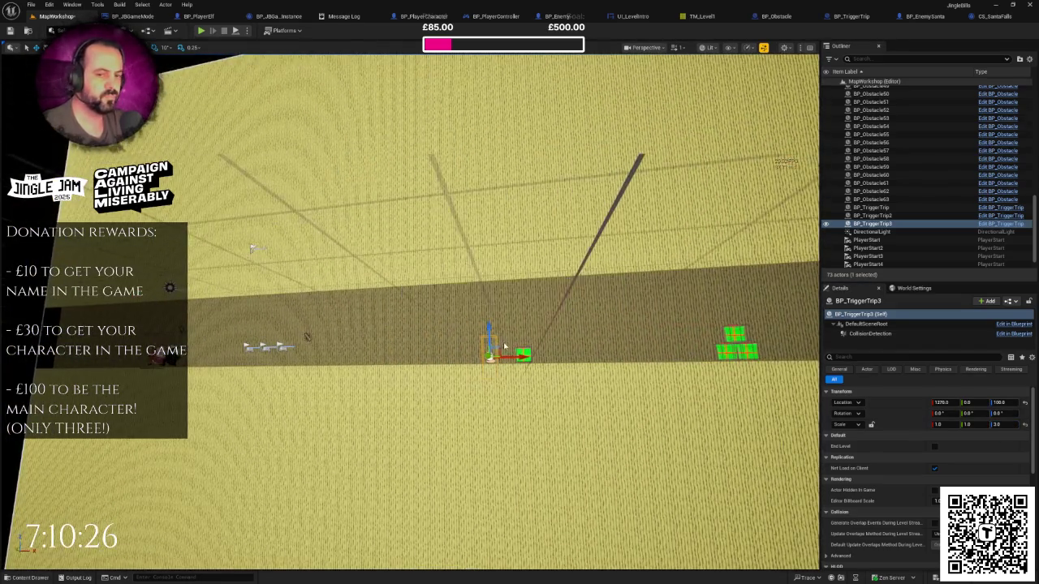
pyautogui.moveTo(489, 331); pyautogui.dragTo(489, 316)
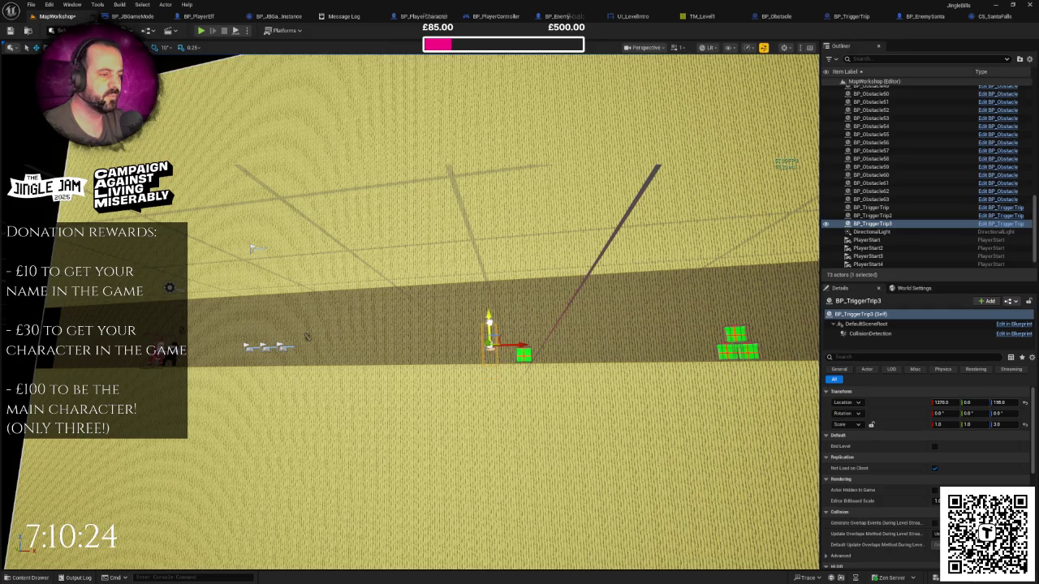
pyautogui.click(201, 30)
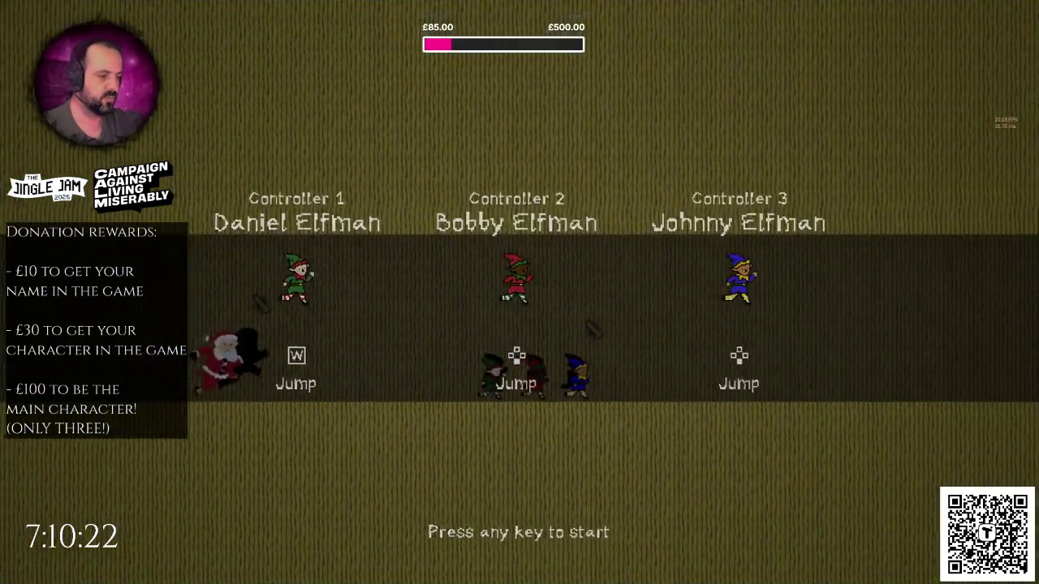
pyautogui.press('w')
pyautogui.press('w')
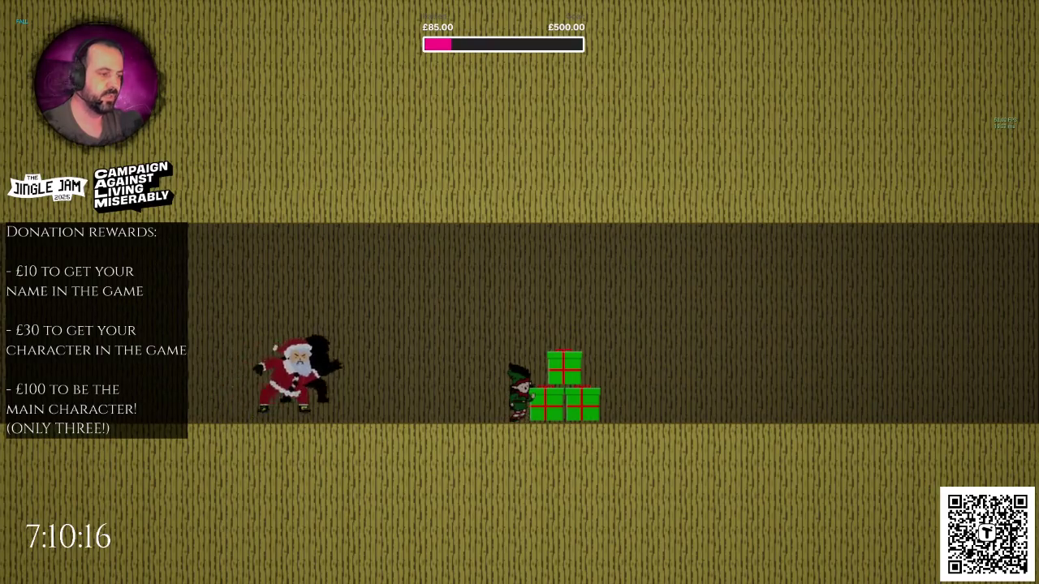
pyautogui.press('Escape')
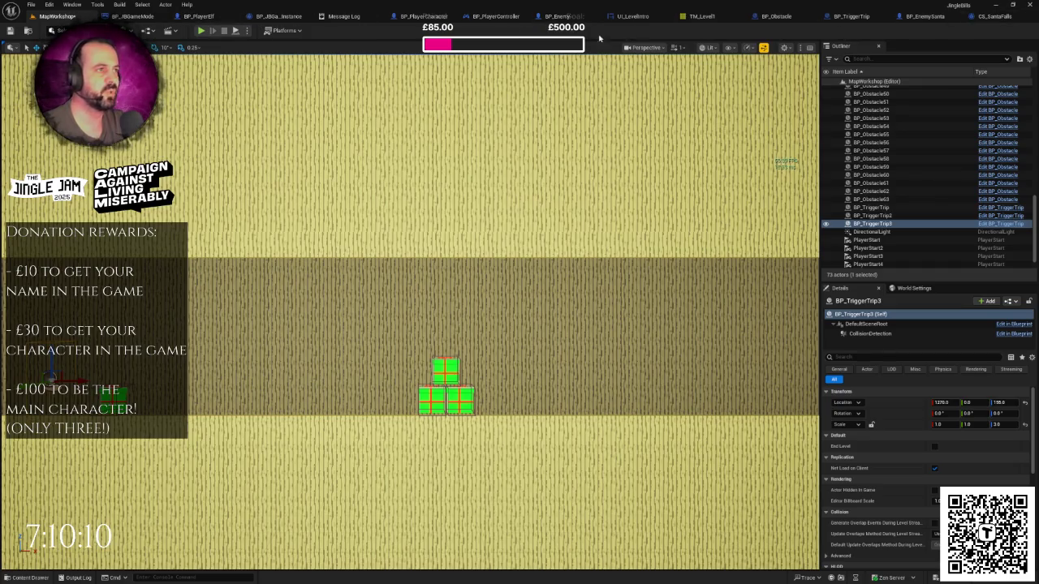
pyautogui.click(994, 18)
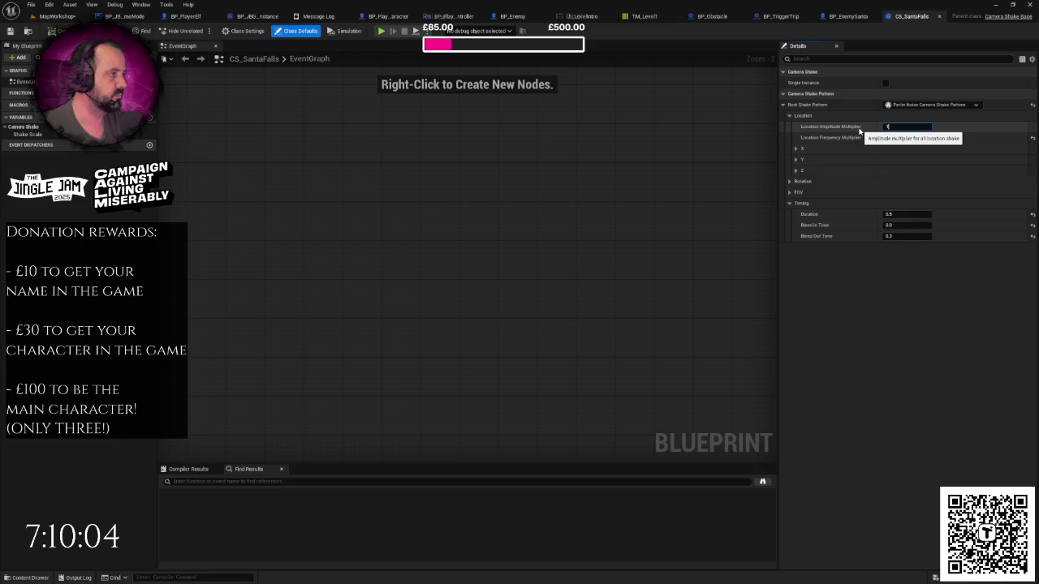
# - Try Location Amplitude Multiplier 10 in a play-test, then raise it to 20
pyautogui.write('0.0')
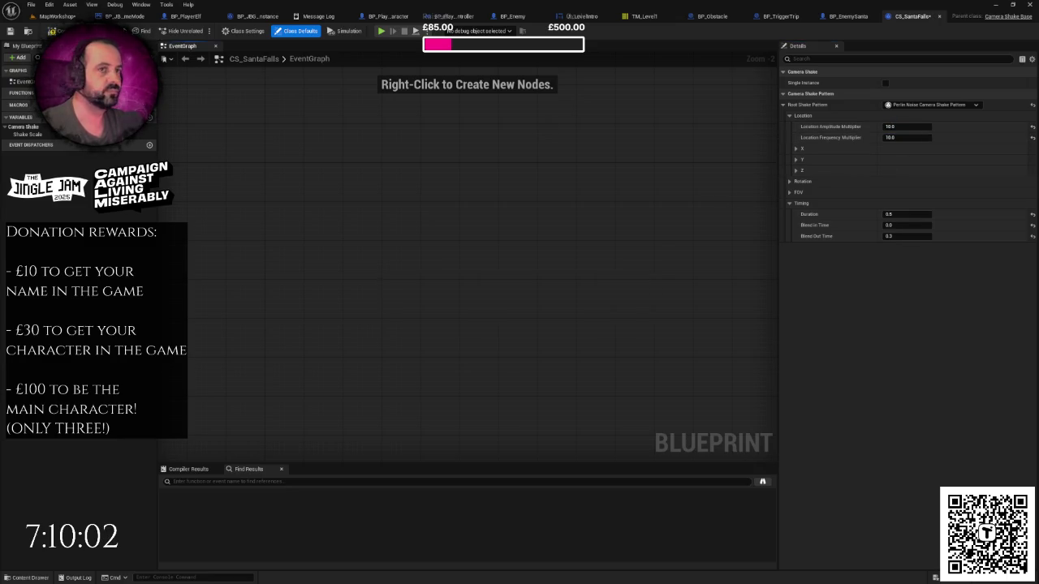
pyautogui.click(57, 17)
pyautogui.click(201, 31)
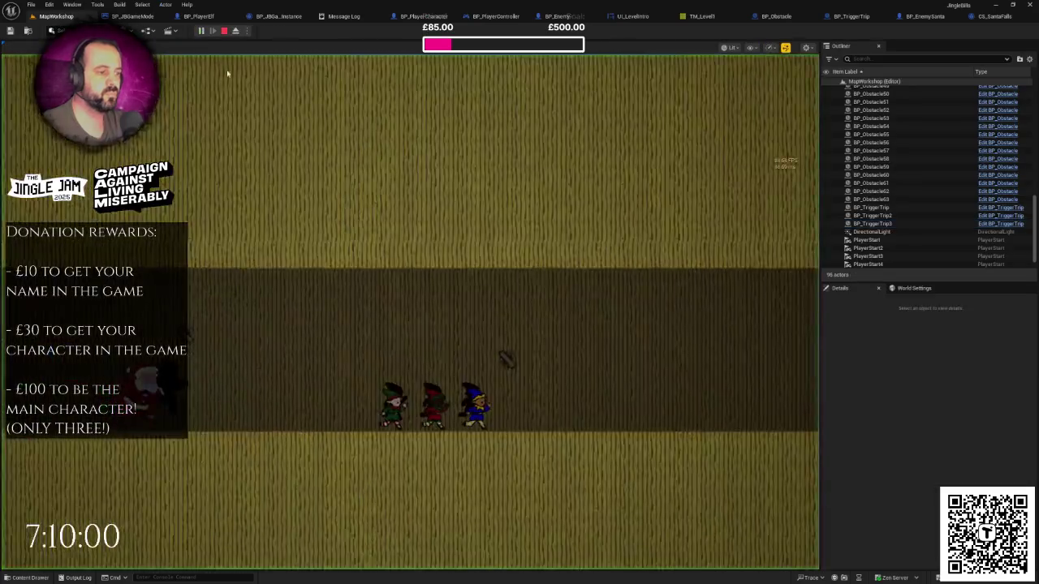
pyautogui.press('space')
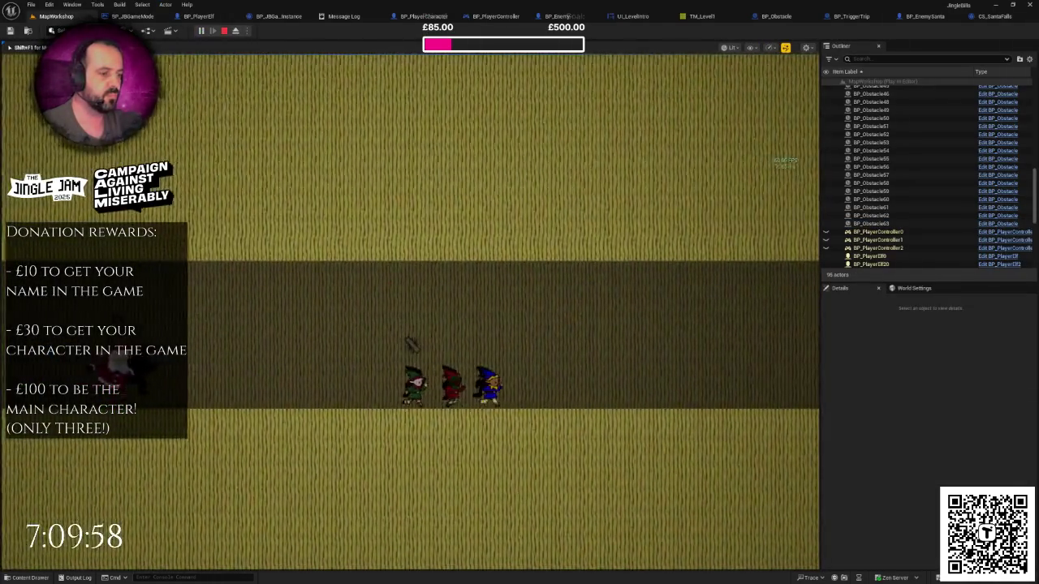
pyautogui.press('F11')
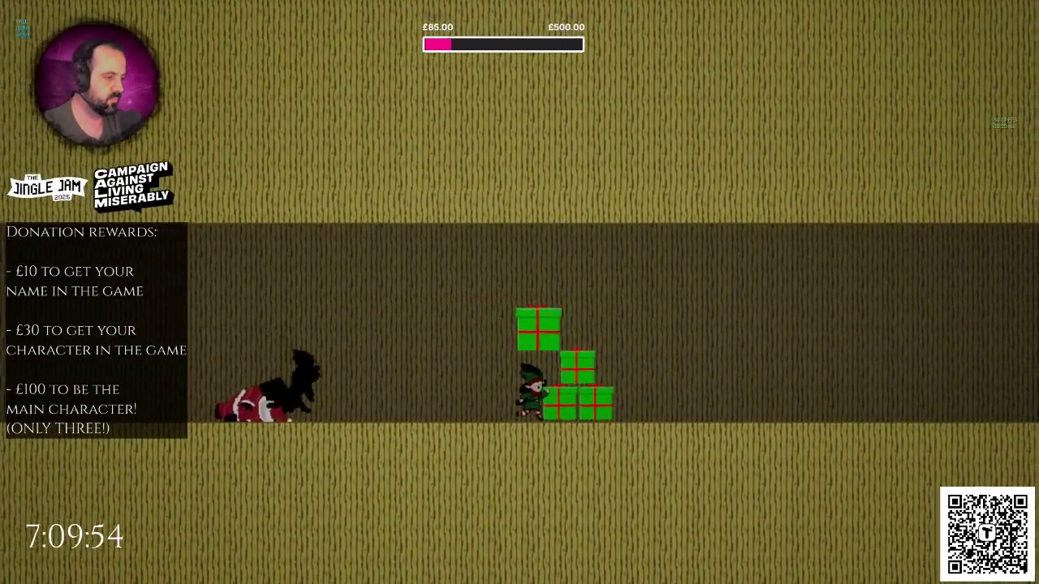
pyautogui.press('Escape')
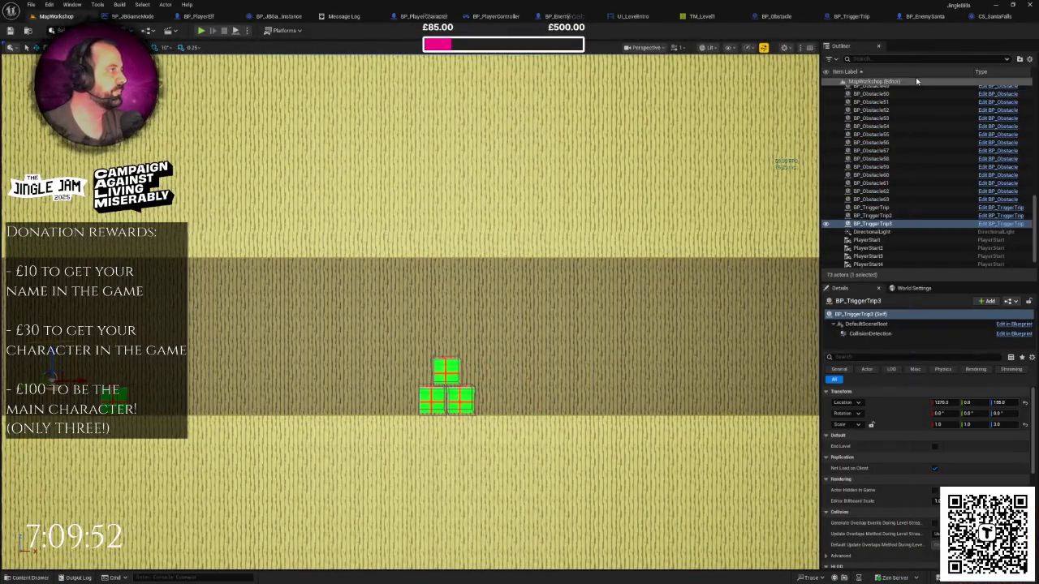
pyautogui.click(1005, 16)
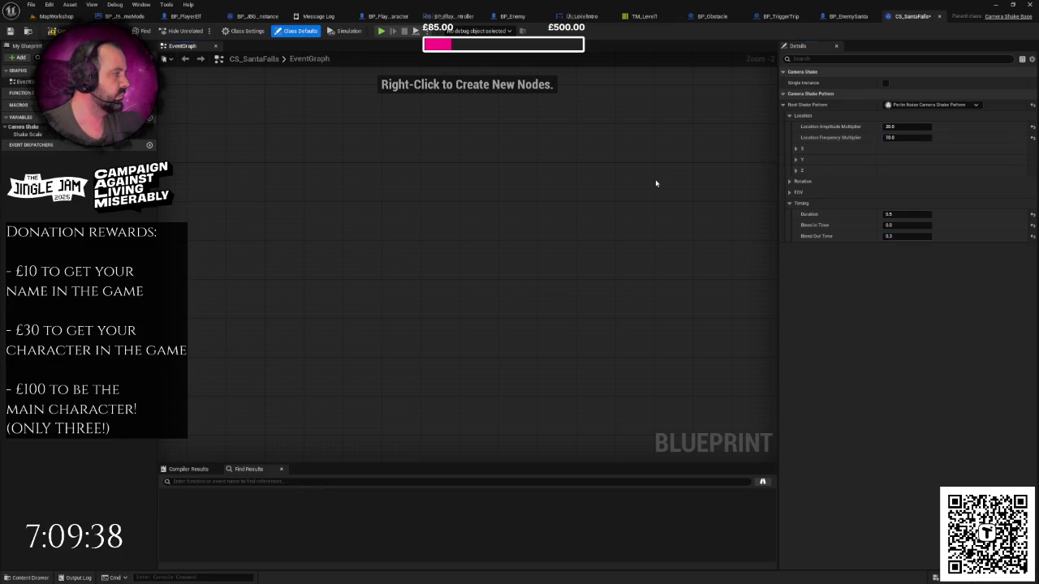
pyautogui.click(56, 16)
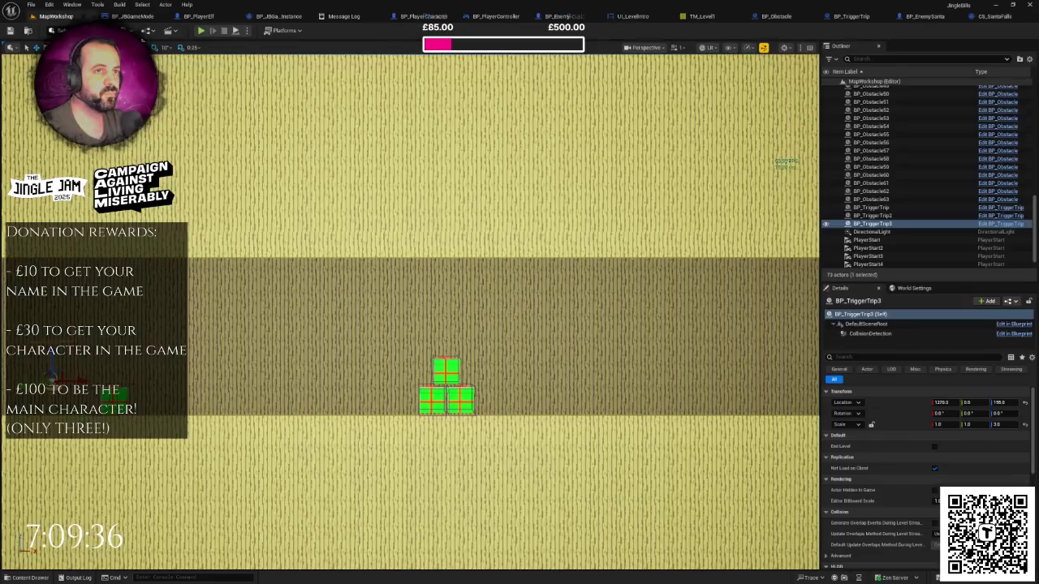
# - Play-test Santa's fall repeatedly while setting CS_SantaFalls to 0.7 Duration and 0.3 Blend Out Time
pyautogui.click(200, 33)
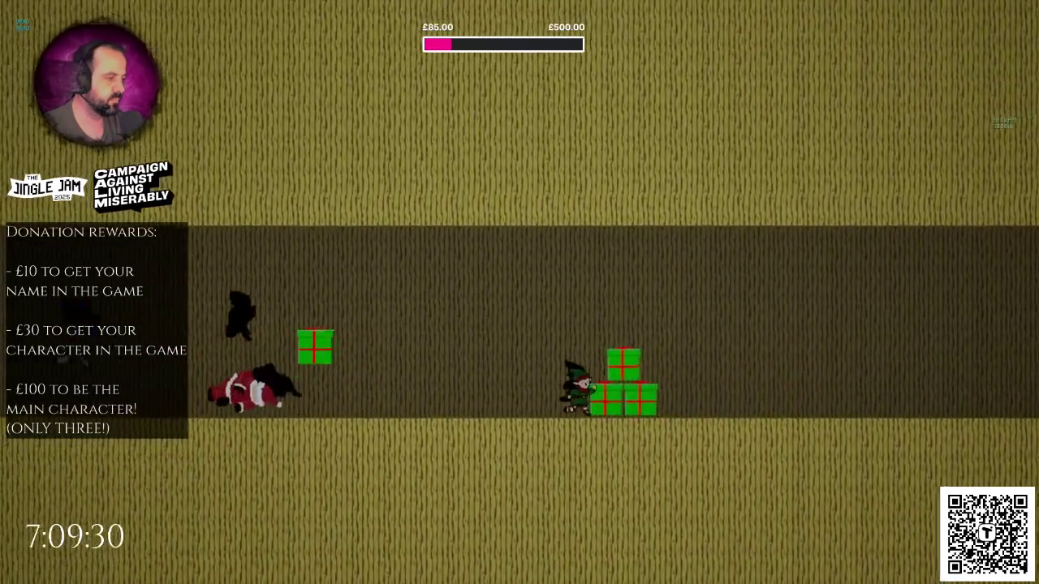
pyautogui.press('Escape')
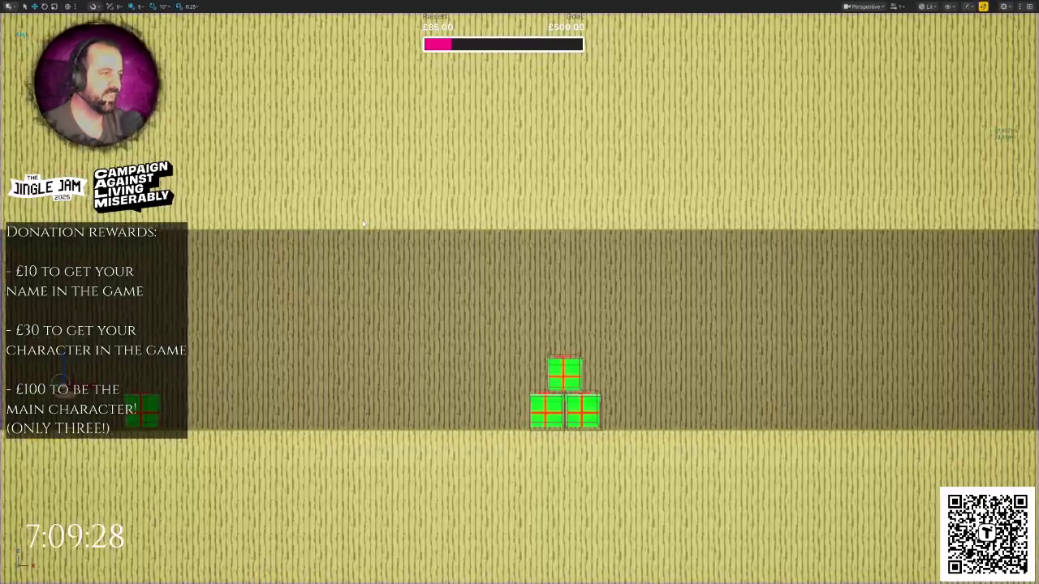
pyautogui.click(995, 16)
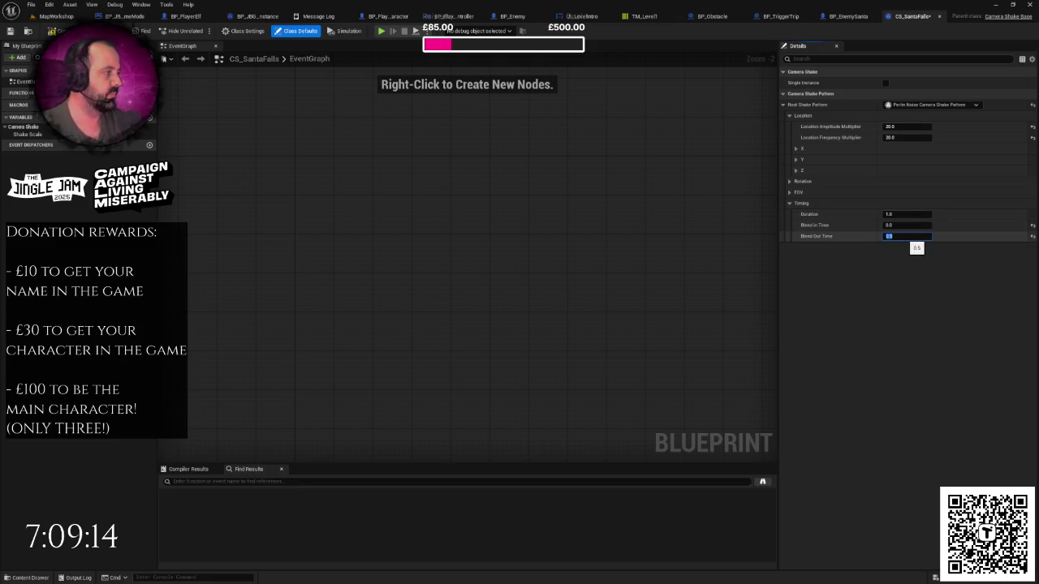
pyautogui.click(56, 17)
pyautogui.click(201, 30)
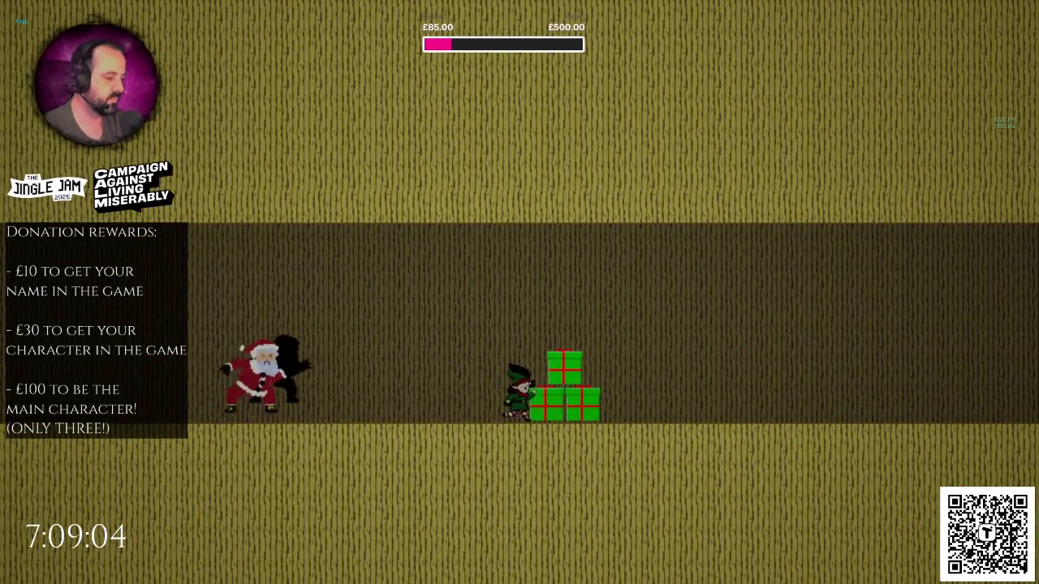
pyautogui.press('Escape')
pyautogui.click(993, 18)
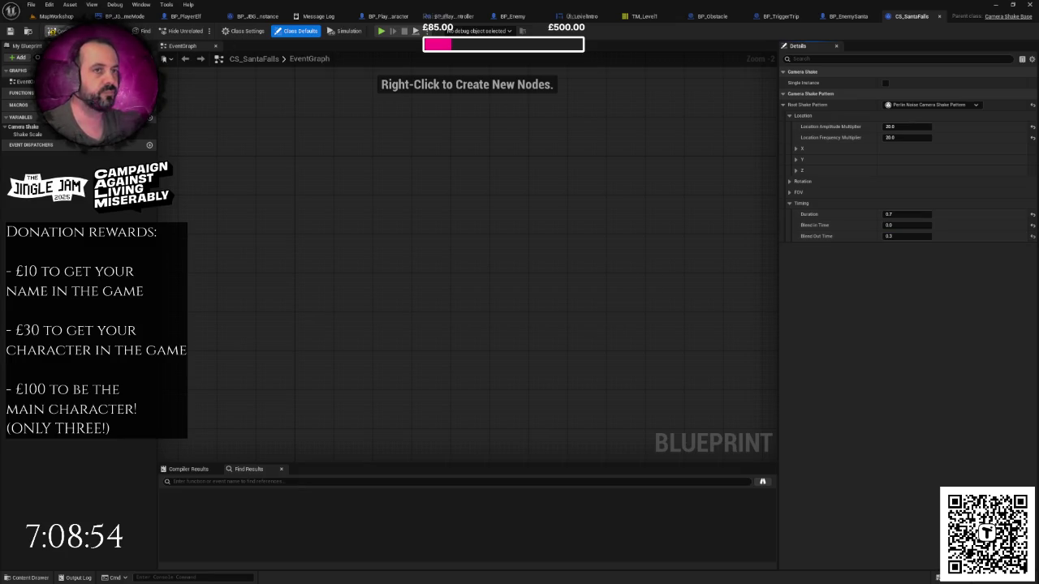
pyautogui.click(56, 16)
pyautogui.click(201, 31)
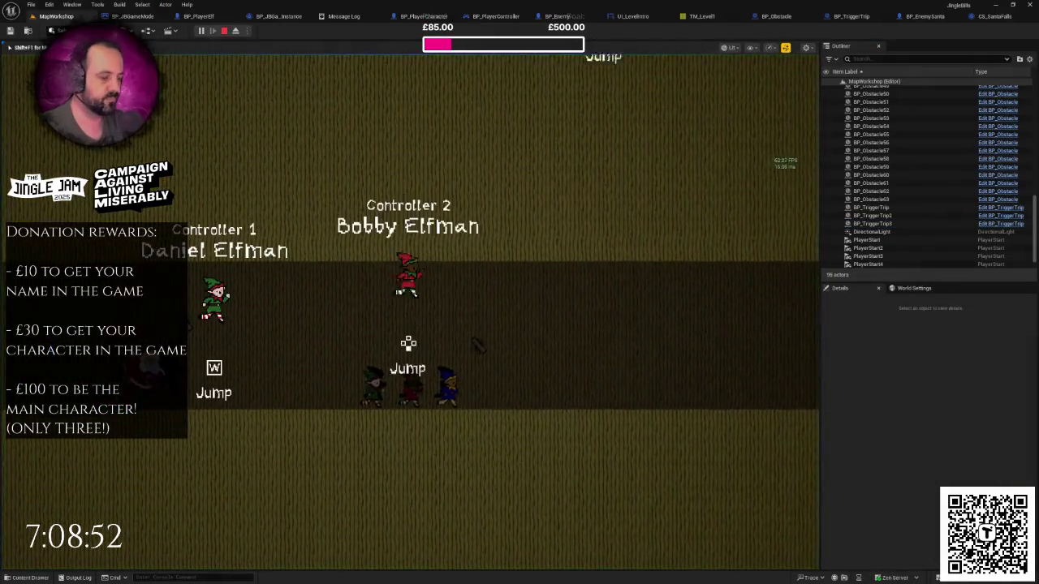
pyautogui.press('F11')
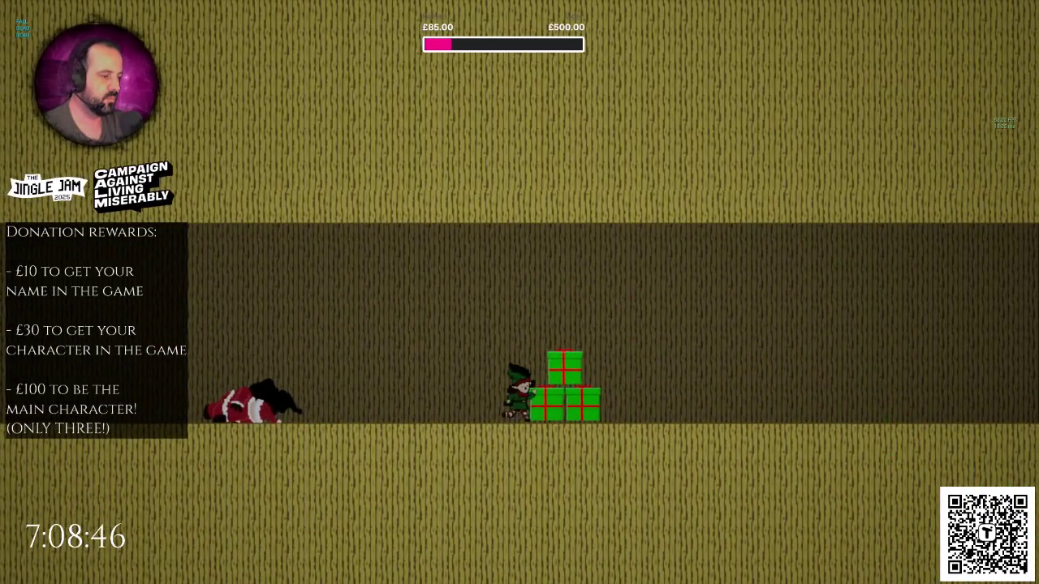
pyautogui.press('Escape')
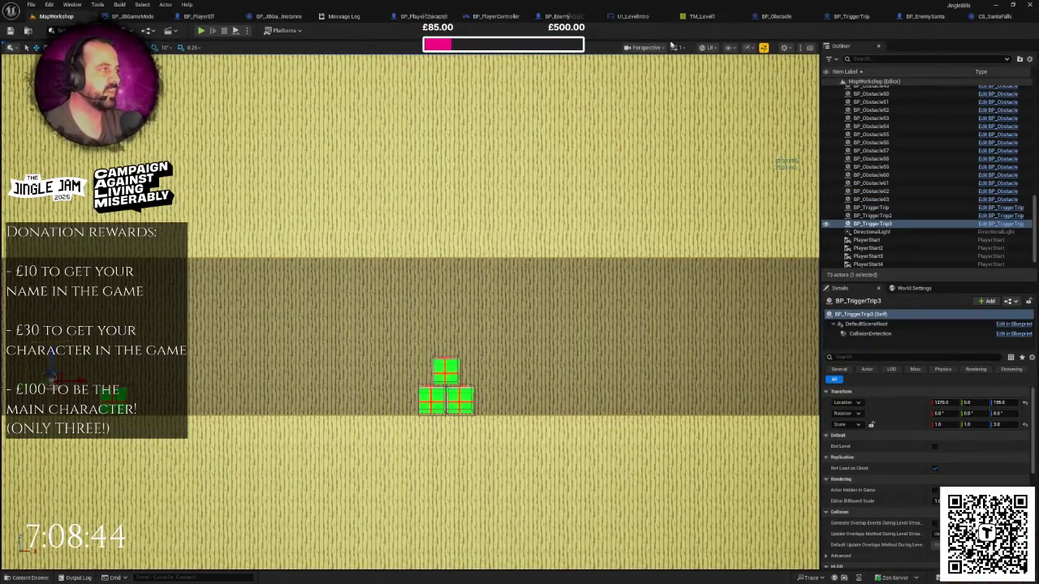
# - Set CS_SantaFalls Blend Out Time to 0.4 and play-test it from MapWorkshop
pyautogui.click(931, 17)
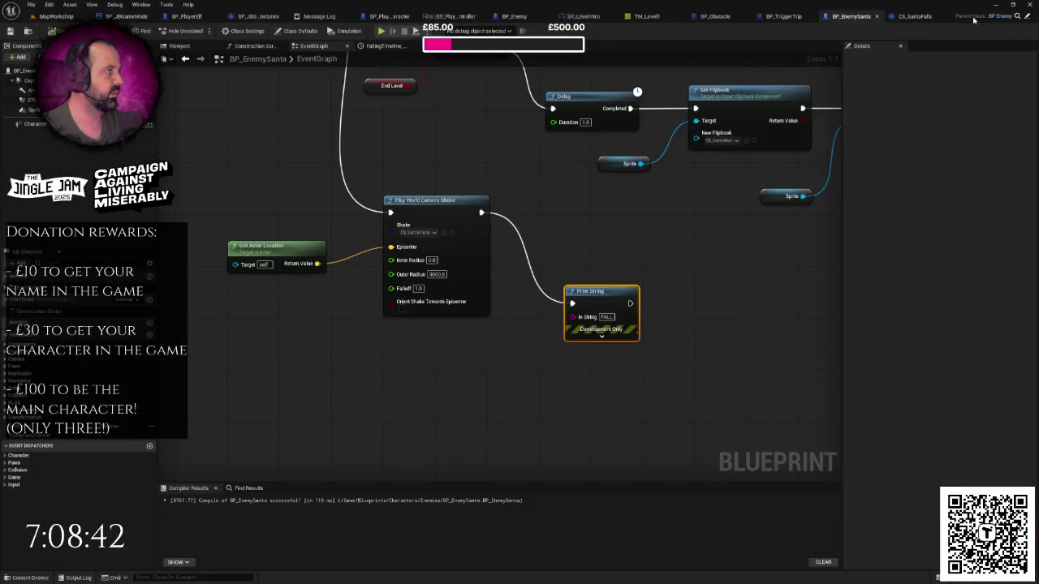
pyautogui.click(901, 17)
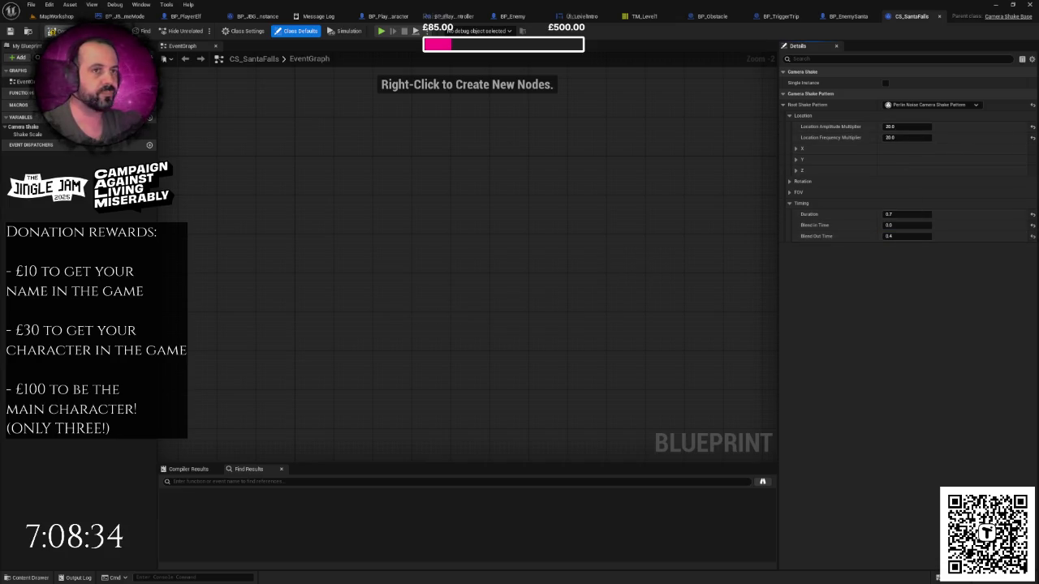
pyautogui.click(57, 17)
pyautogui.click(201, 33)
pyautogui.press('F11')
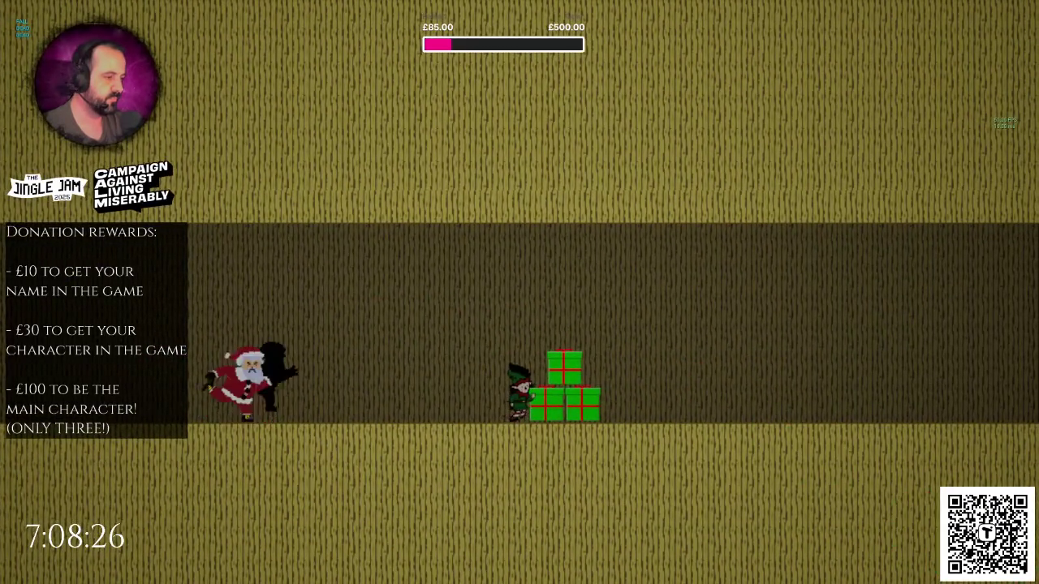
pyautogui.press('Escape')
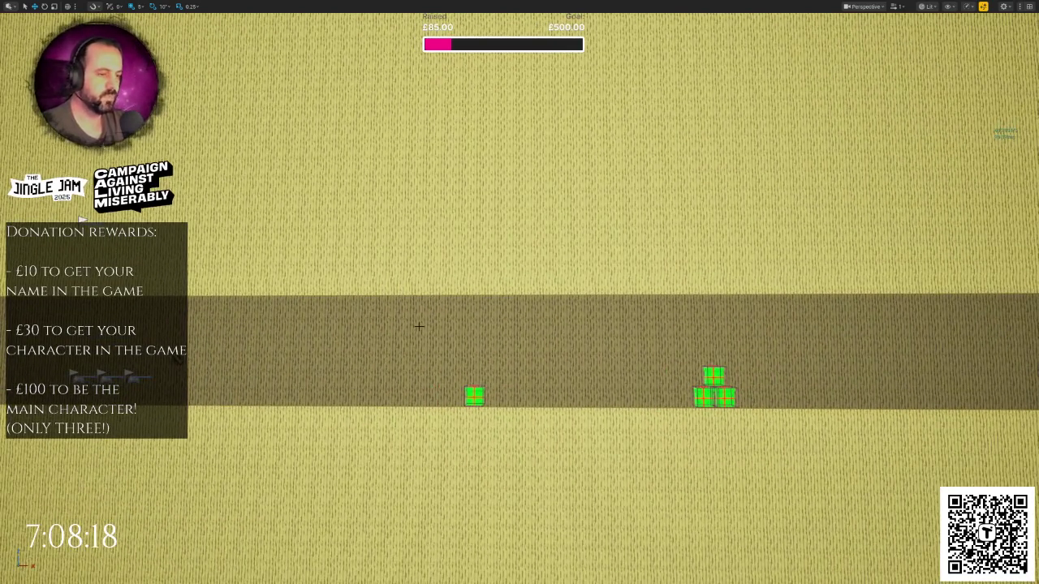
# - Run another fullscreen play-test of Santa chasing the elf to the present pyramid
pyautogui.hotkey('alt', 'p')
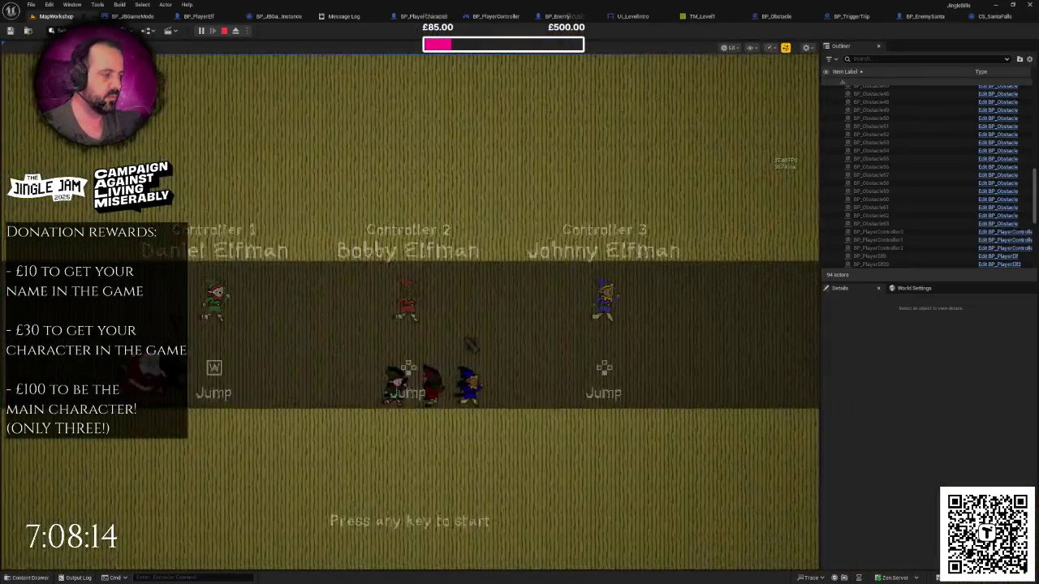
pyautogui.press('w')
pyautogui.press('F11')
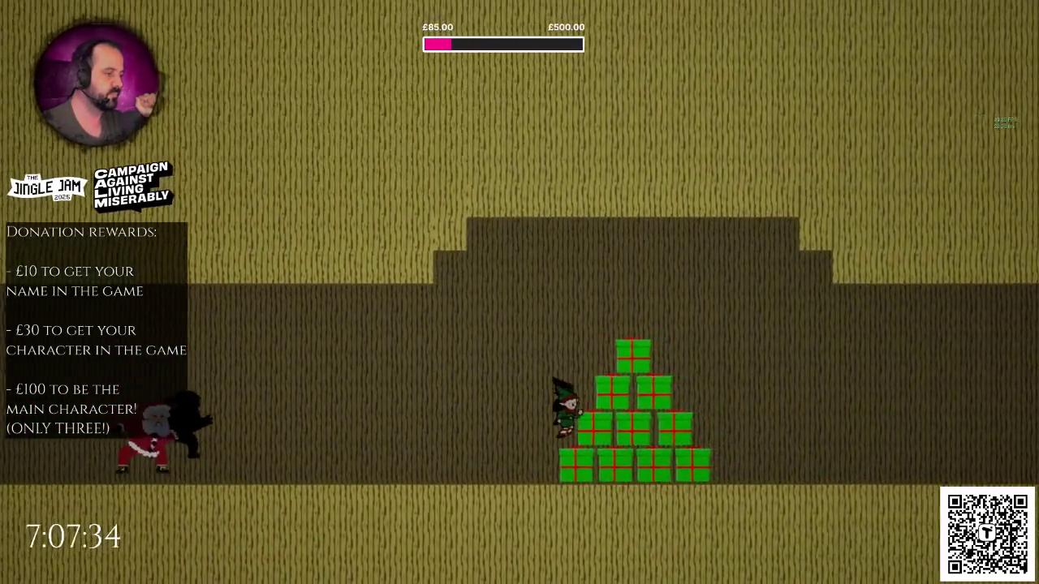
pyautogui.press('Escape')
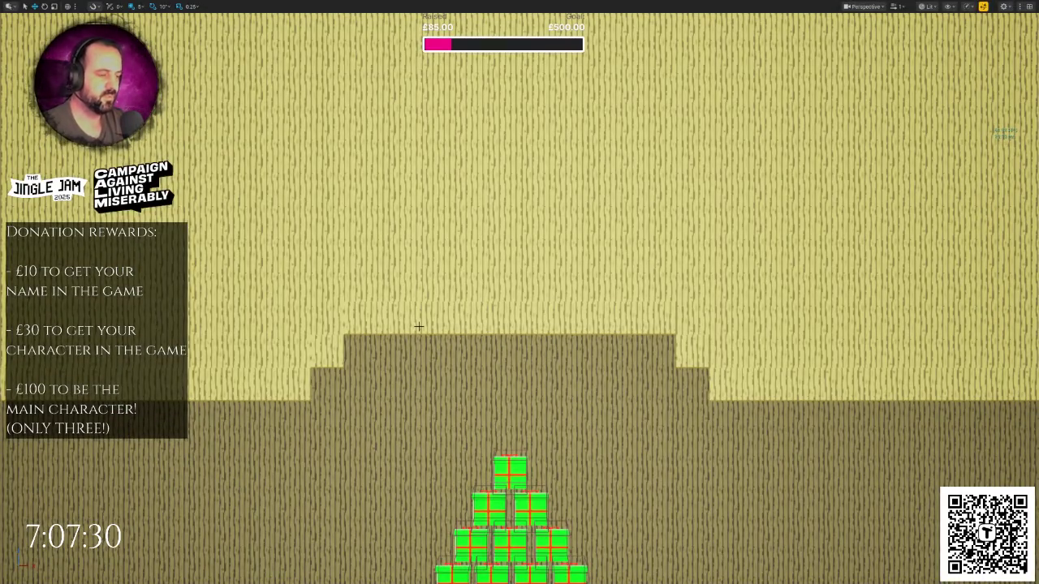
# - Dismiss the viewport actor menu, then run and stop another playtest of the level
pyautogui.rightClick(419, 326)
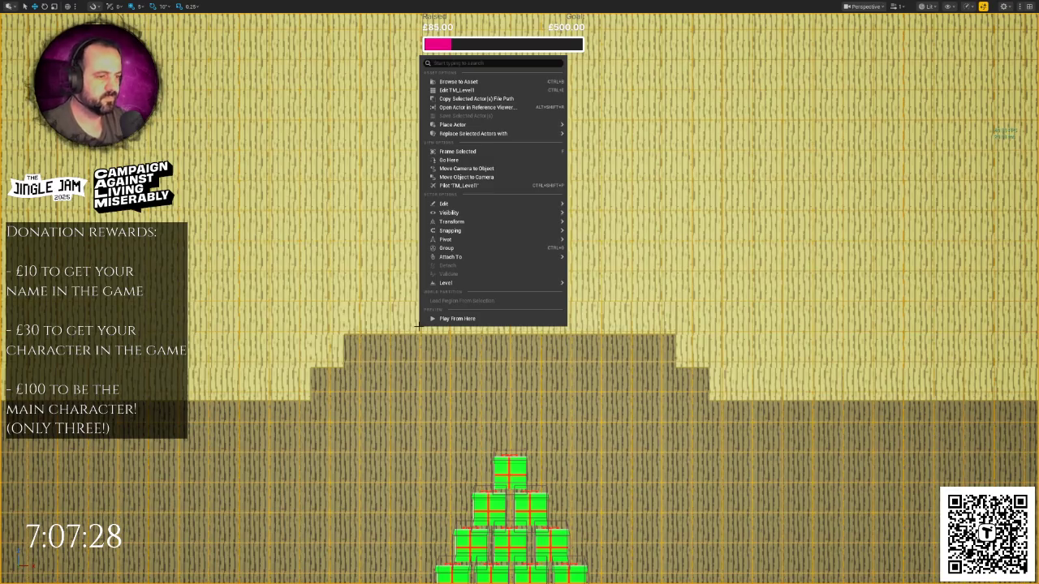
pyautogui.click(349, 294)
pyautogui.hotkey('alt', 'p')
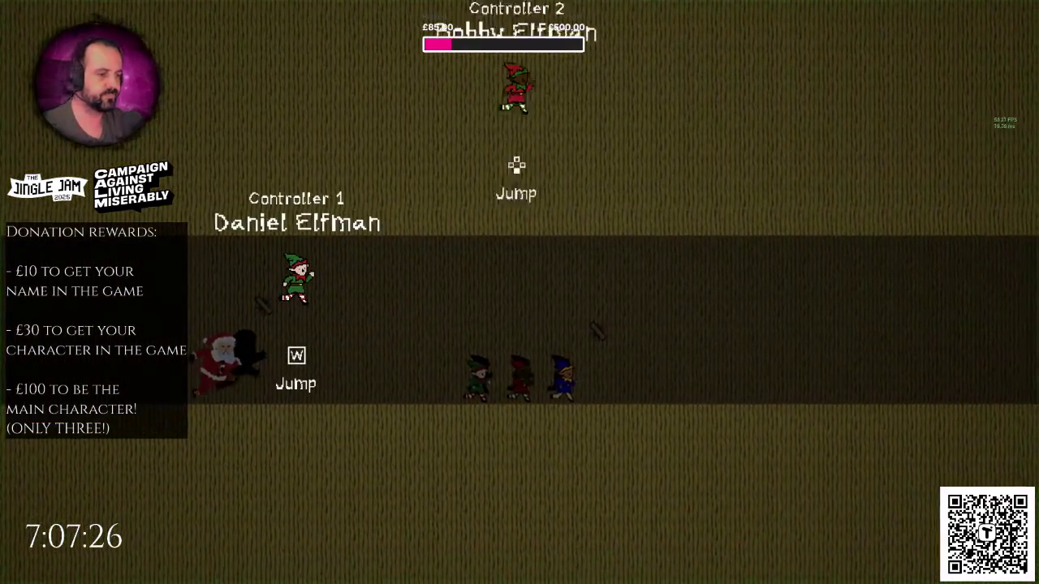
pyautogui.press('space')
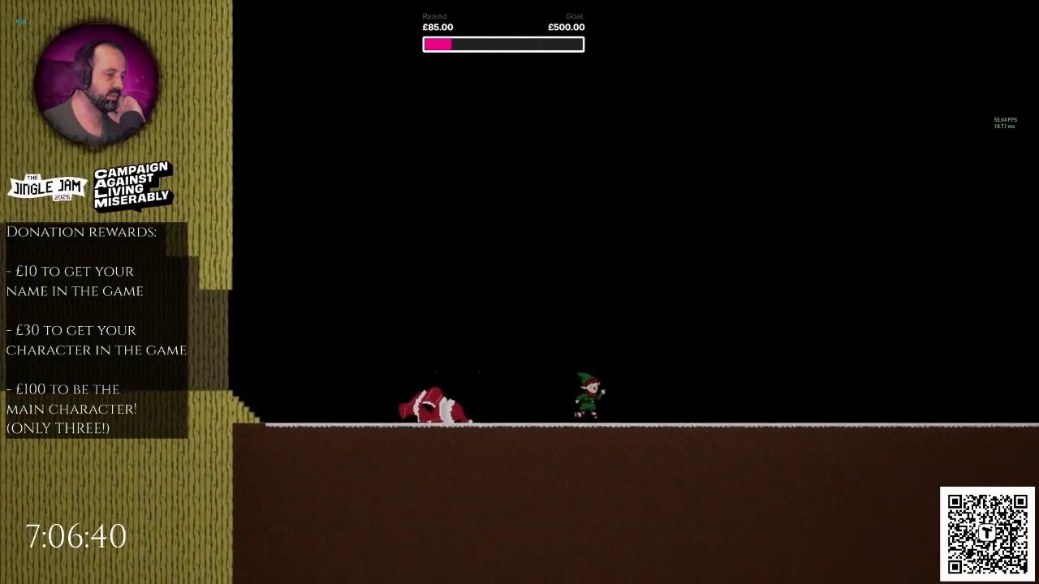
pyautogui.press('Escape')
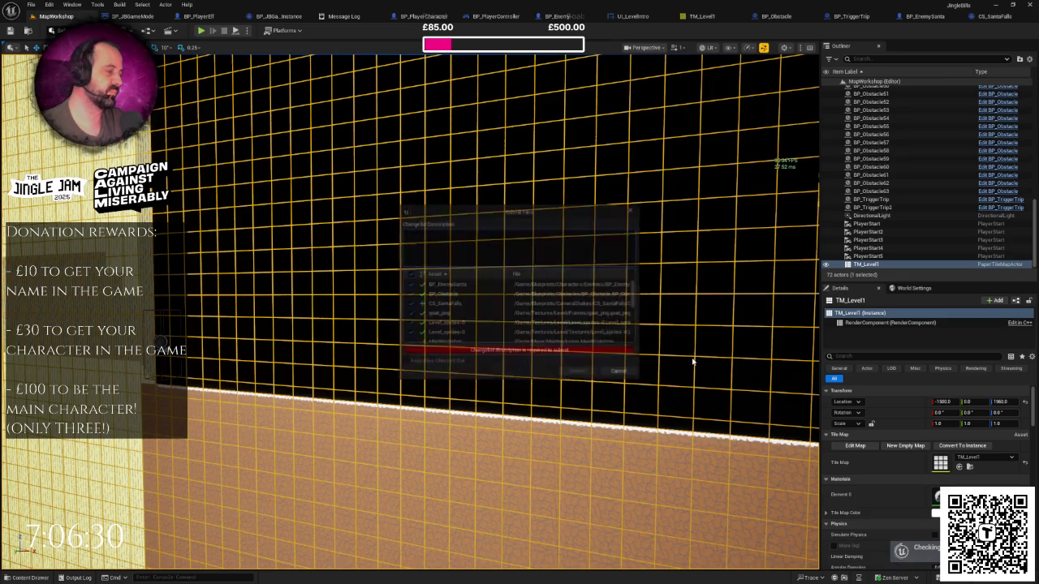
# - Submit the changed files with the description 'Add camera shake when santa falls down'
pyautogui.write('Ad')
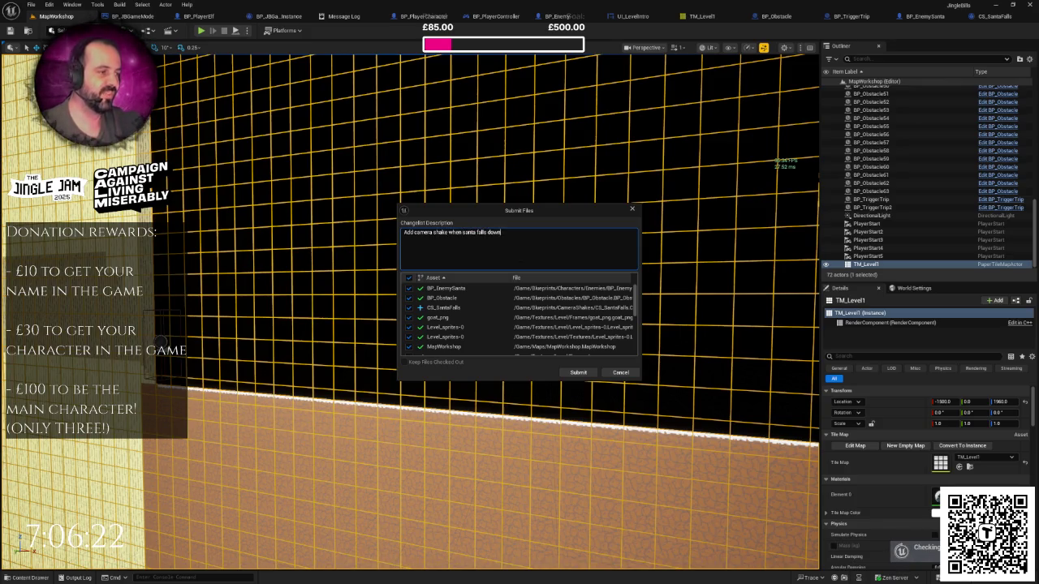
pyautogui.click(578, 372)
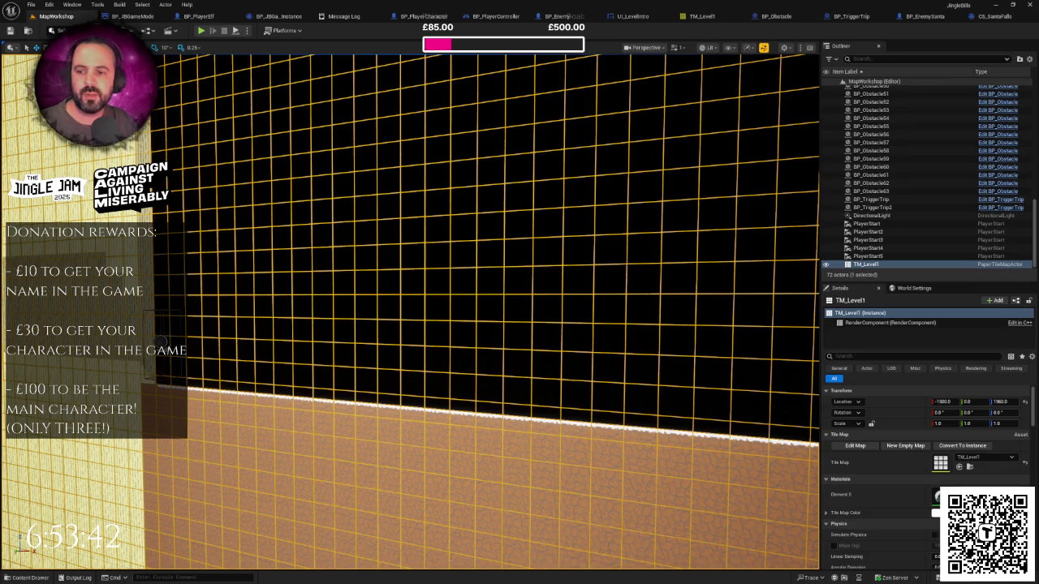
# - Drag the Discord window in from the left edge over the Unreal viewport
pyautogui.moveTo(163, 150)
pyautogui.mouseDown()
pyautogui.moveTo(256, 156)
pyautogui.moveTo(302, 128)
pyautogui.mouseUp()
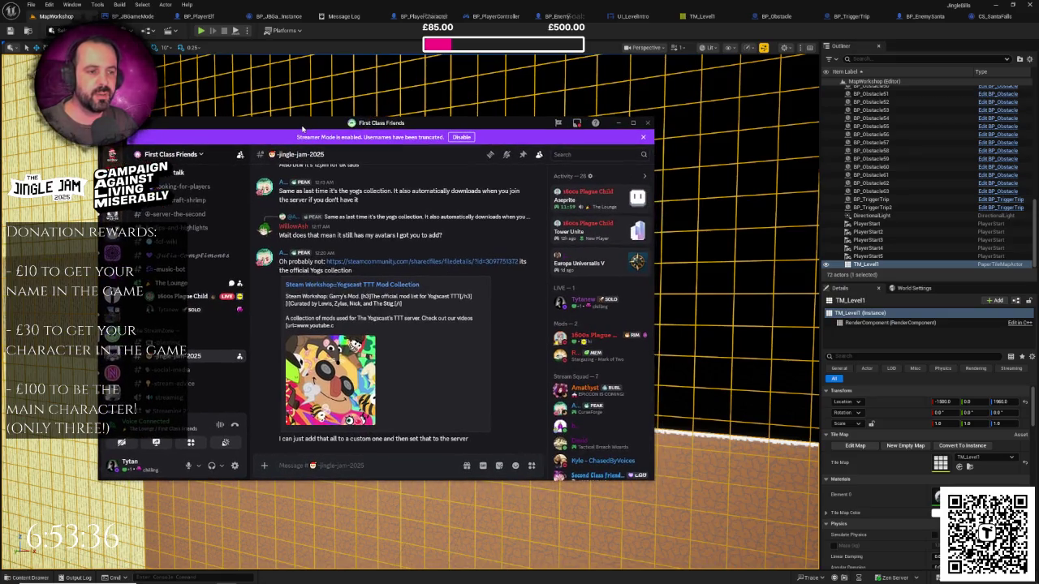
# - Start watching the friend's Aseprite stream and mute a user in the voice channel
pyautogui.click(175, 296)
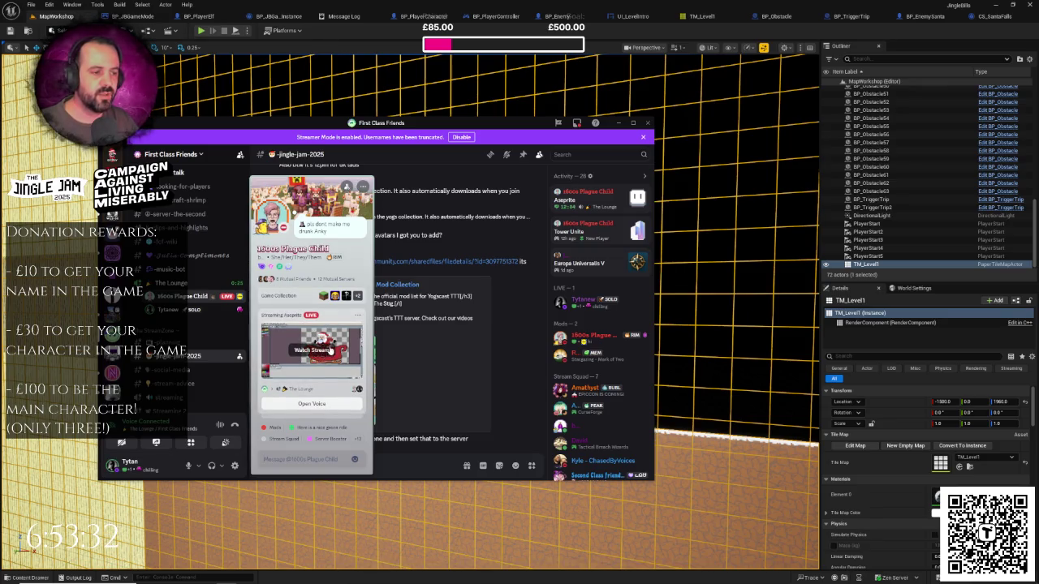
pyautogui.click(311, 349)
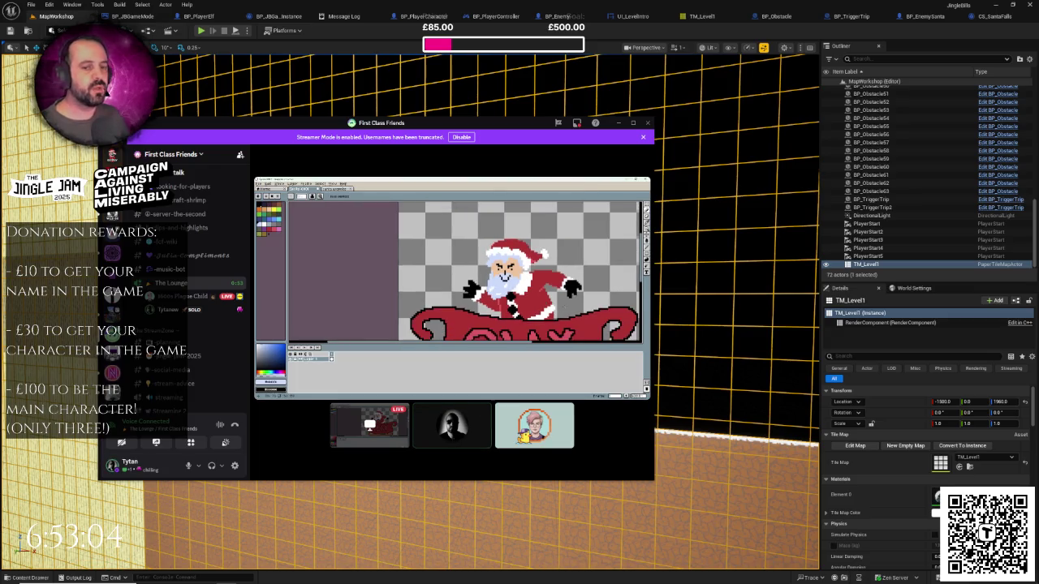
pyautogui.click(203, 313)
pyautogui.rightClick(168, 310)
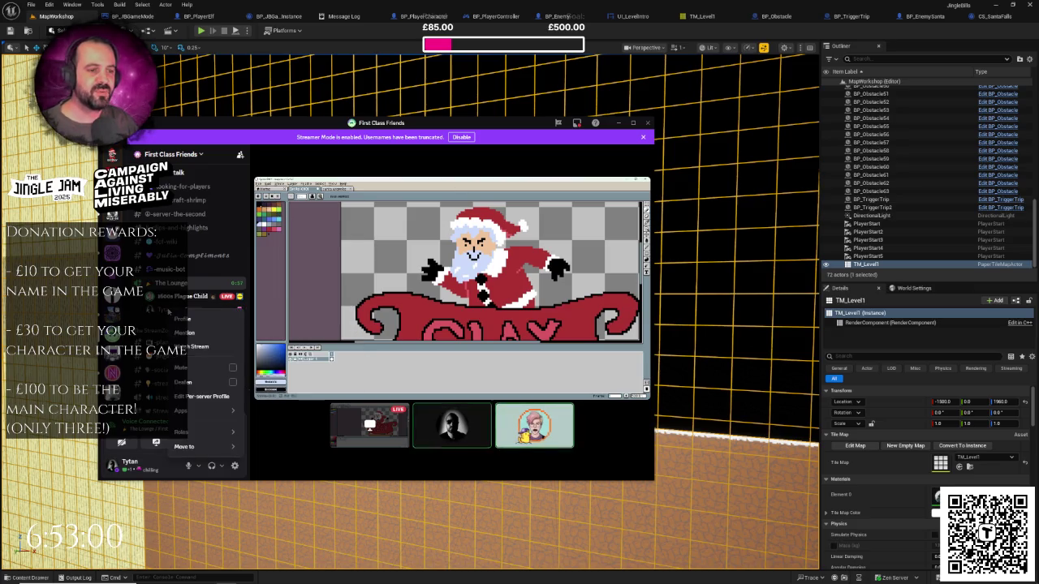
pyautogui.click(233, 370)
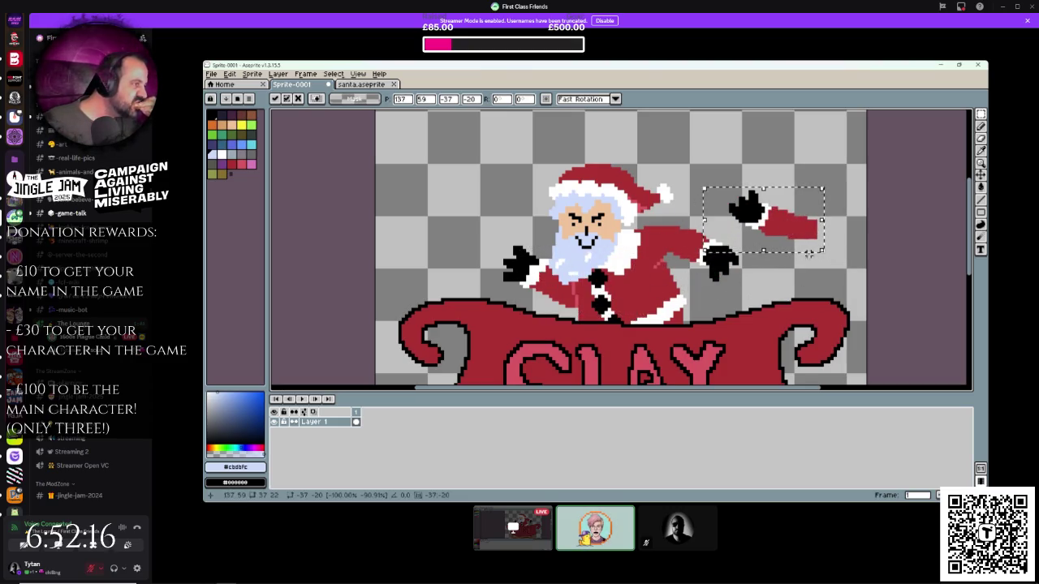
# - Commit the moved arm piece and sample the sleeve's red as the drawing colour
pyautogui.moveTo(734, 206); pyautogui.dragTo(573, 275)
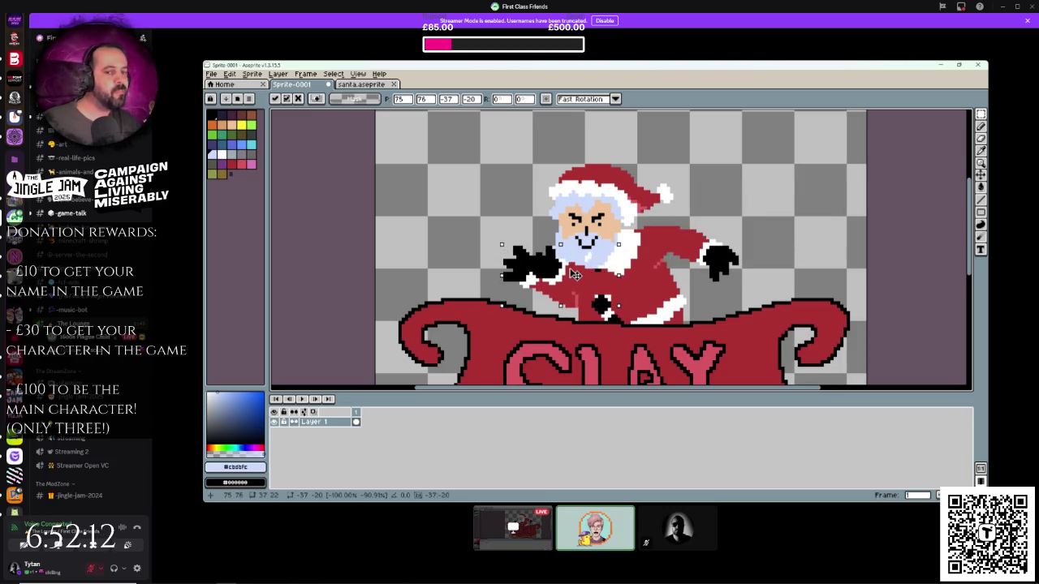
pyautogui.click(766, 217)
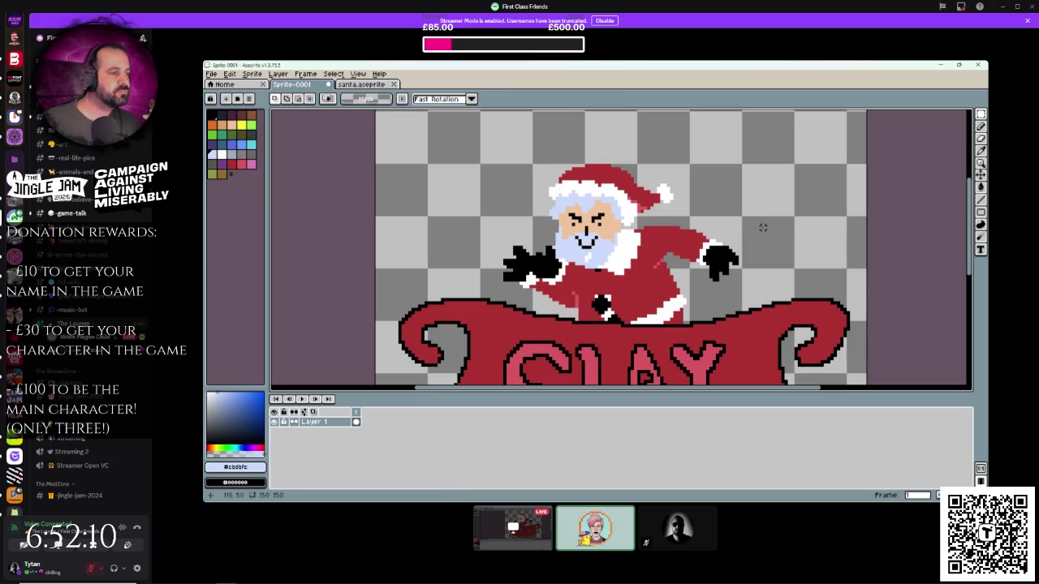
pyautogui.scroll(1, 670, 233)
pyautogui.scroll(1, 658, 244)
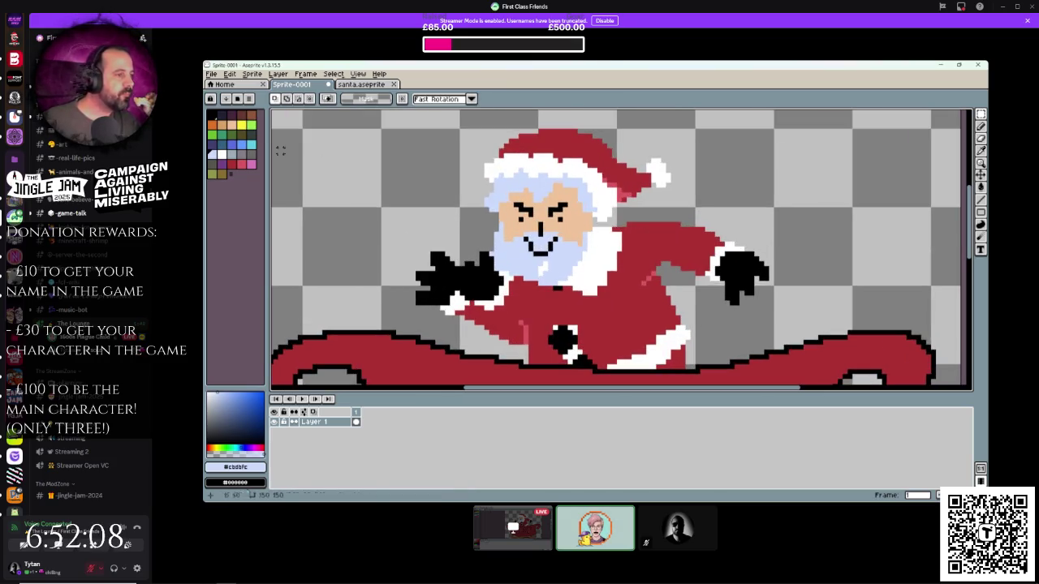
pyautogui.keyDown('alt'); pyautogui.click(633, 233); pyautogui.keyUp('alt')
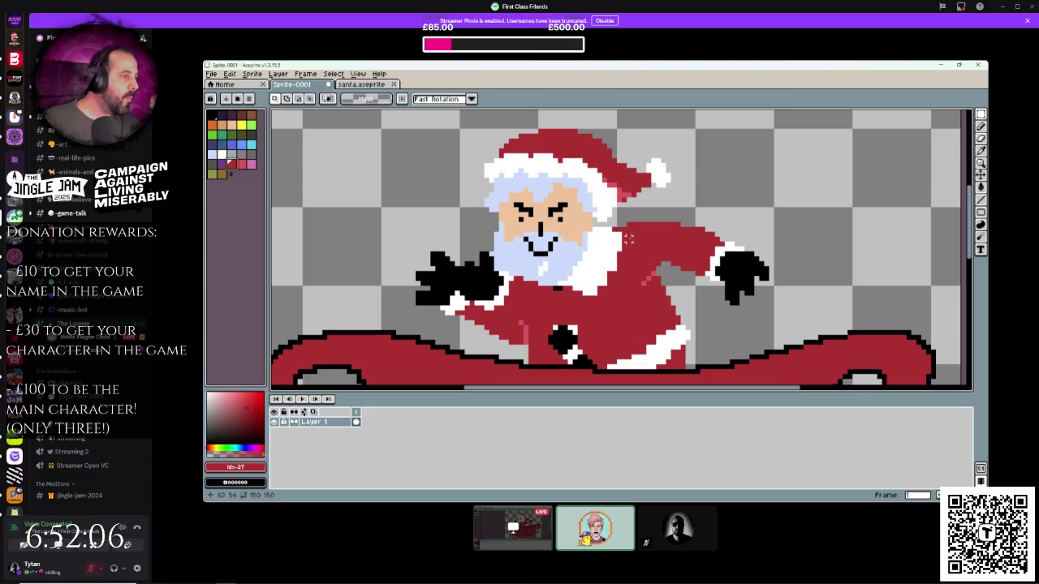
pyautogui.press('e')
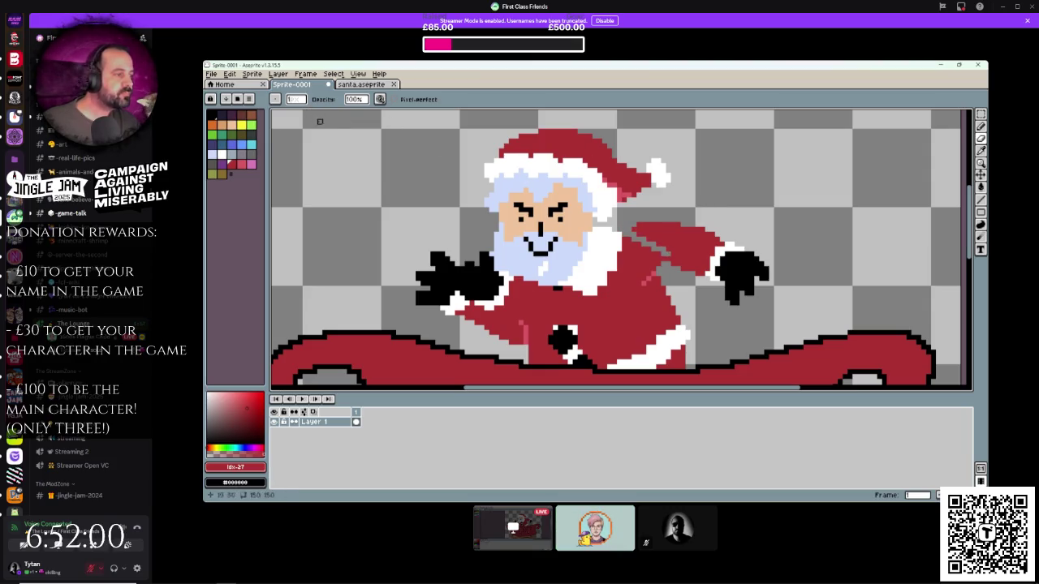
# - Erase Santa's raised right glove and sleeve with a size-10 eraser
pyautogui.click(302, 100)
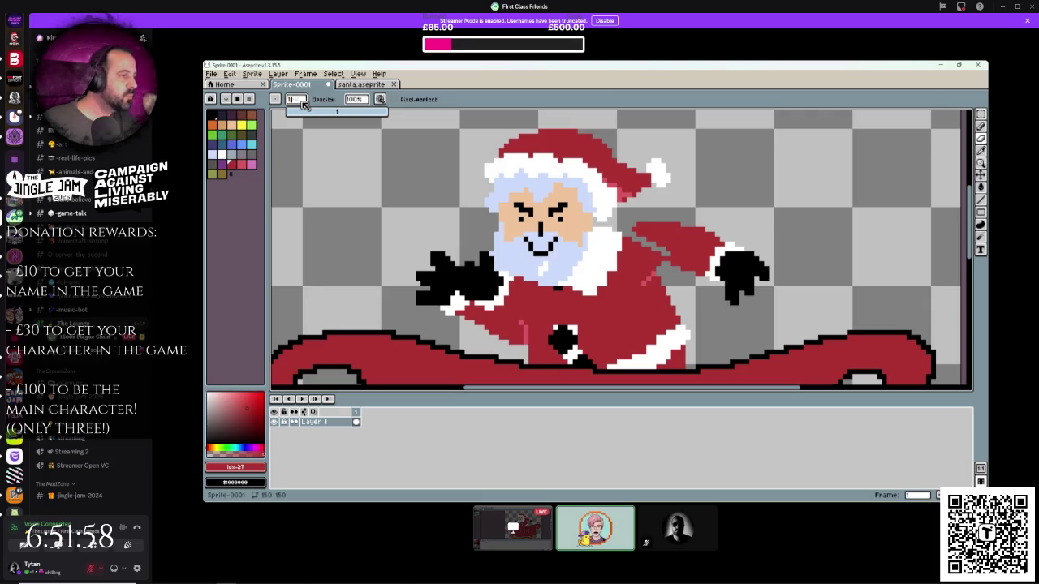
pyautogui.write('0')
pyautogui.moveTo(734, 260)
pyautogui.mouseDown()
pyautogui.moveTo(742, 289)
pyautogui.moveTo(711, 284)
pyautogui.moveTo(662, 229)
pyautogui.moveTo(723, 285)
pyautogui.mouseUp()
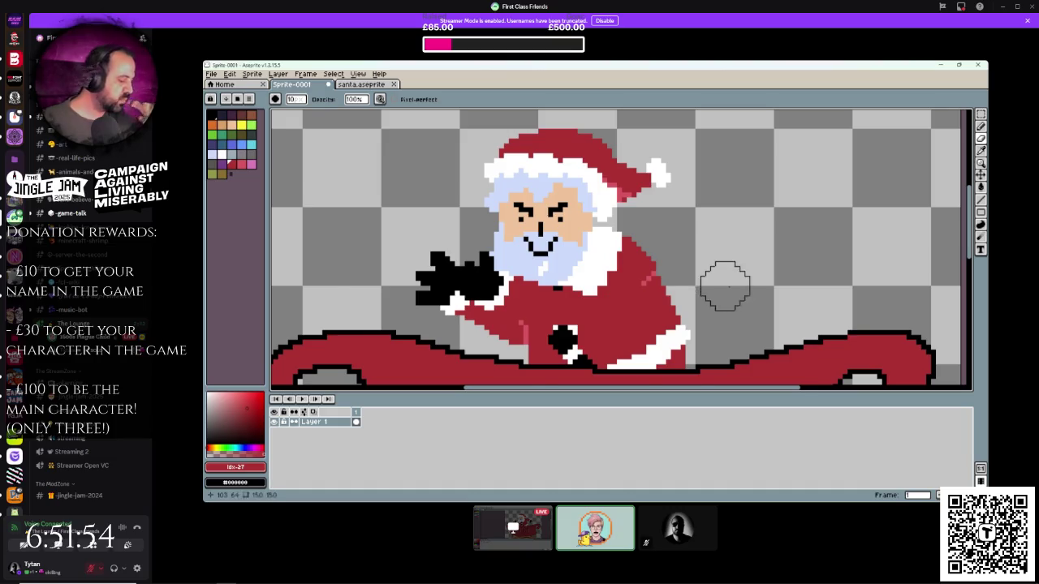
pyautogui.scroll(-1, 747, 281)
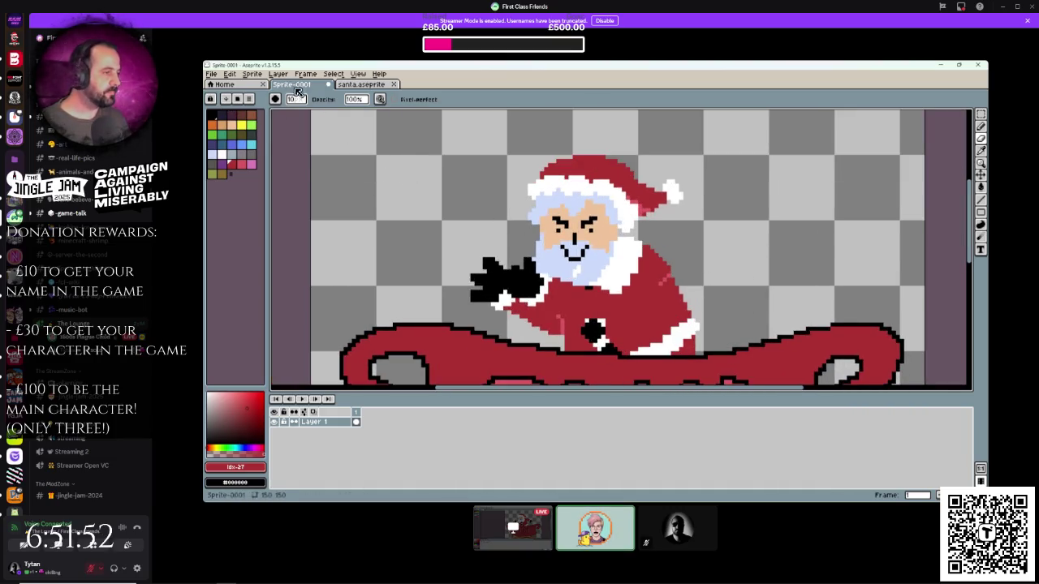
# - Set the brush size to 1 pixel for redrawing the arm
pyautogui.click(300, 100)
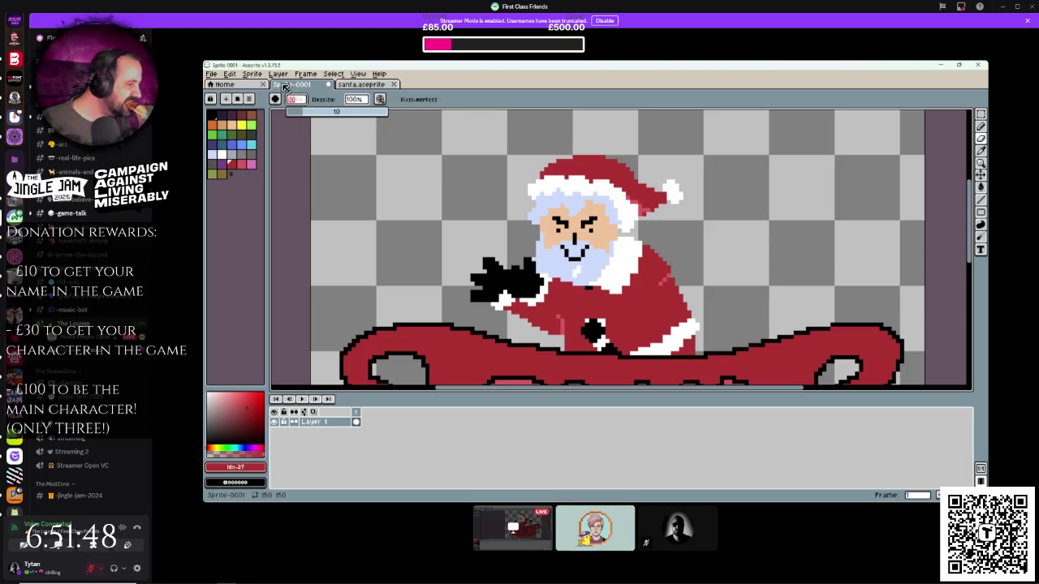
pyautogui.write('1')
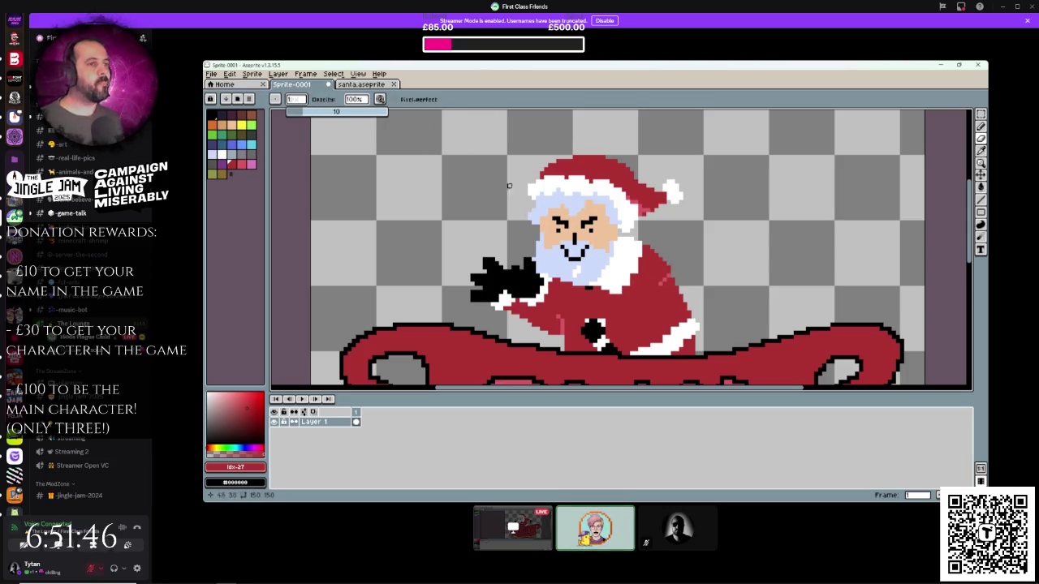
pyautogui.press('Return')
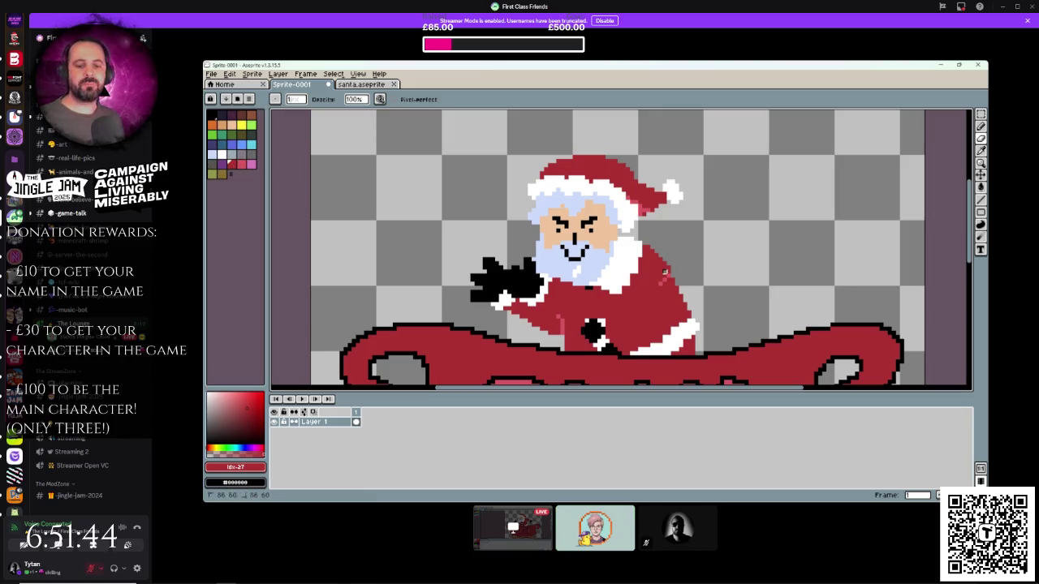
pyautogui.press('b')
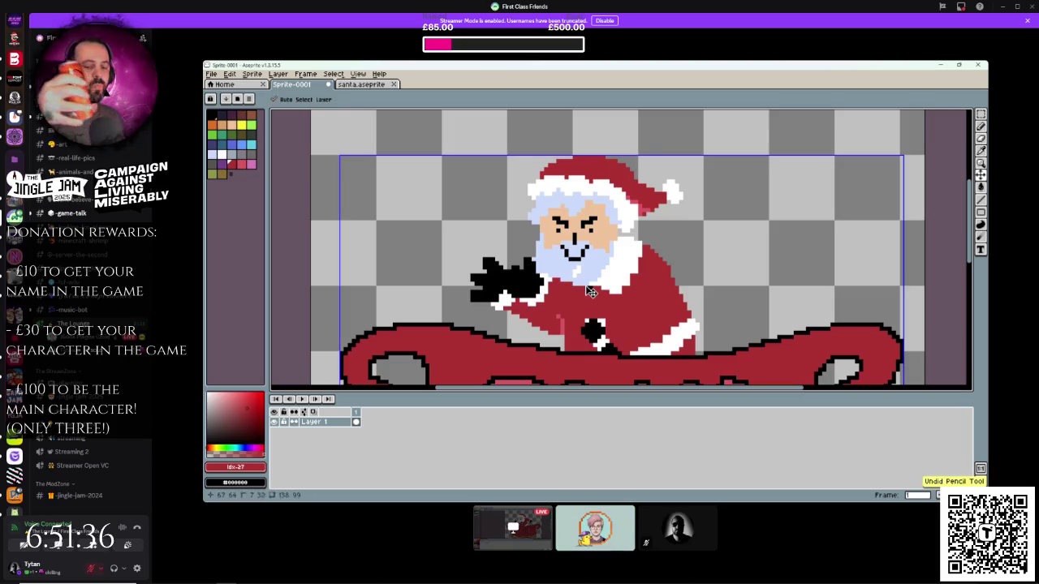
# - Outline Santa's new right arm in black across his coat
pyautogui.click(212, 115)
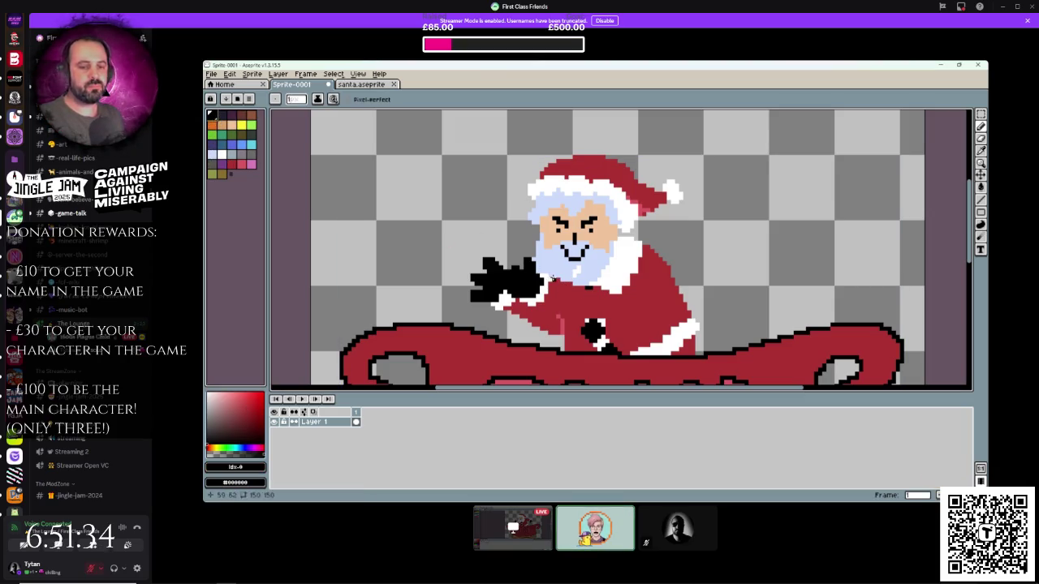
pyautogui.moveTo(555, 281); pyautogui.dragTo(581, 285)
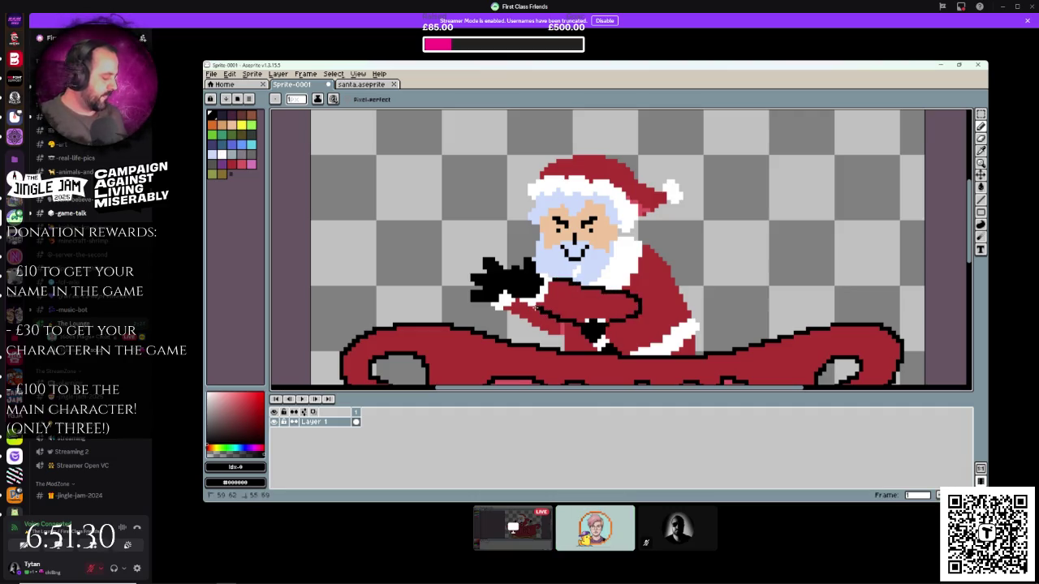
pyautogui.scroll(-1, 617, 304)
pyautogui.scroll(1, 744, 253)
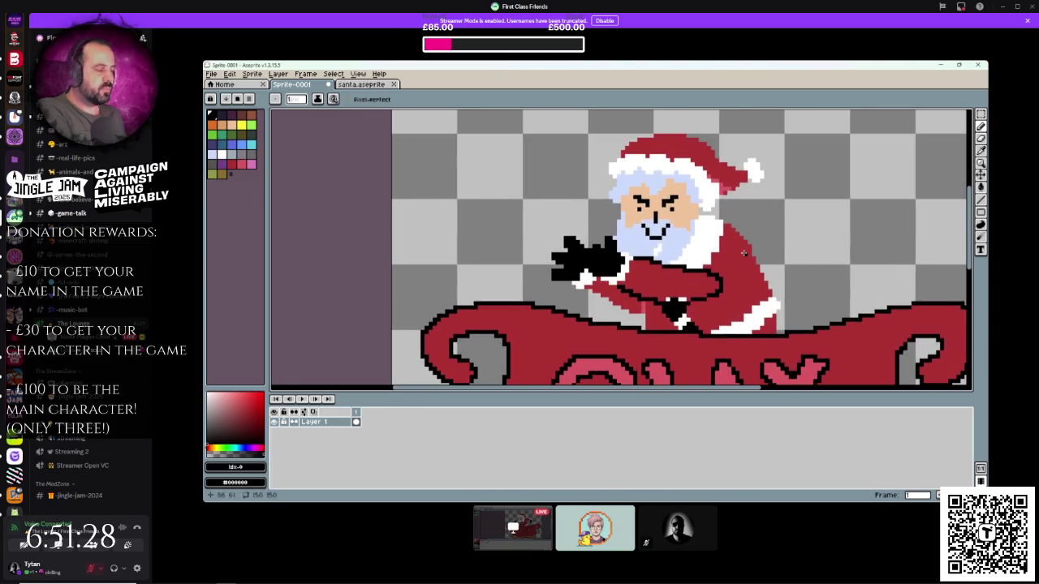
# - Fill the new sleeve with the coat red
pyautogui.keyDown('alt'); pyautogui.click(647, 304); pyautogui.keyUp('alt')
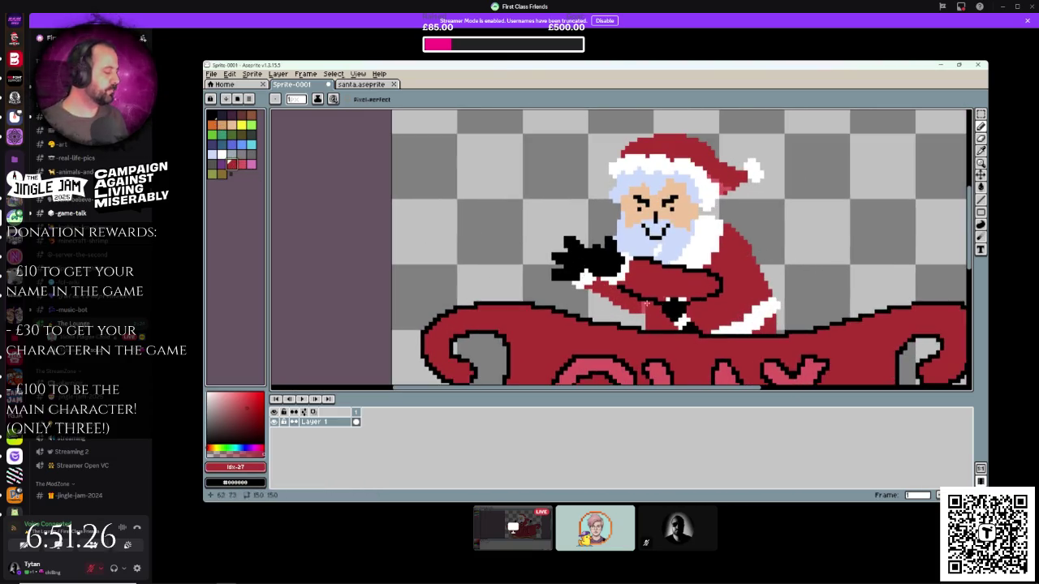
pyautogui.scroll(1, 587, 268)
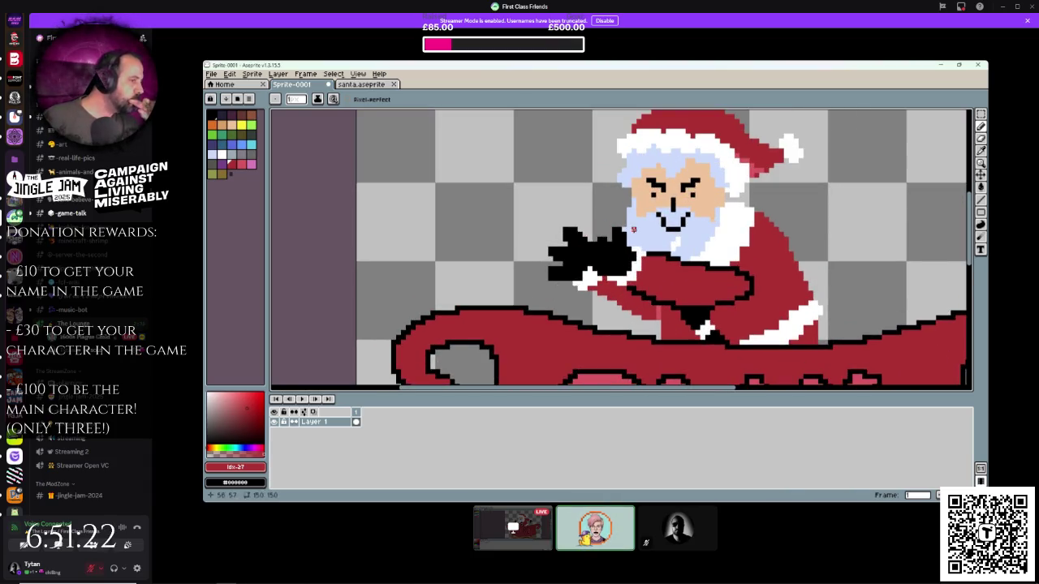
pyautogui.scroll(-2, 496, 325)
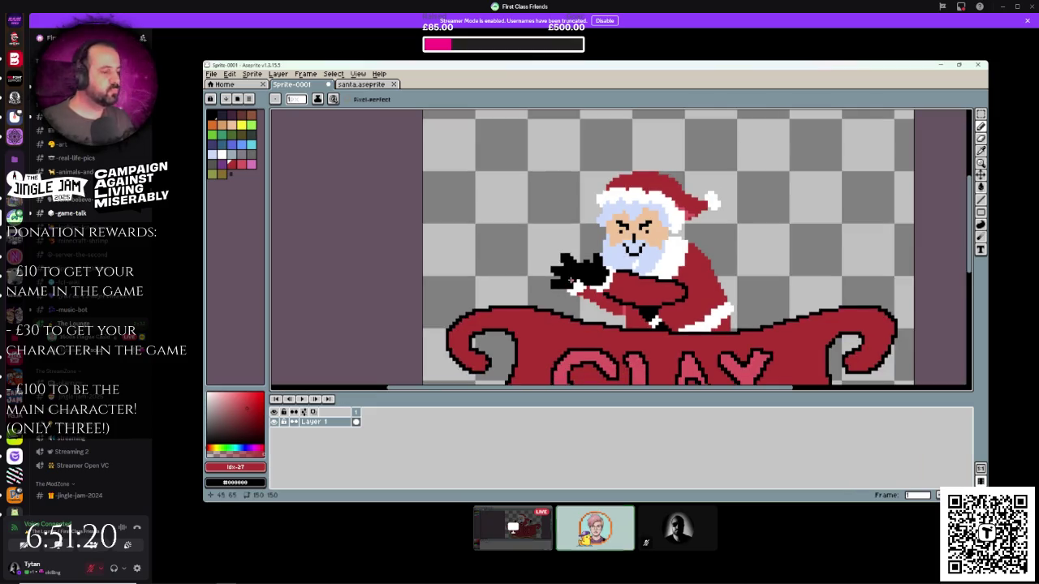
pyautogui.scroll(-2, 571, 283)
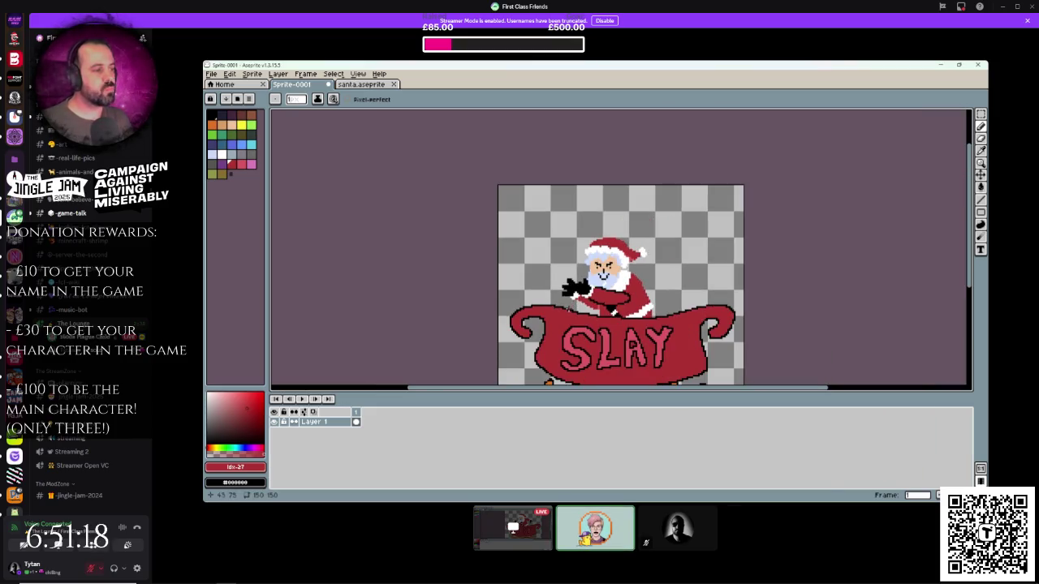
pyautogui.scroll(3, 564, 306)
pyautogui.scroll(-2, 568, 237)
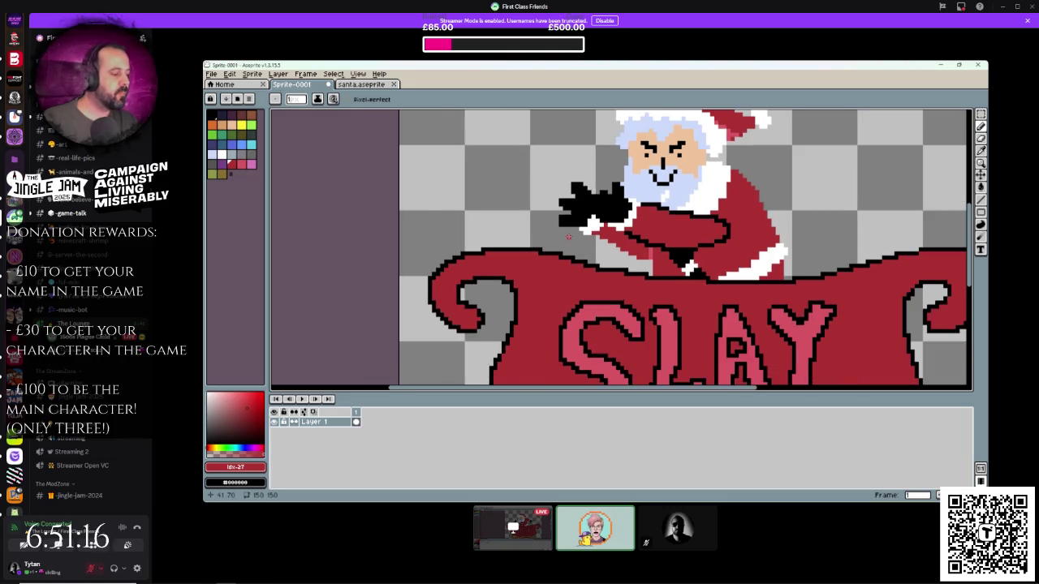
pyautogui.scroll(1, 473, 268)
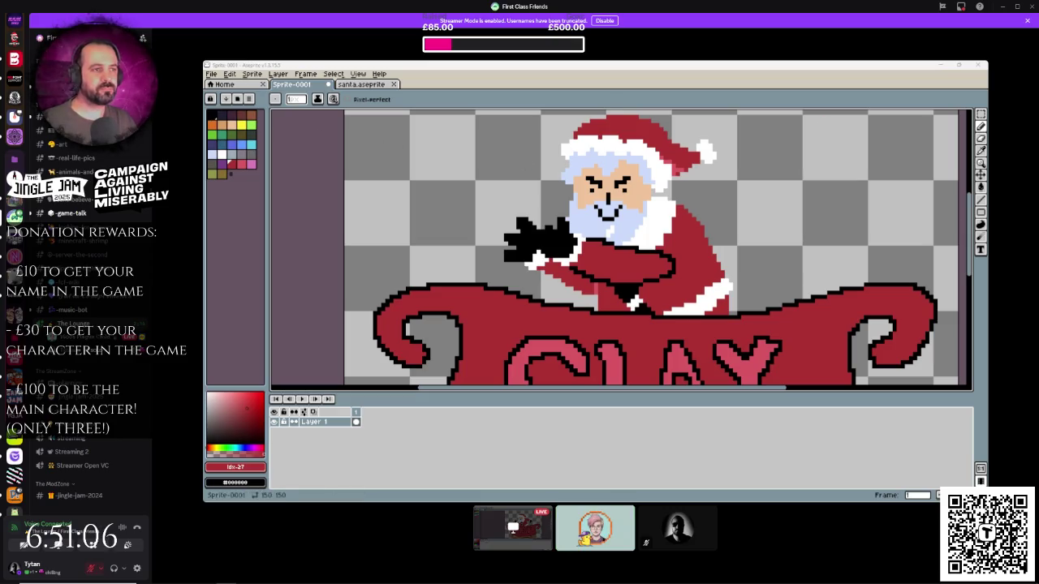
pyautogui.click(211, 74)
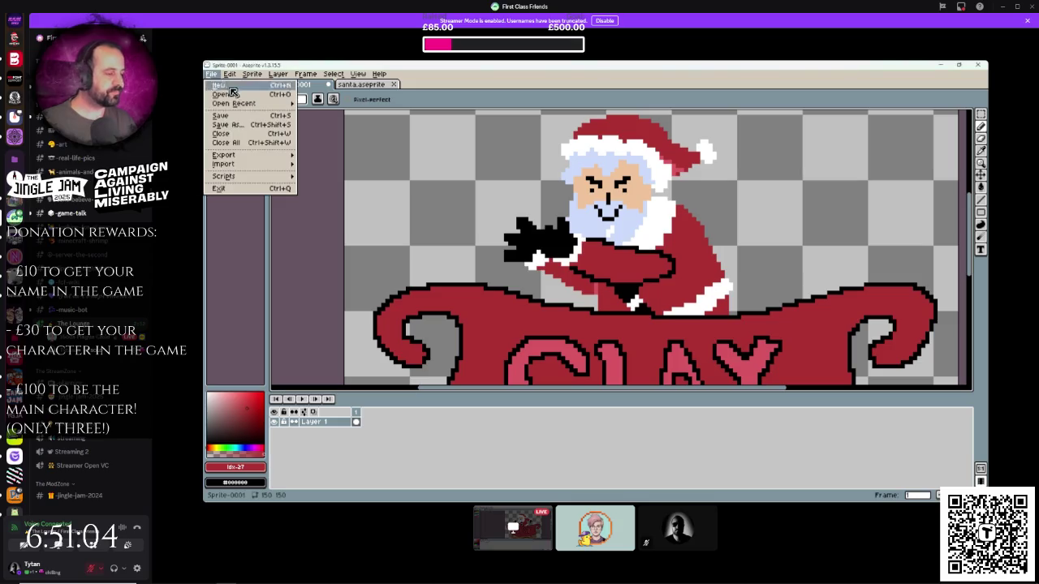
# - Open present1.png and select the entire green gift, then return to santa.aseprite
pyautogui.moveTo(243, 164)
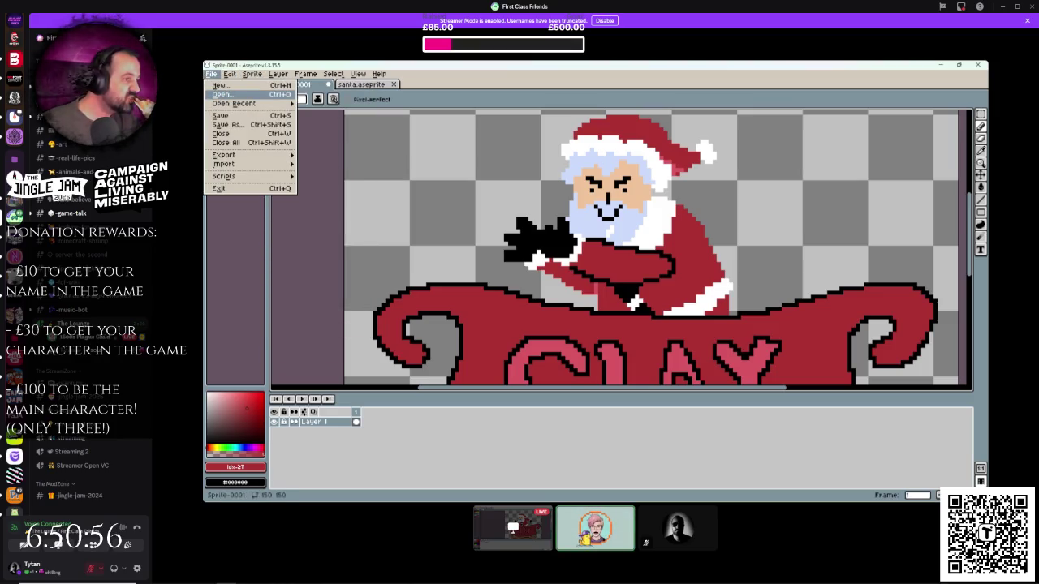
pyautogui.click(221, 94)
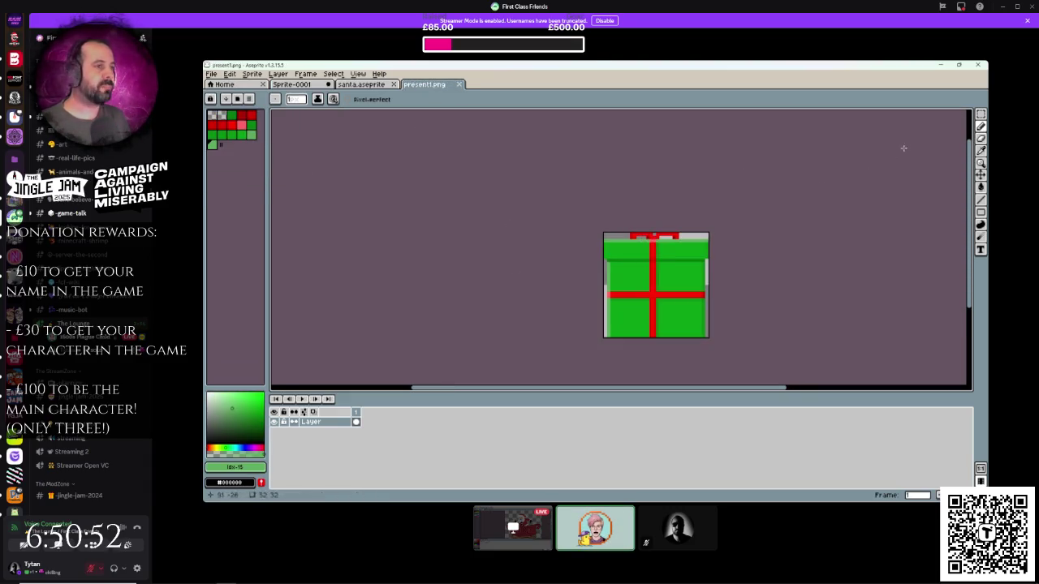
pyautogui.press('w')
pyautogui.hotkey('ctrl', 'a')
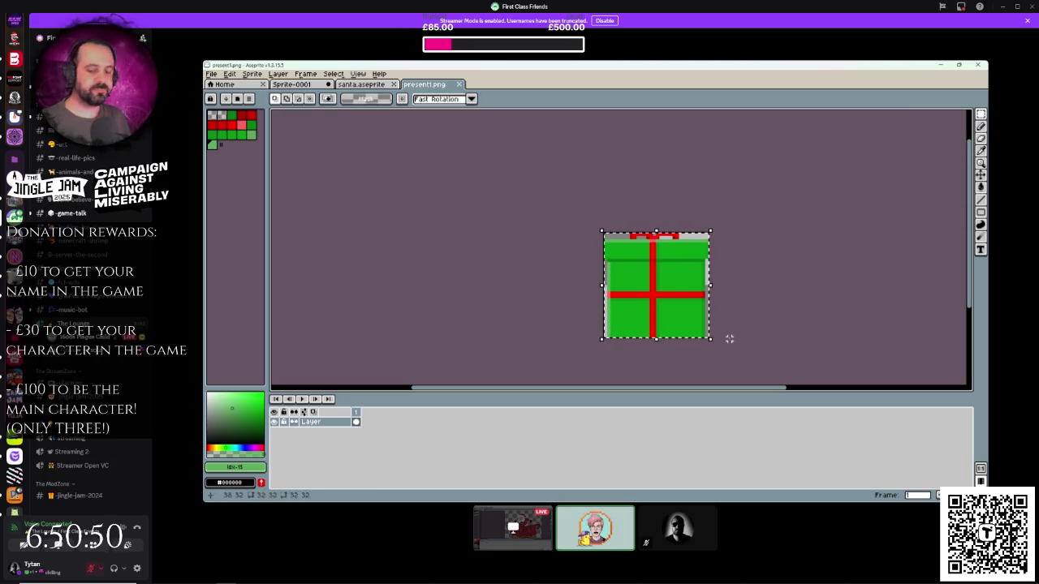
pyautogui.click(363, 84)
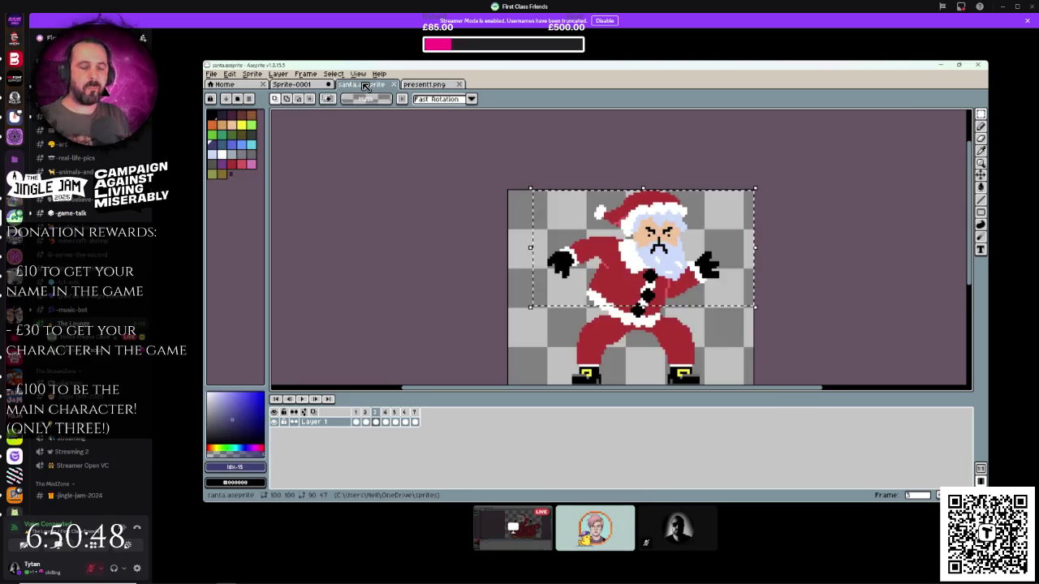
# - Add a new empty Layer 2 to the Santa-in-sleigh Sprite-0001 drawing
pyautogui.click(313, 86)
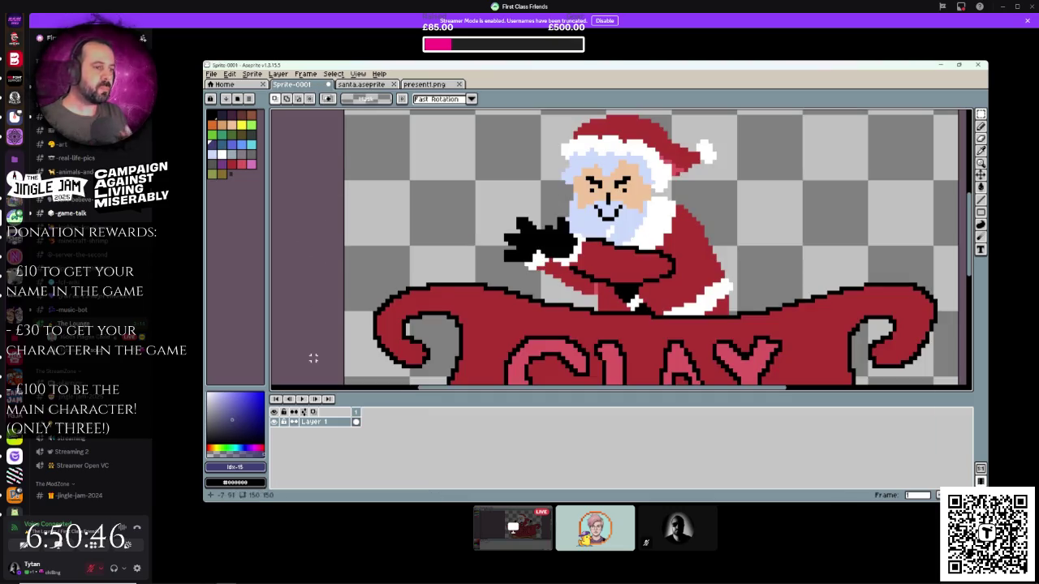
pyautogui.scroll(-1, 313, 338)
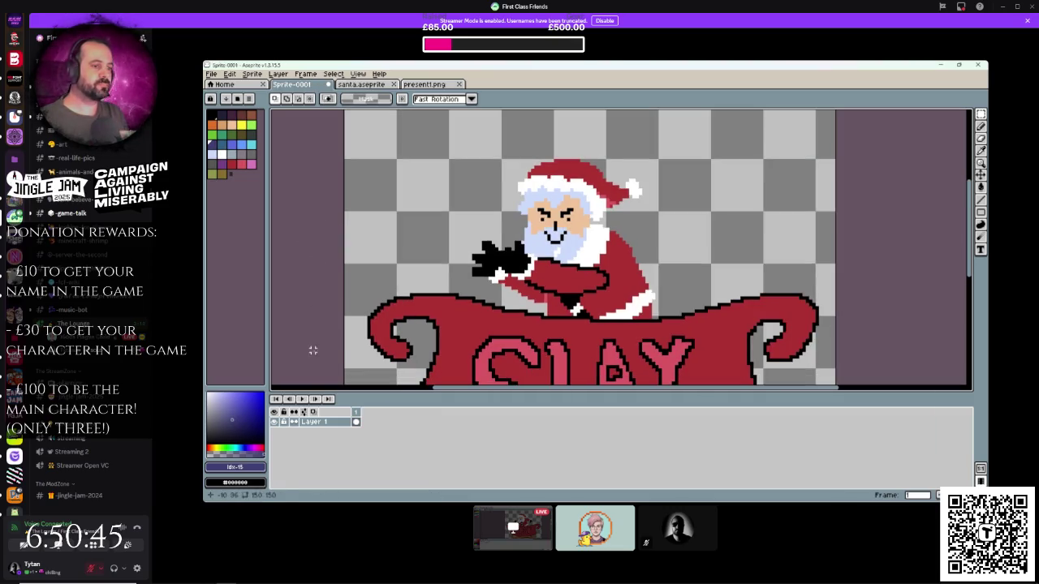
pyautogui.rightClick(333, 422)
pyautogui.moveTo(351, 438)
pyautogui.click(428, 435)
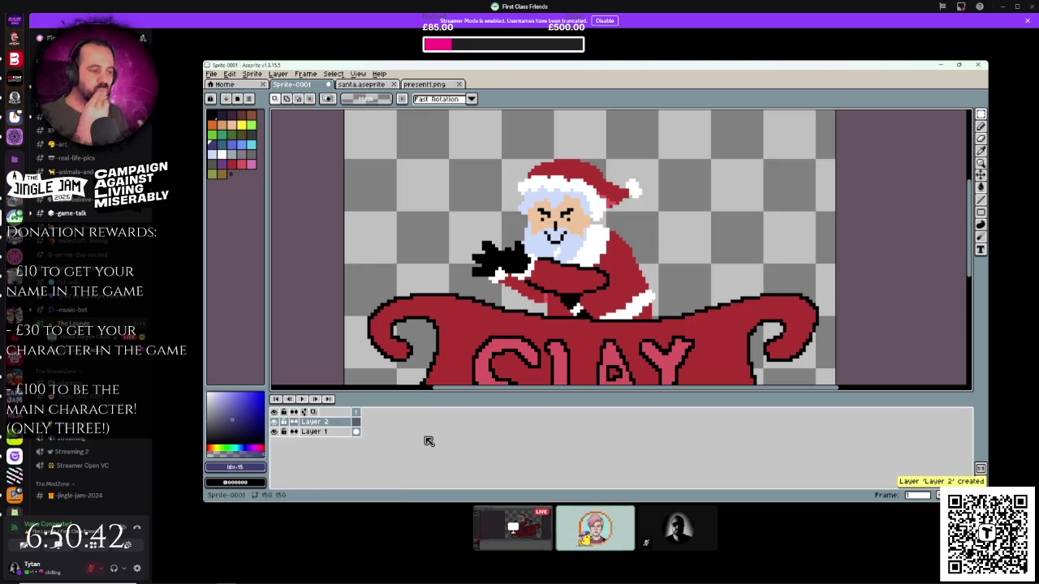
# - Paste the green present, move it beside Santa and shrink it to 17×17
pyautogui.hotkey('ctrl', 'v')
pyautogui.moveTo(416, 272)
pyautogui.mouseDown()
pyautogui.moveTo(506, 279)
pyautogui.moveTo(495, 280)
pyautogui.mouseUp()
pyautogui.moveTo(533, 308)
pyautogui.mouseDown()
pyautogui.moveTo(498, 300)
pyautogui.moveTo(484, 259)
pyautogui.moveTo(471, 258)
pyautogui.moveTo(504, 274)
pyautogui.mouseUp()
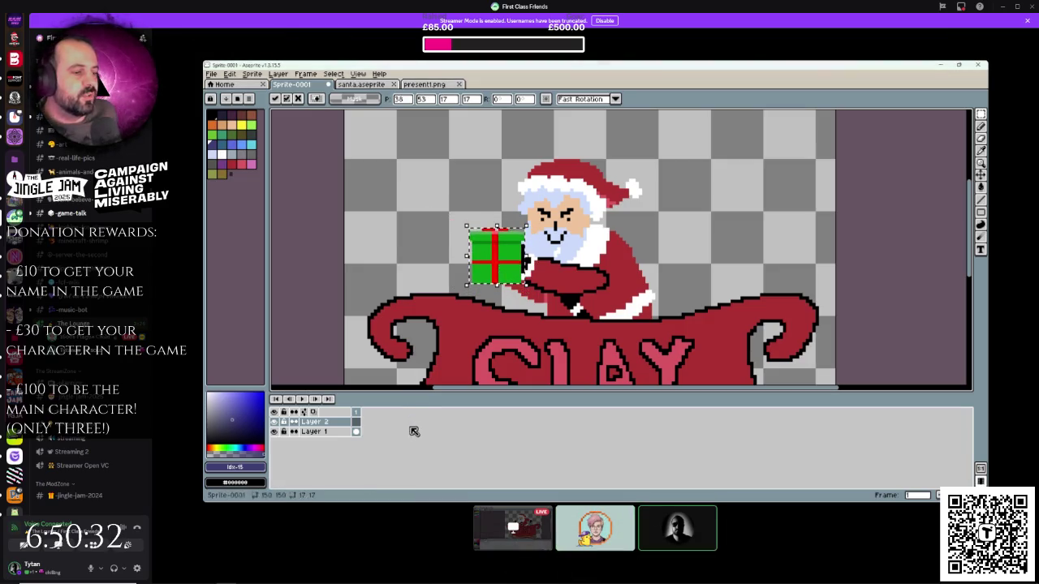
pyautogui.scroll(-1, 537, 349)
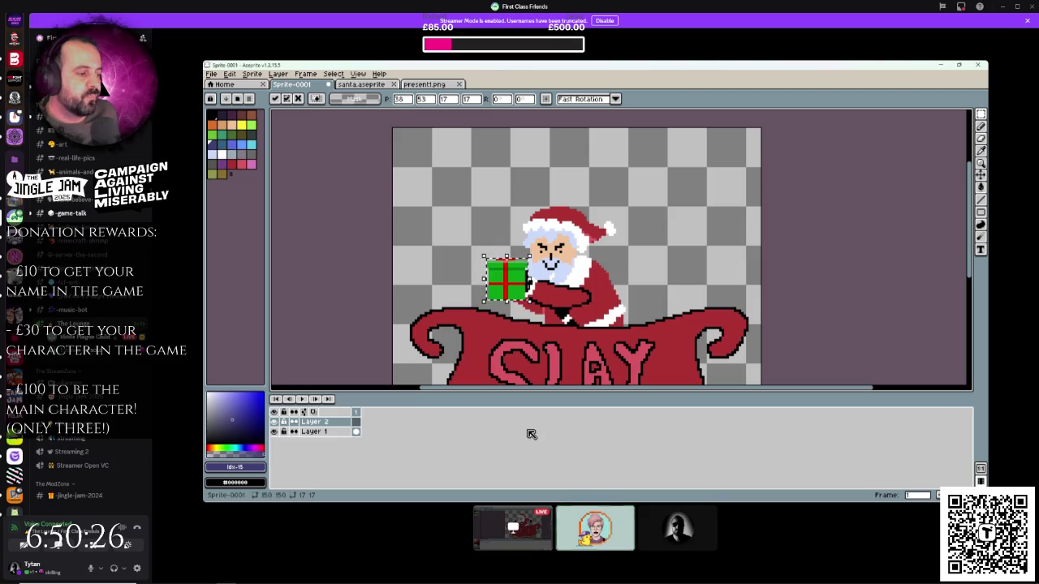
pyautogui.scroll(1, 365, 313)
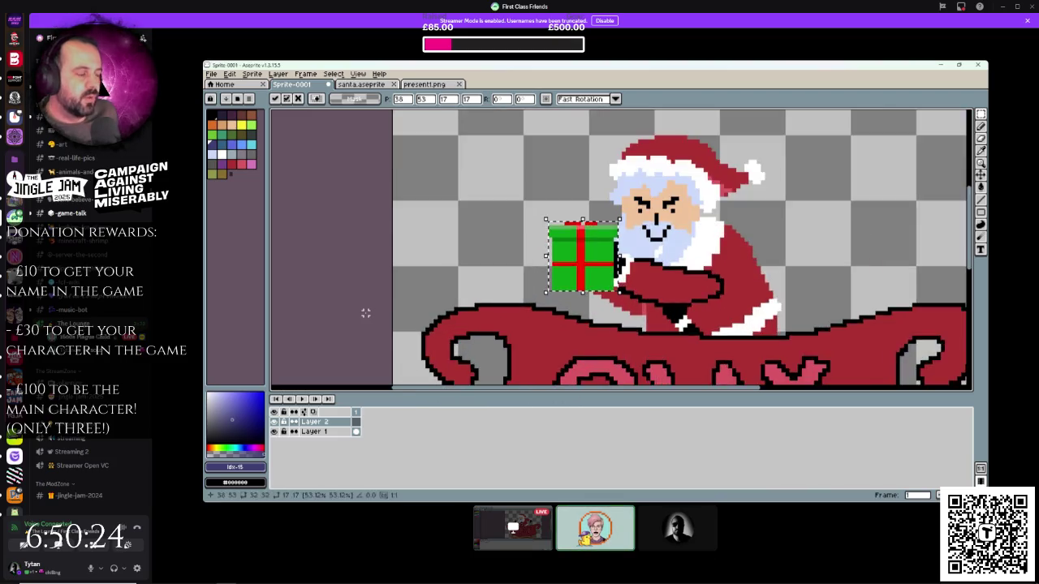
pyautogui.scroll(-2, 365, 313)
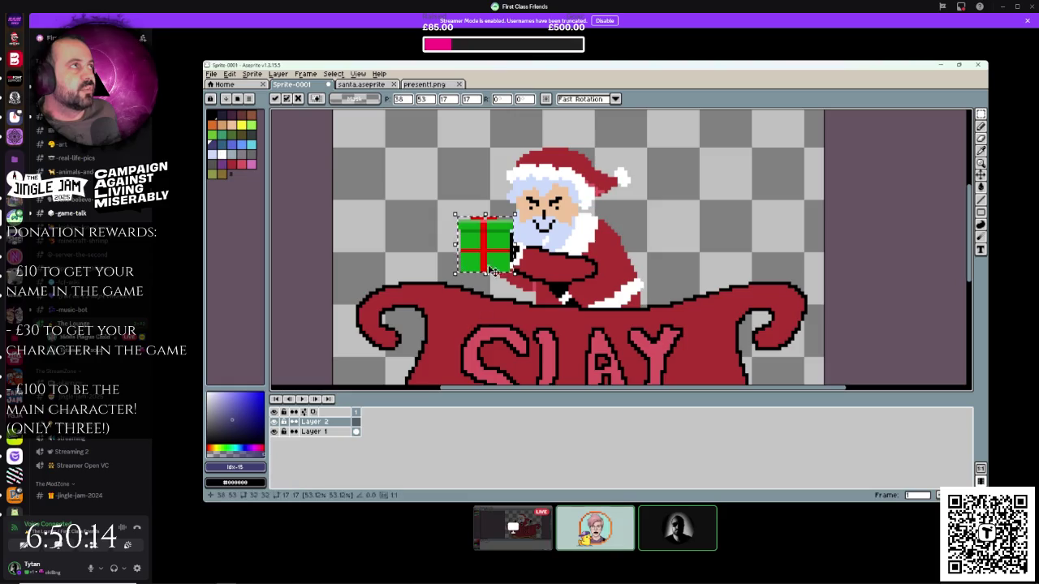
# - Delete the placed present, paste it again and move it beside Santa's glove
pyautogui.press('Delete')
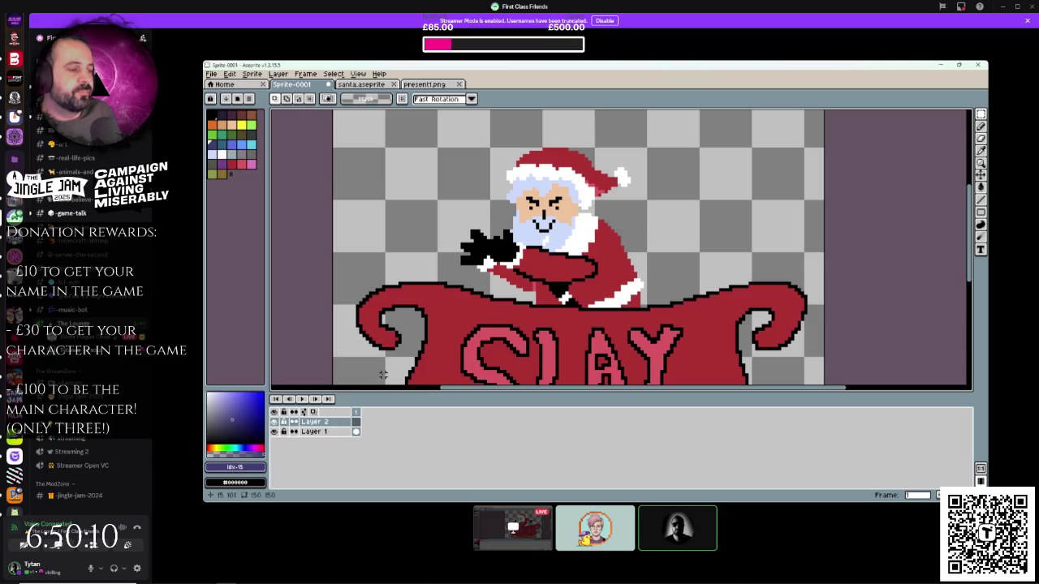
pyautogui.hotkey('ctrl', 'v')
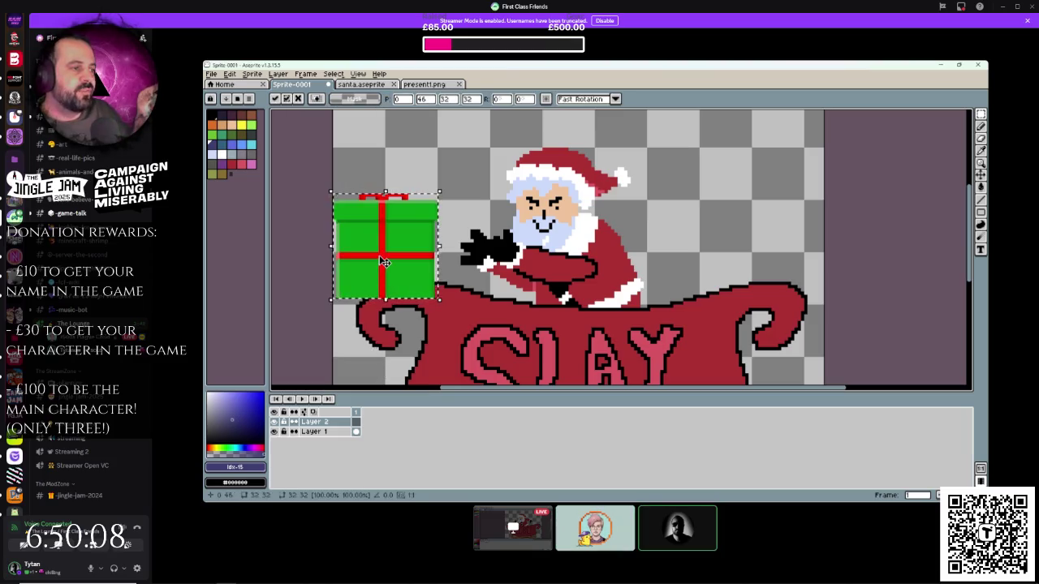
pyautogui.moveTo(361, 258); pyautogui.dragTo(407, 252)
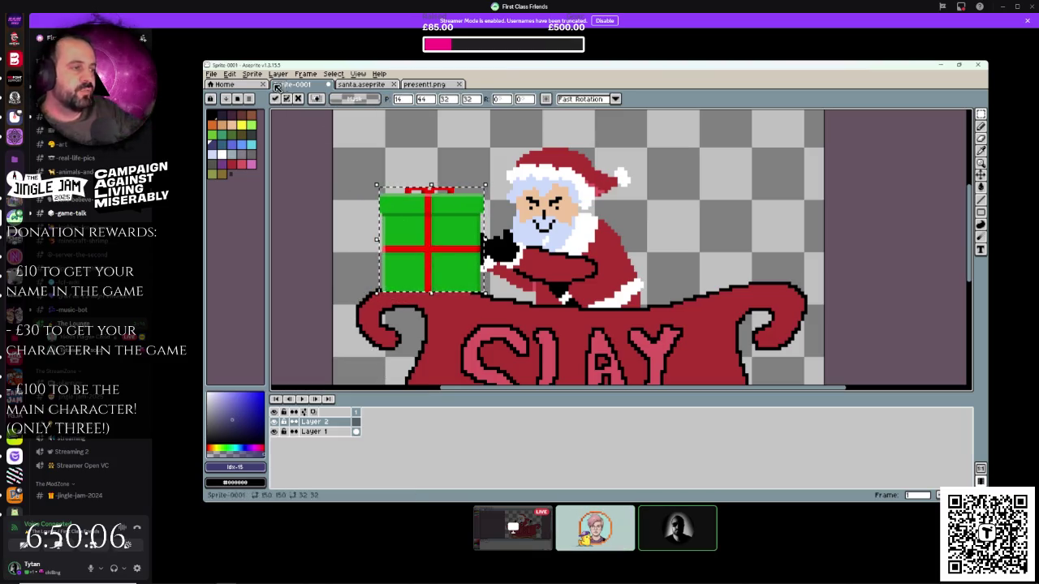
# - Undo the full-size paste so the small 15×17 present sits against Santa's glove
pyautogui.click(229, 73)
pyautogui.click(237, 84)
pyautogui.click(231, 75)
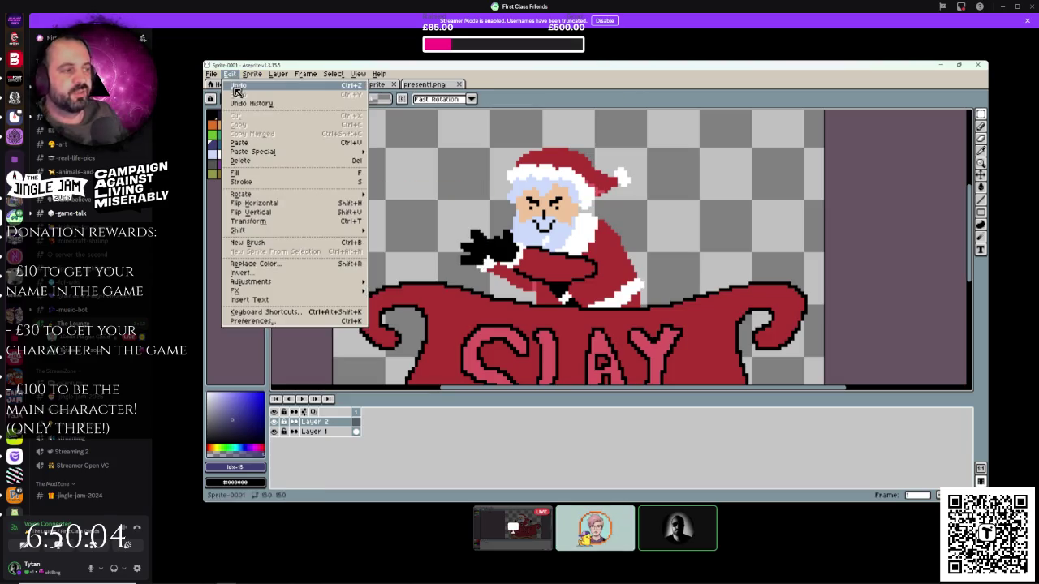
pyautogui.click(237, 86)
pyautogui.scroll(-2, 501, 229)
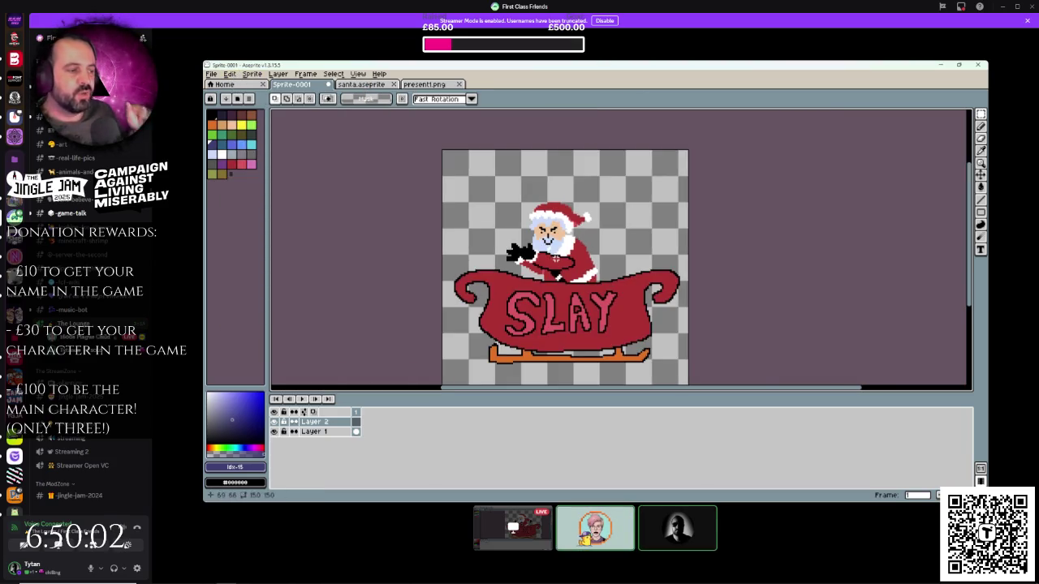
pyautogui.scroll(3, 556, 258)
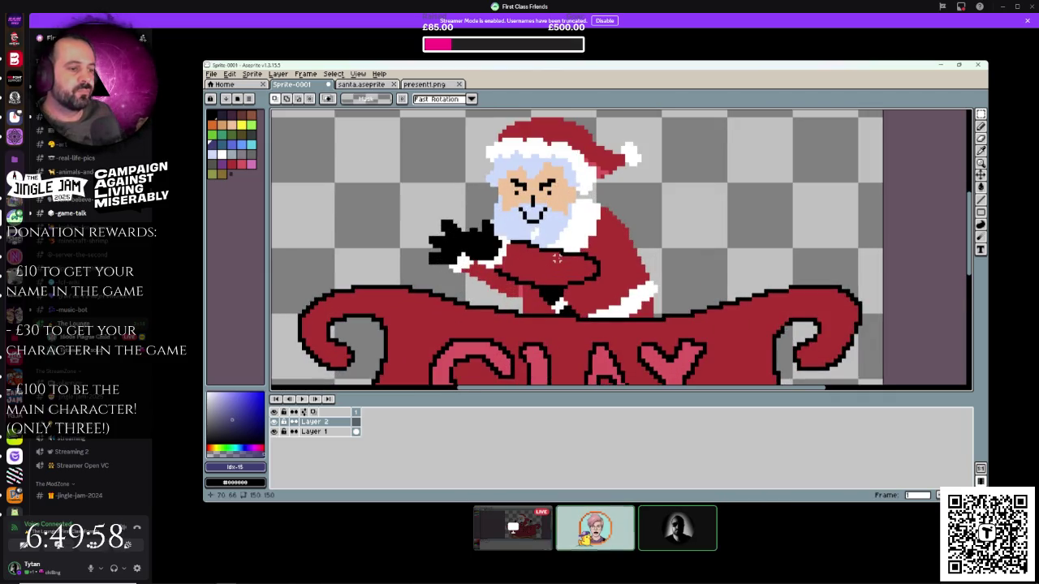
pyautogui.scroll(-1, 557, 258)
pyautogui.scroll(-3, 557, 259)
pyautogui.scroll(4, 557, 258)
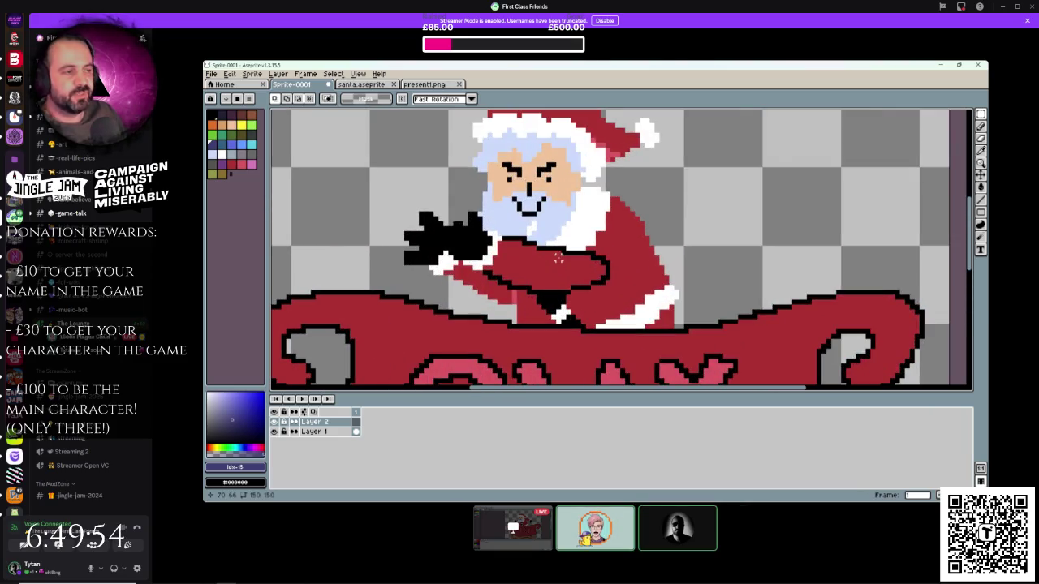
pyautogui.scroll(-4, 558, 258)
pyautogui.scroll(3, 558, 258)
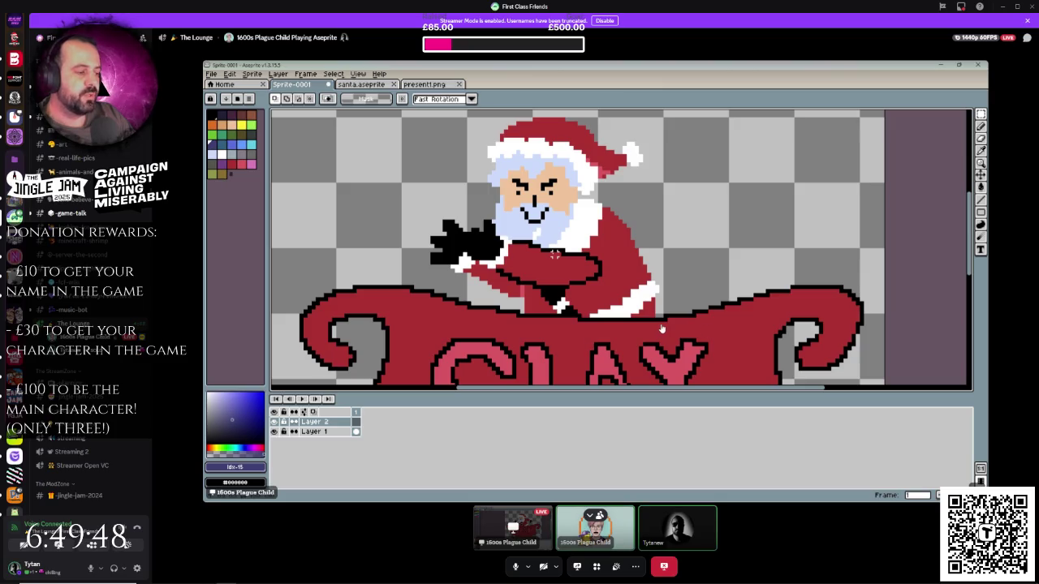
pyautogui.hotkey('alt', 'space')
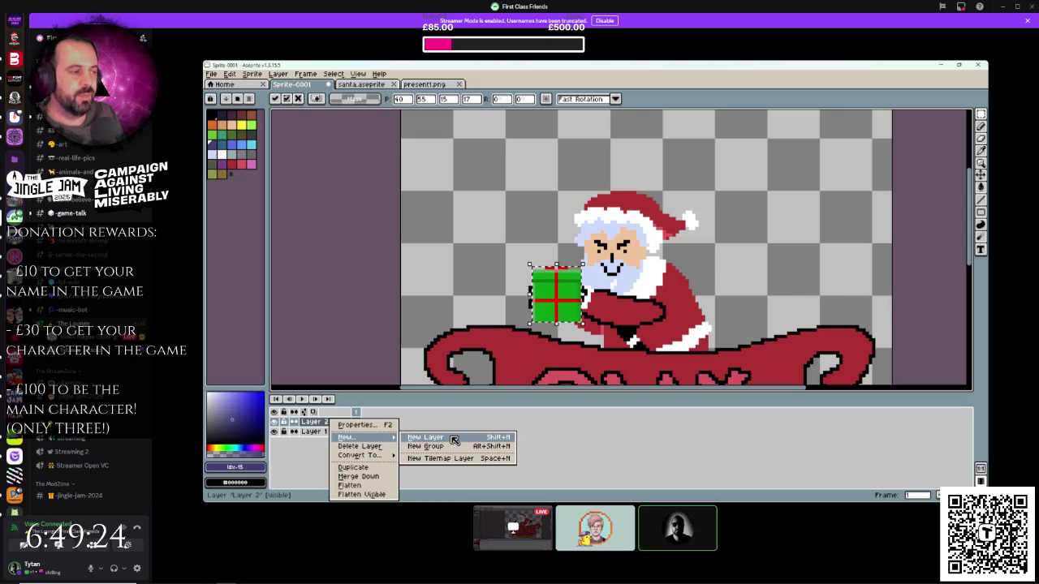
# - Draw Santa's black glove over the green present's right side on Layer 3
pyautogui.moveTo(639, 260)
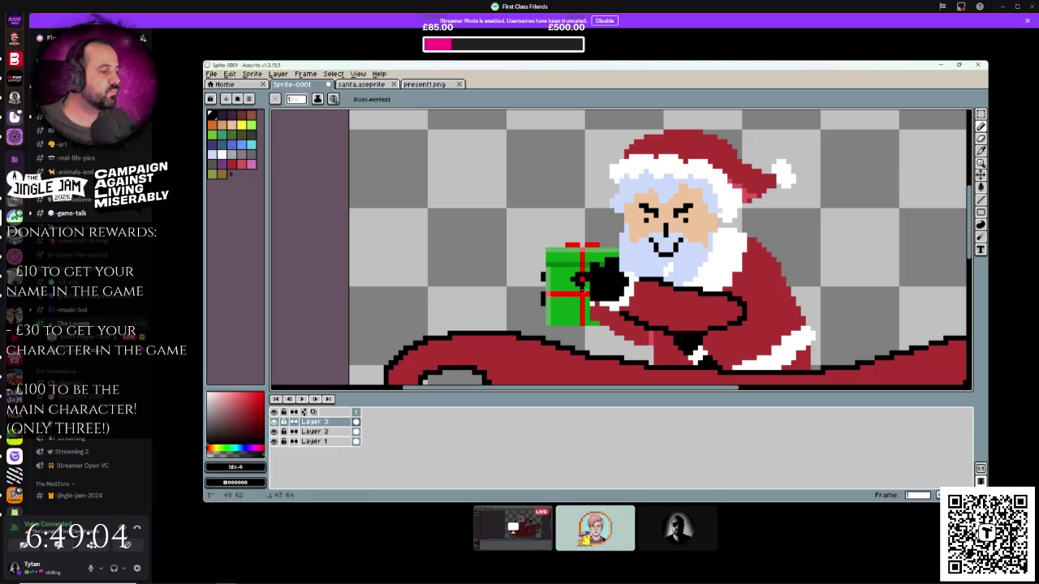
pyautogui.moveTo(709, 544)
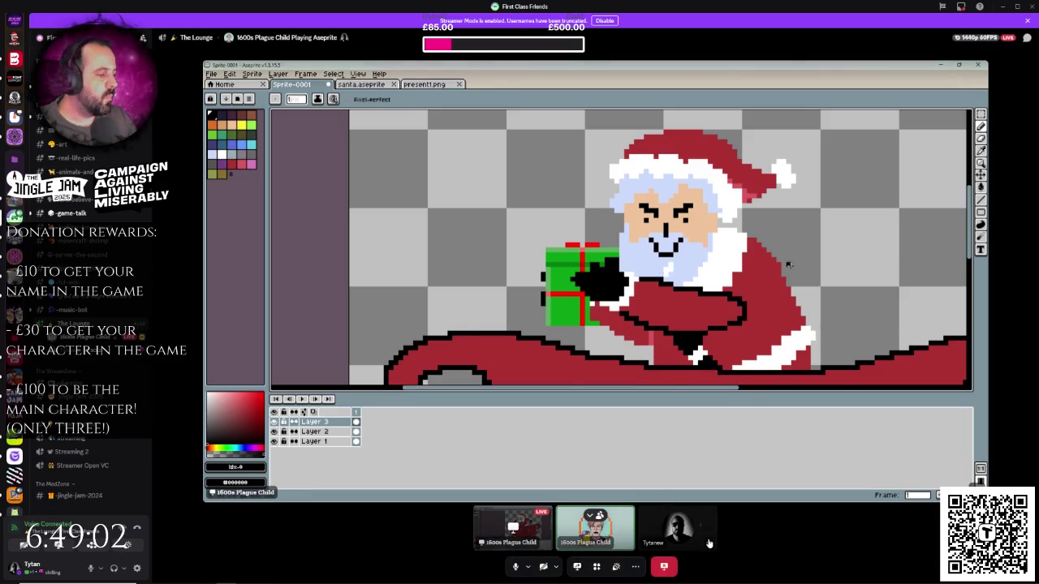
pyautogui.click(710, 526)
pyautogui.click(778, 511)
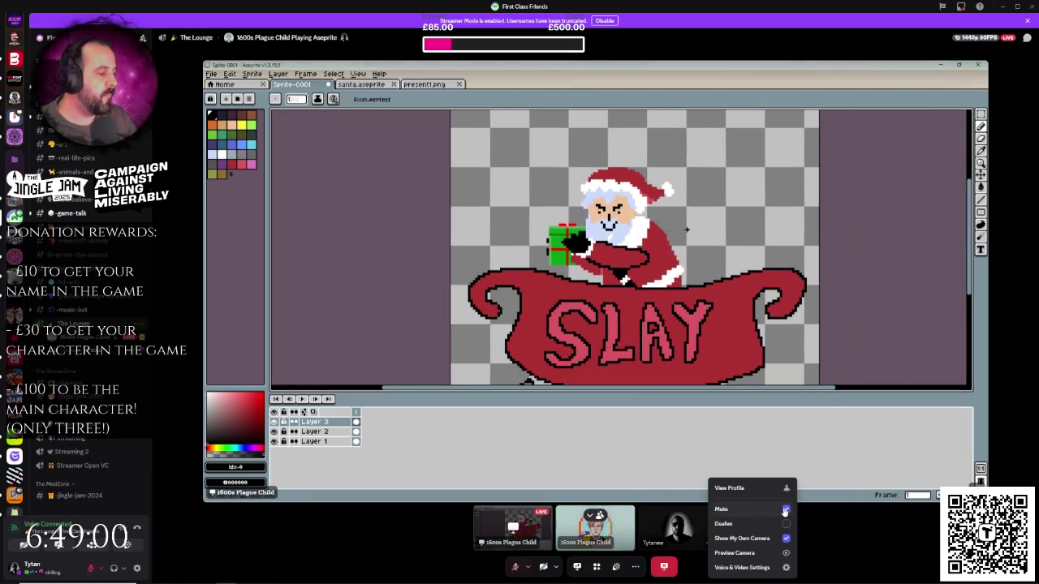
pyautogui.click(694, 358)
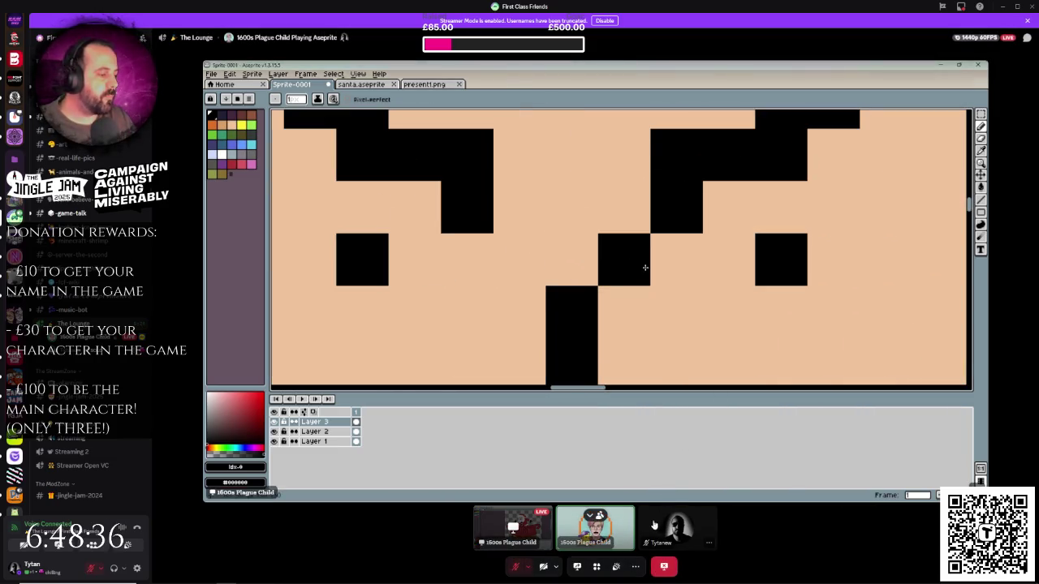
pyautogui.rightClick(656, 522)
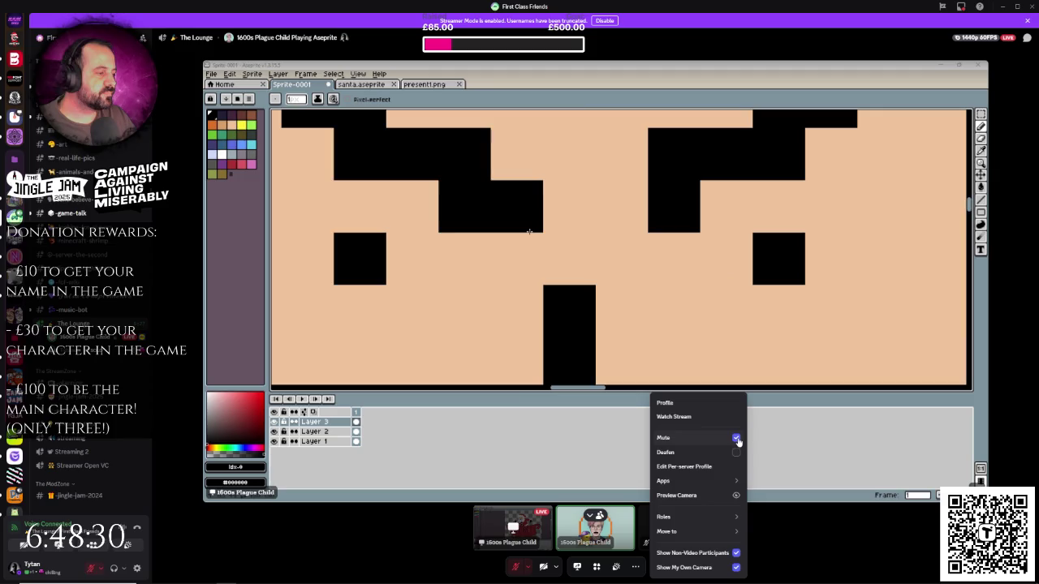
pyautogui.click(737, 439)
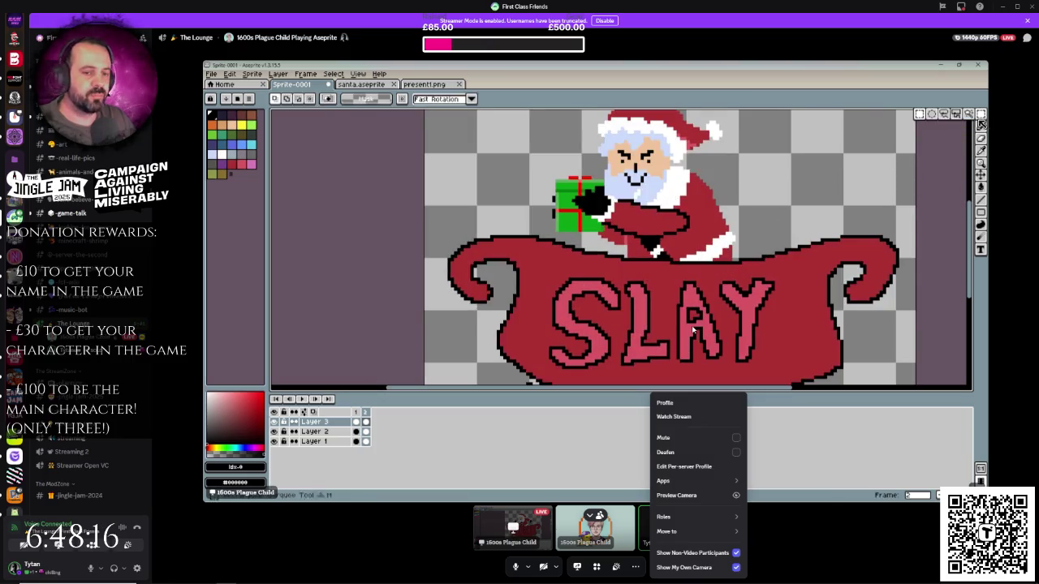
# - Close the Discord participant options menu
pyautogui.click(728, 282)
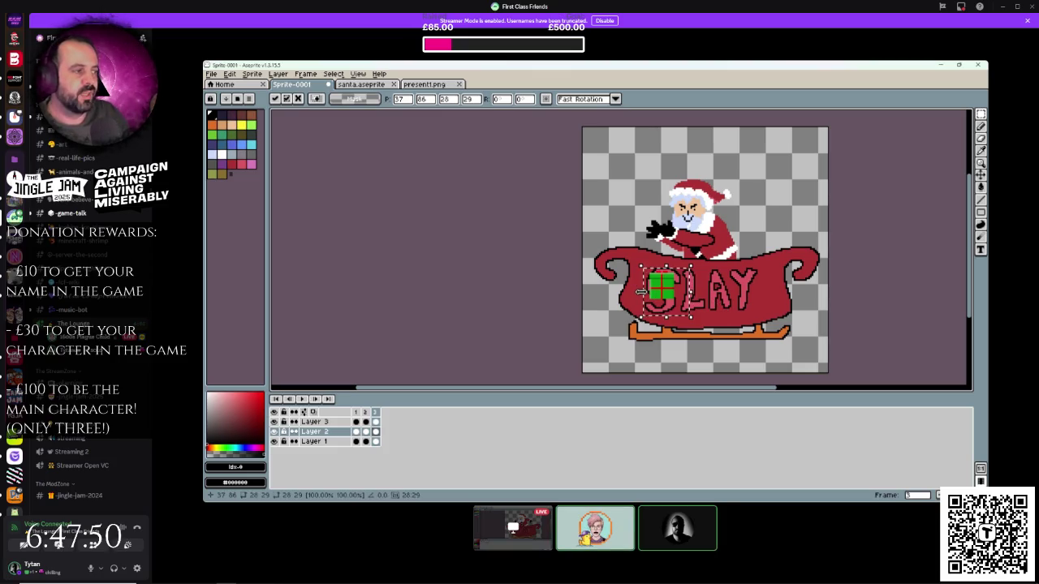
# - Delete the extra frame and add a second frame with the present moved down behind the sleigh
pyautogui.press('Delete')
pyautogui.click(365, 414)
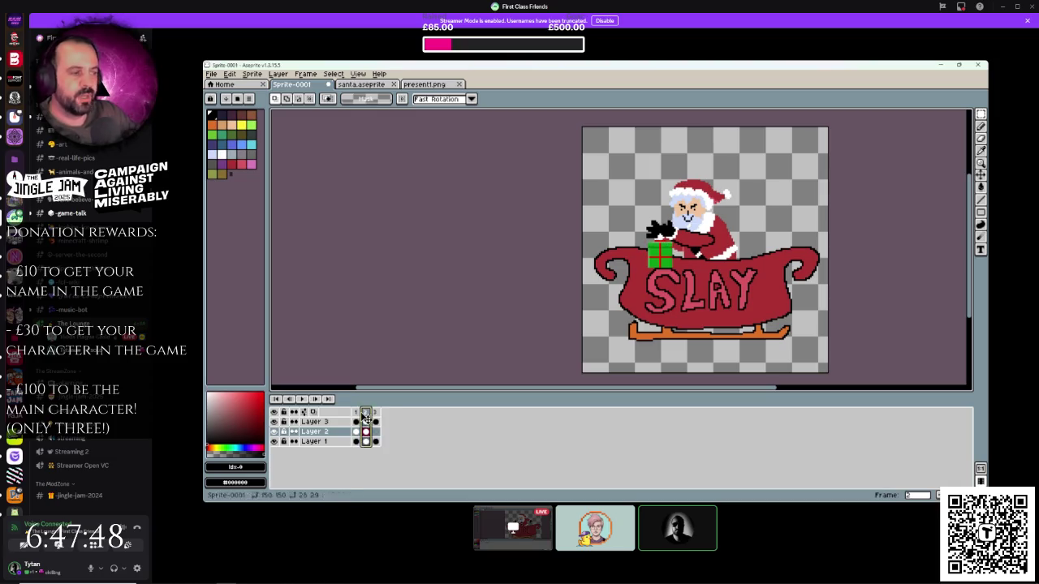
pyautogui.rightClick(371, 413)
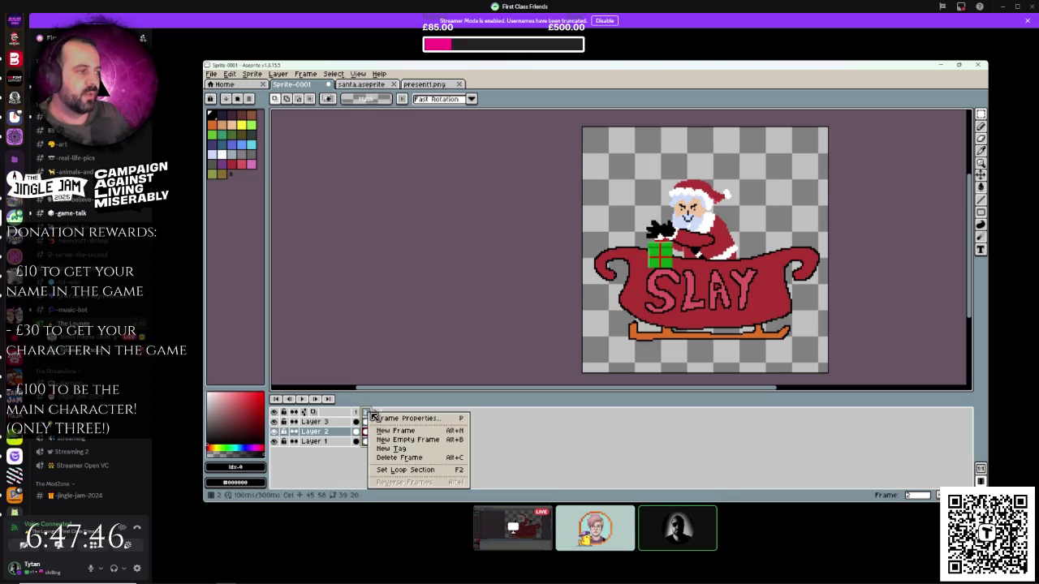
pyautogui.click(406, 457)
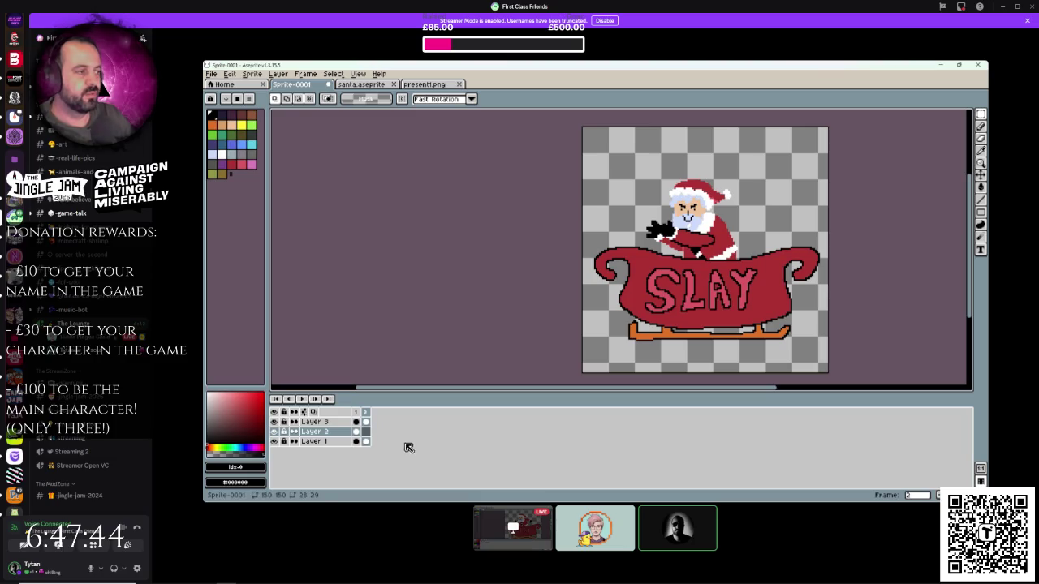
pyautogui.rightClick(366, 414)
pyautogui.click(398, 451)
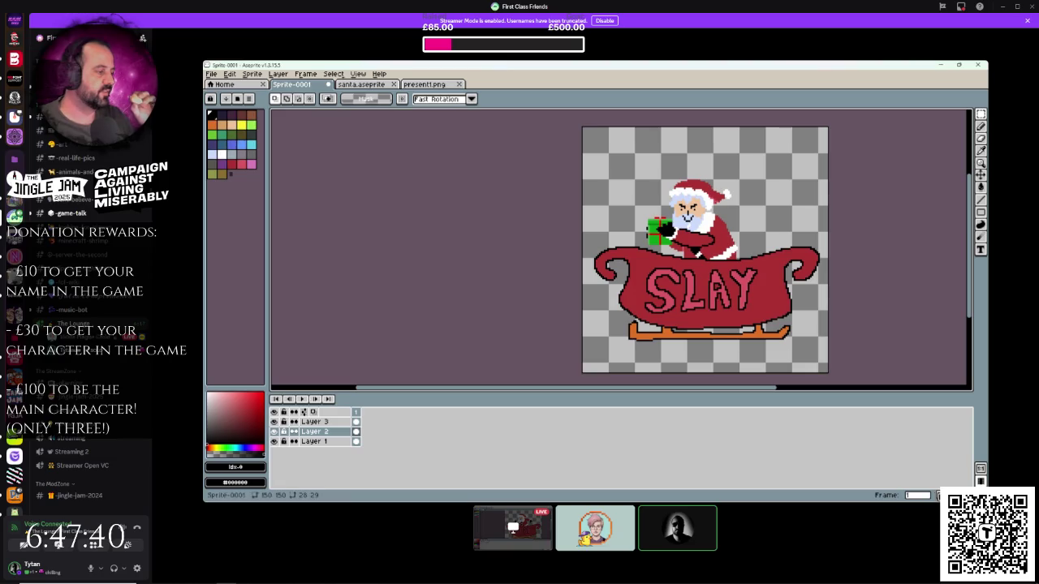
pyautogui.hotkey('alt', 'n')
pyautogui.moveTo(637, 214); pyautogui.dragTo(686, 255)
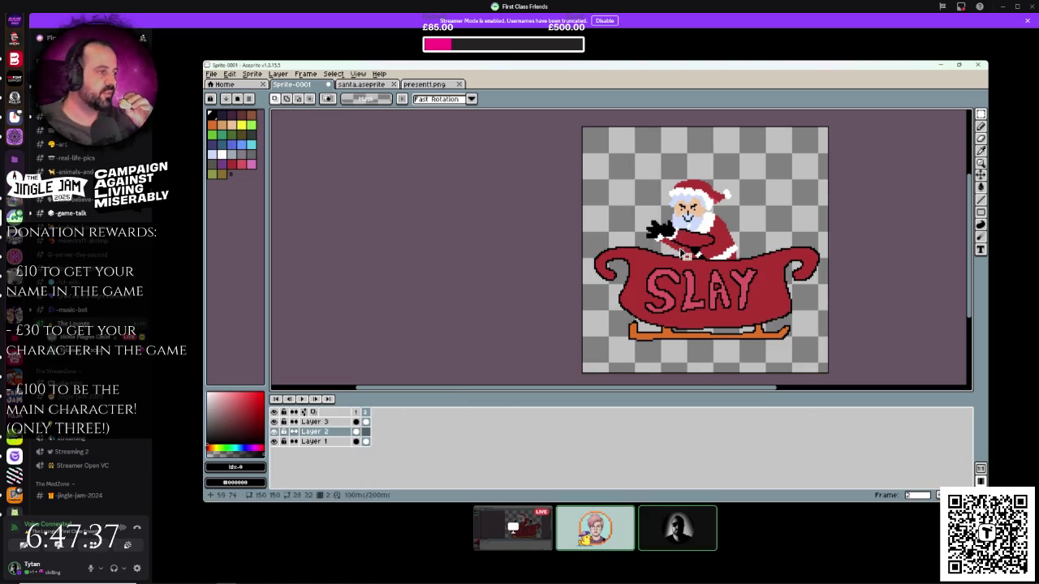
# - Merge Layer 2 down into Layer 1
pyautogui.rightClick(310, 421)
pyautogui.click(338, 487)
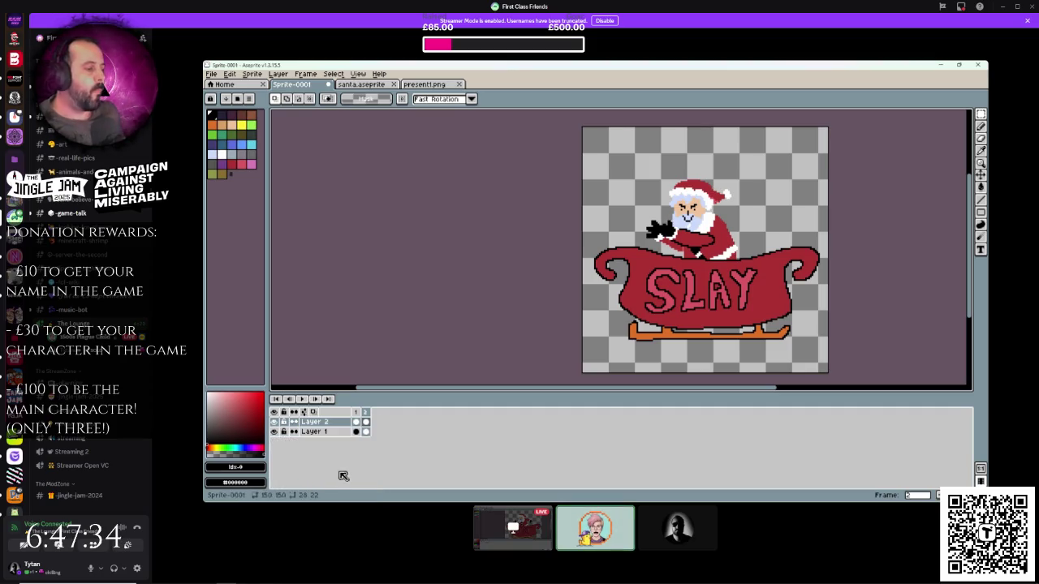
pyautogui.rightClick(345, 422)
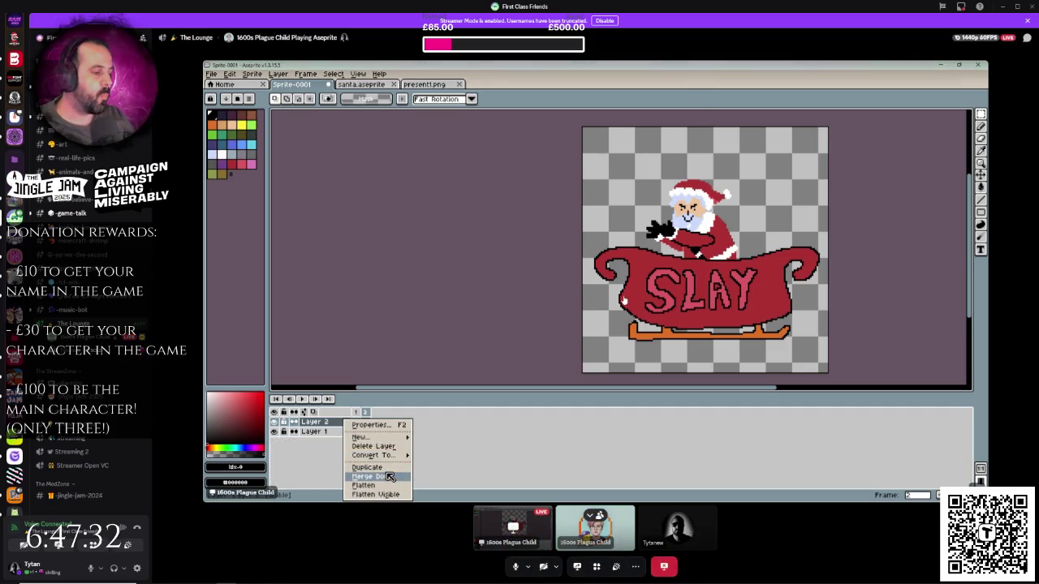
pyautogui.click(381, 478)
# - Open and dismiss the Discord voice call and stream options
pyautogui.click(711, 546)
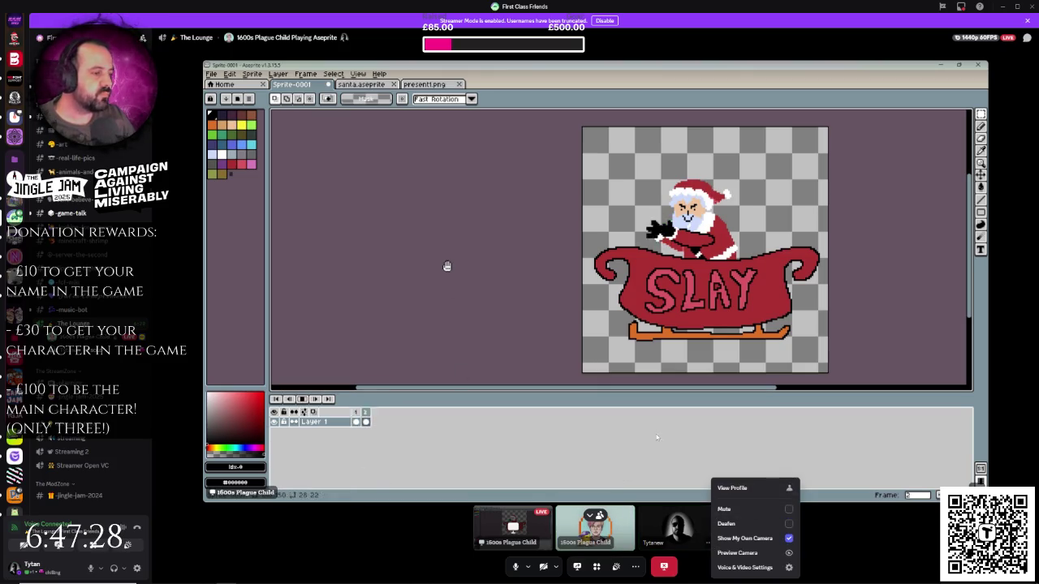
pyautogui.press('Escape')
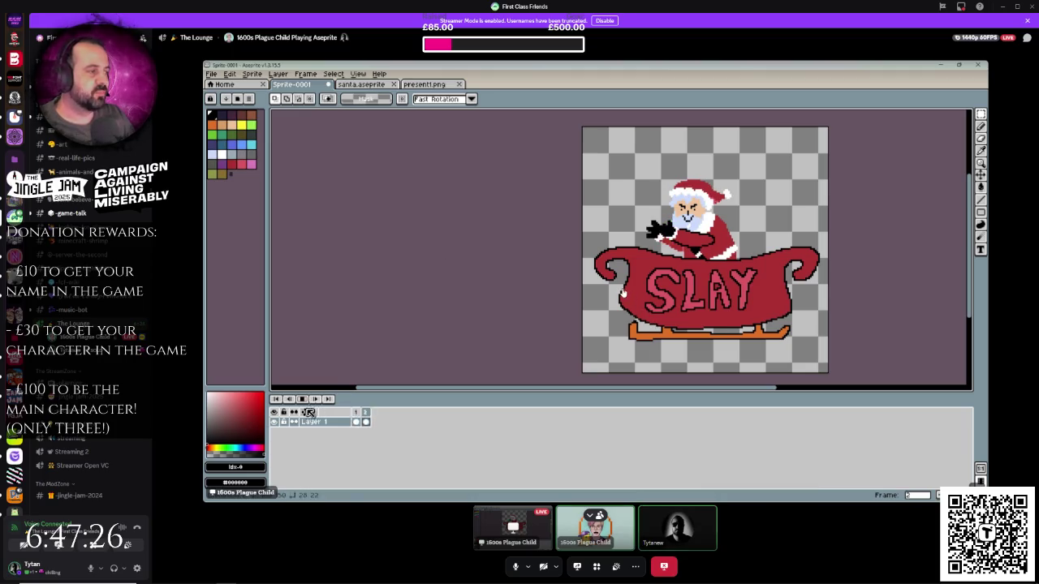
pyautogui.rightClick(601, 290)
pyautogui.press('Escape')
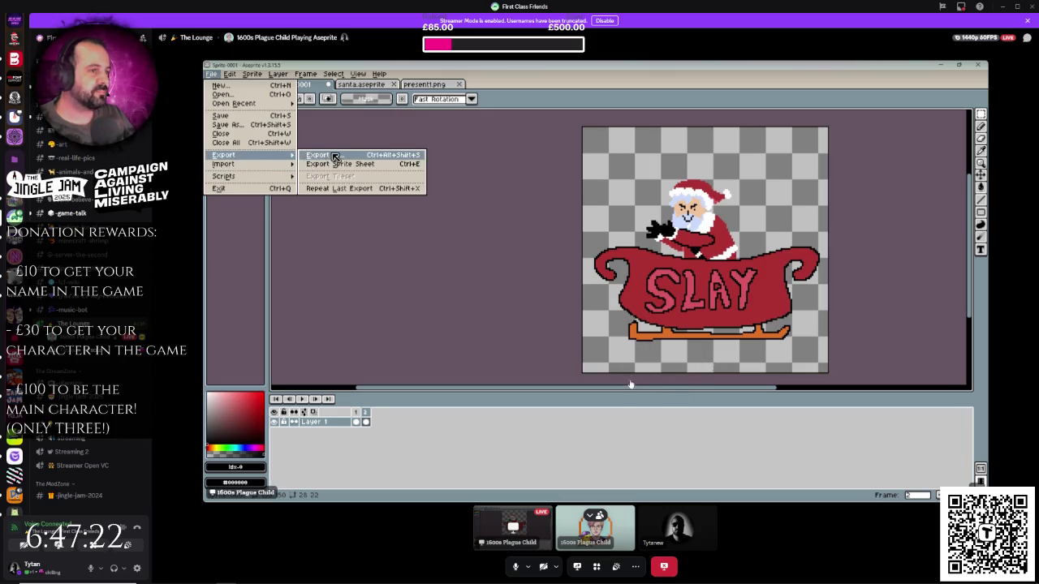
# - Open and close the extra Discord voice call options
pyautogui.click(637, 571)
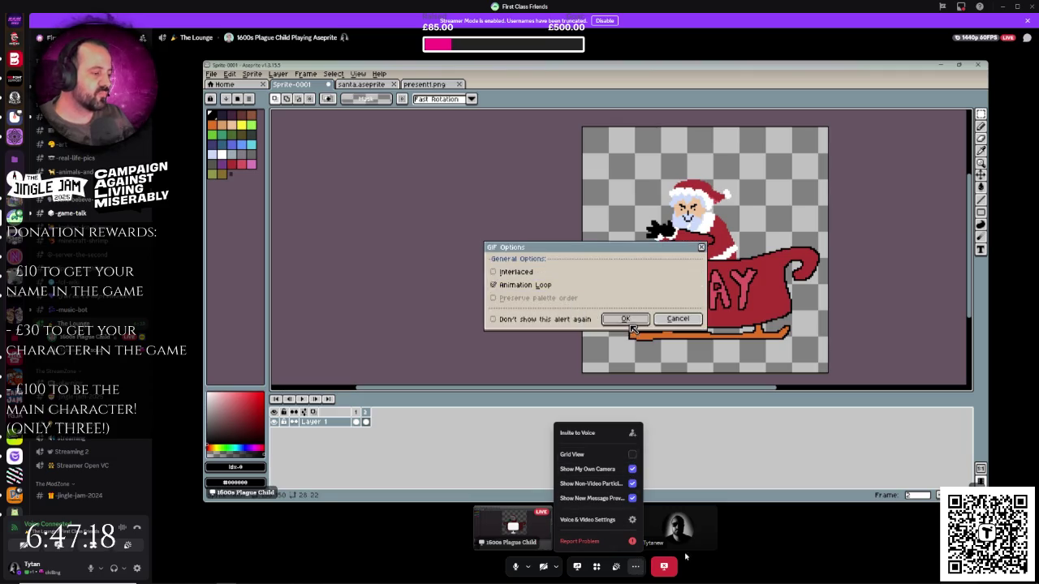
pyautogui.click(808, 552)
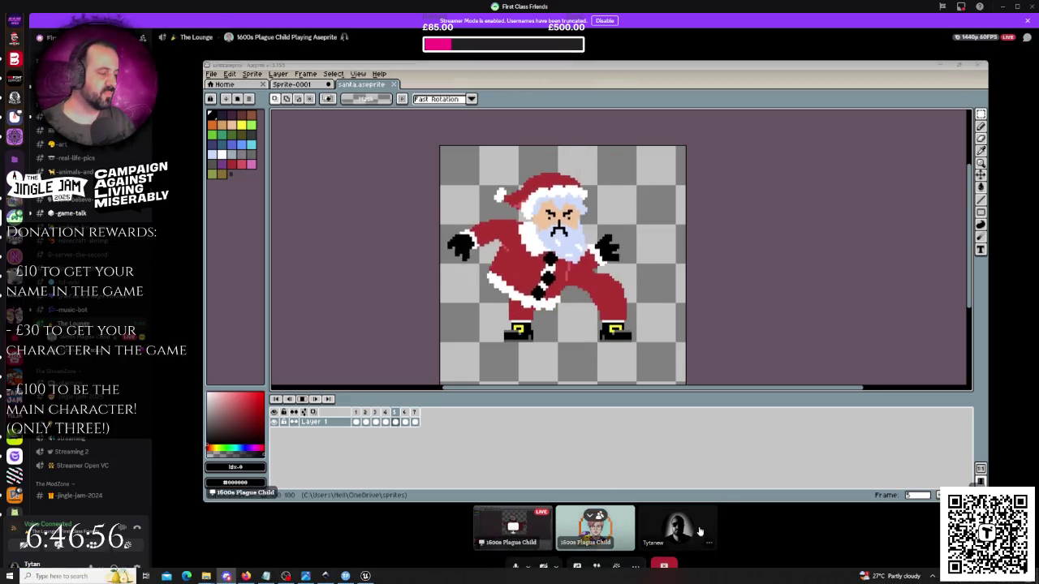
# - Dismiss the Discord participant menu and reopen Sprite-0001.gif from File > Open Recent
pyautogui.rightClick(708, 528)
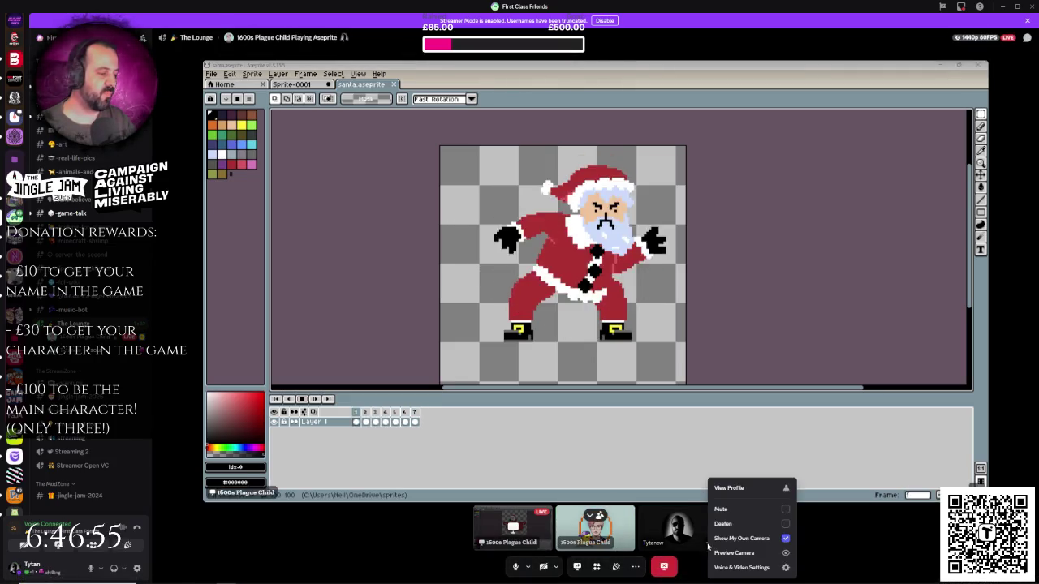
pyautogui.click(763, 340)
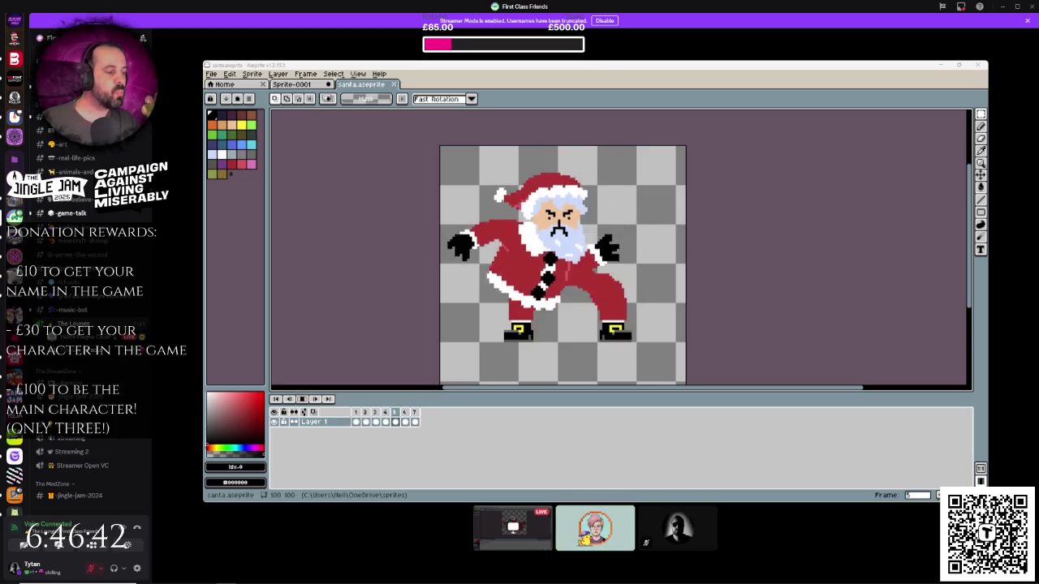
pyautogui.click(211, 74)
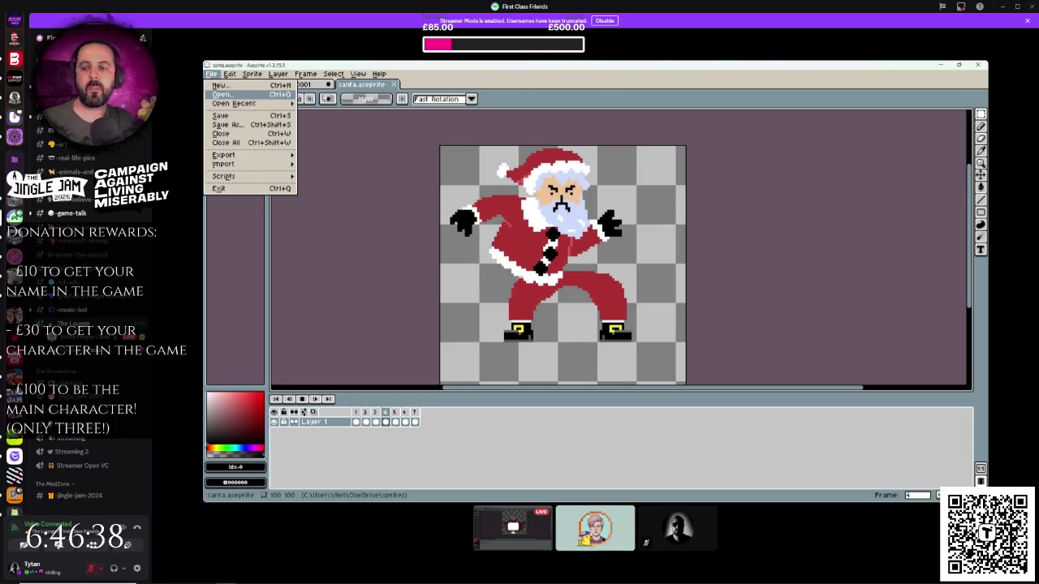
pyautogui.press('Escape')
pyautogui.click(211, 74)
pyautogui.moveTo(224, 103)
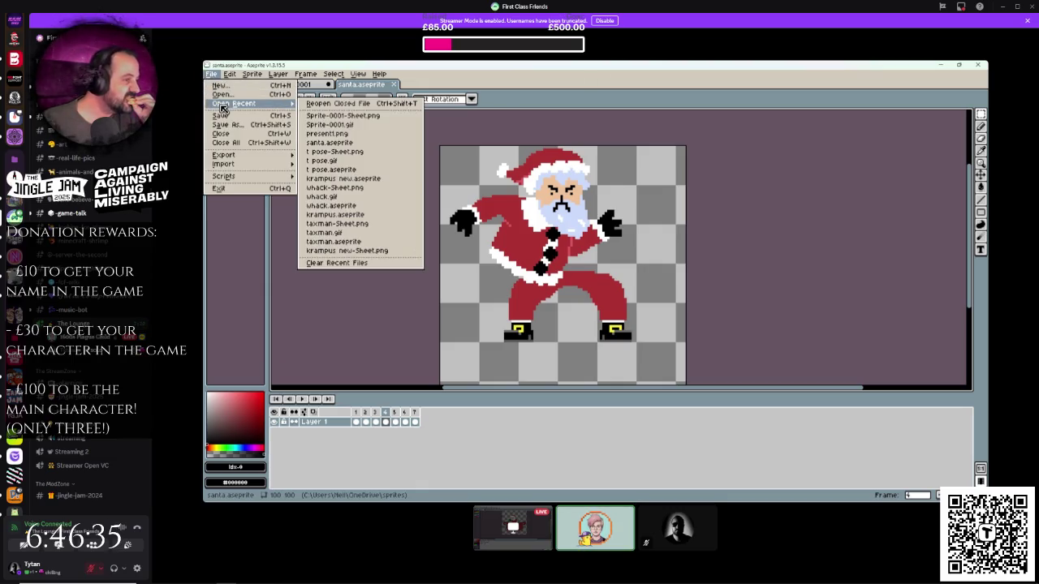
pyautogui.click(375, 128)
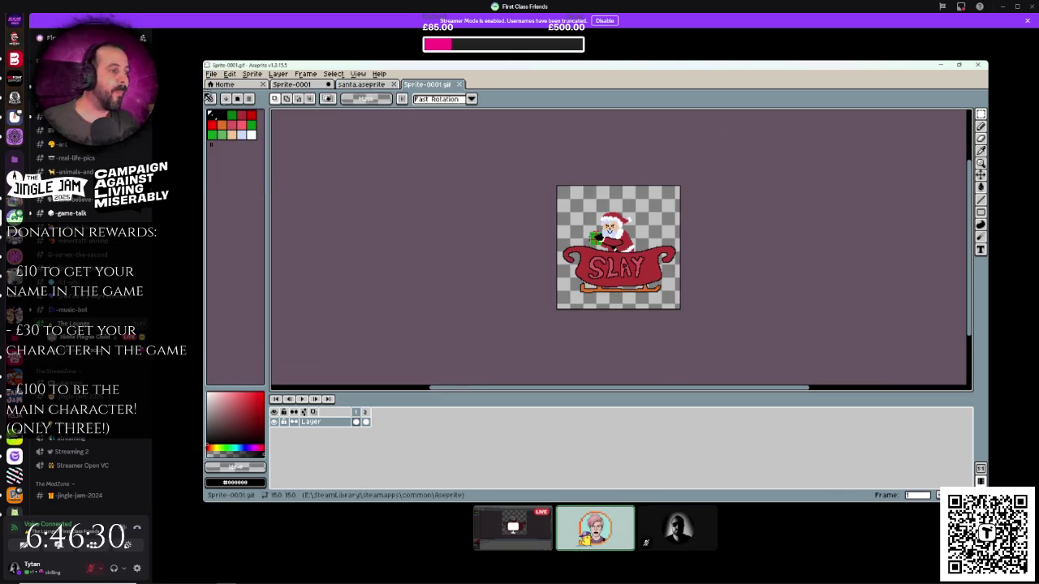
pyautogui.click(211, 75)
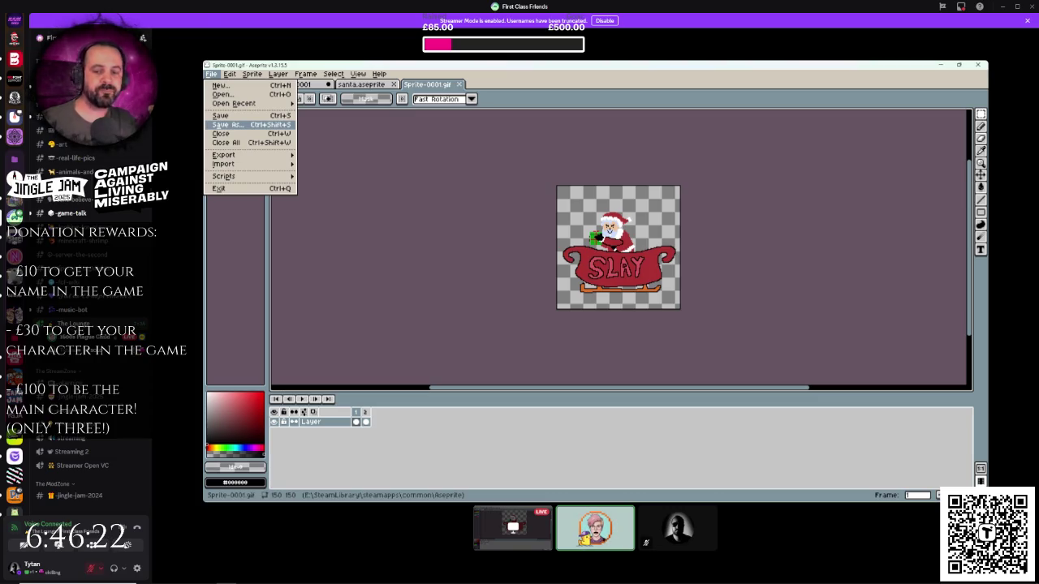
# - Save the animation as the looping GIF present drop.gif
pyautogui.click(210, 74)
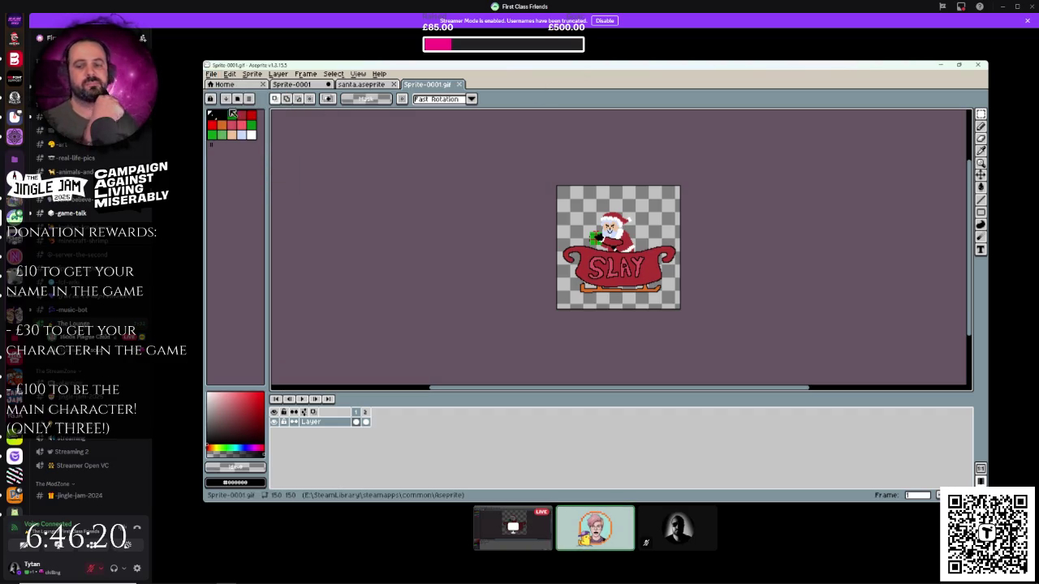
pyautogui.click(210, 74)
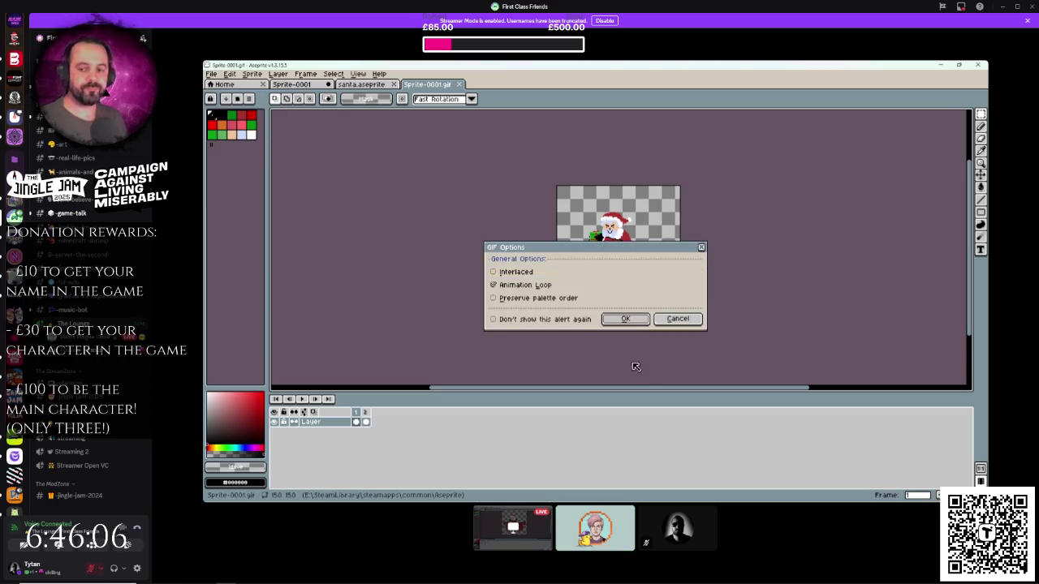
pyautogui.click(626, 321)
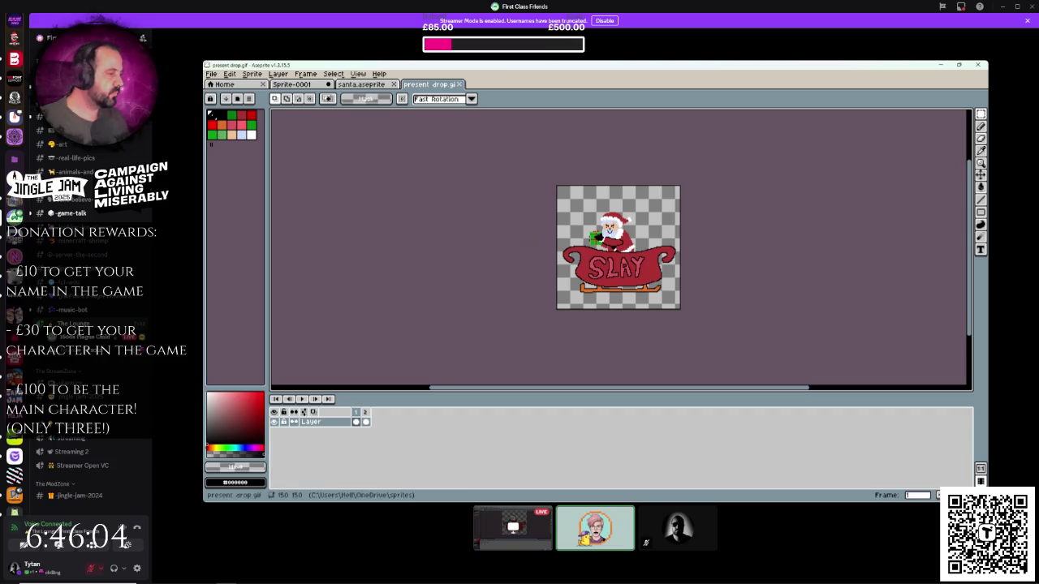
# - Generate a sprite sheet containing both animation frames
pyautogui.click(211, 74)
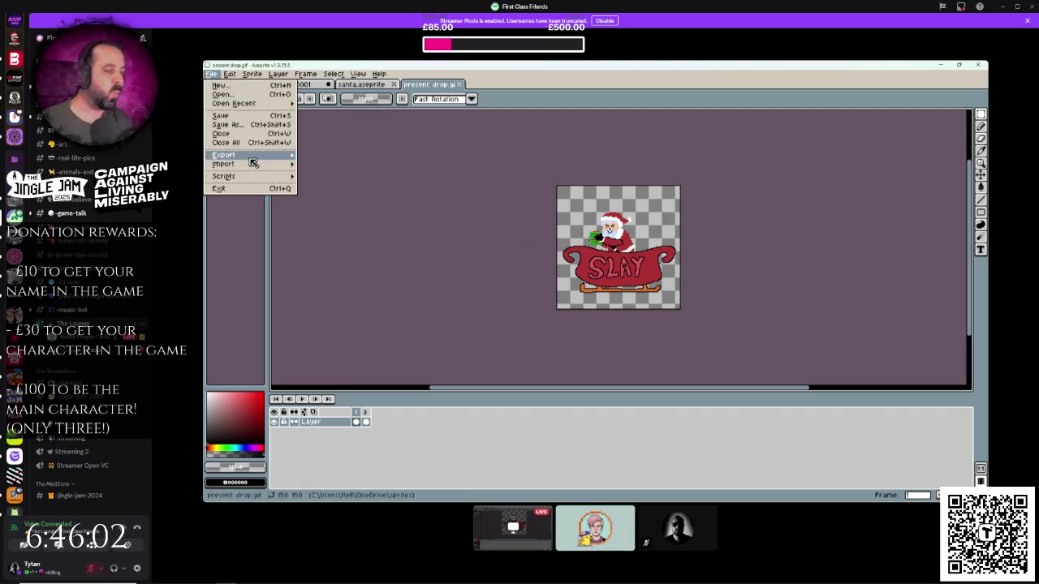
pyautogui.moveTo(276, 161)
pyautogui.click(353, 167)
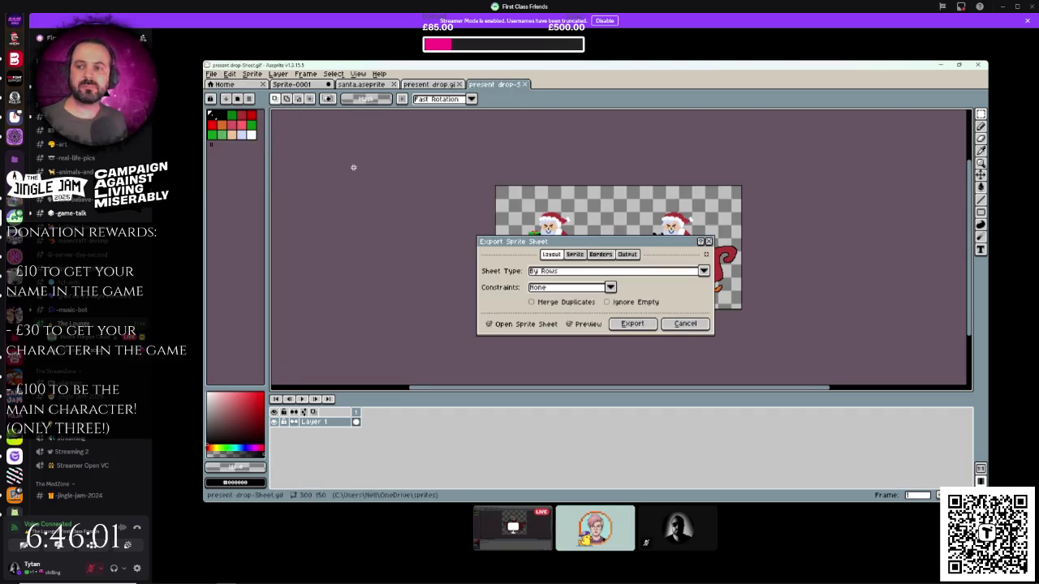
pyautogui.click(634, 325)
# - Export the sheet as present drop-Sheet.png, then close the sheet and present drop.gif documents
pyautogui.click(211, 74)
pyautogui.moveTo(246, 154)
pyautogui.click(332, 155)
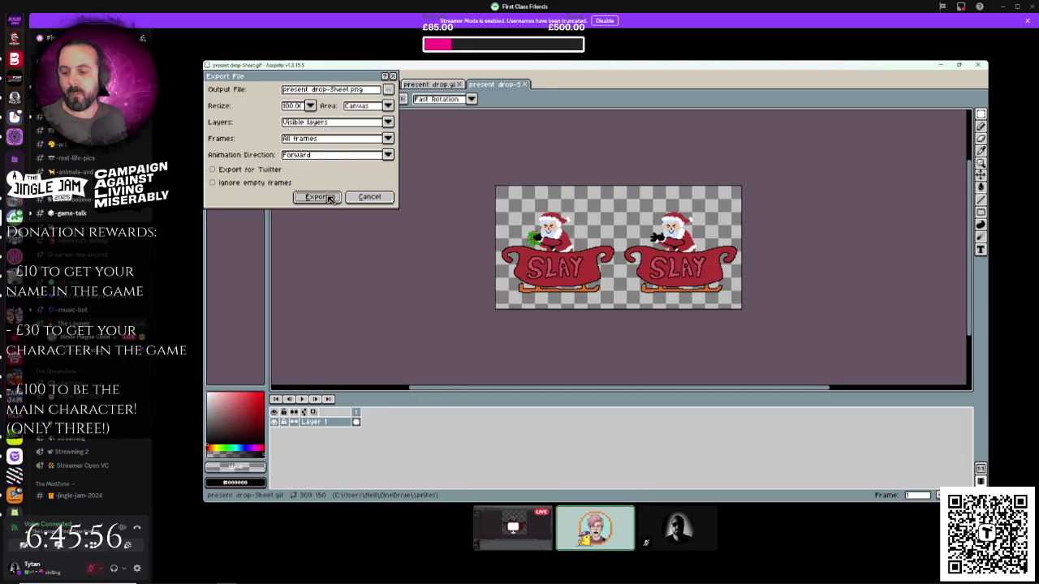
pyautogui.click(331, 199)
pyautogui.click(525, 85)
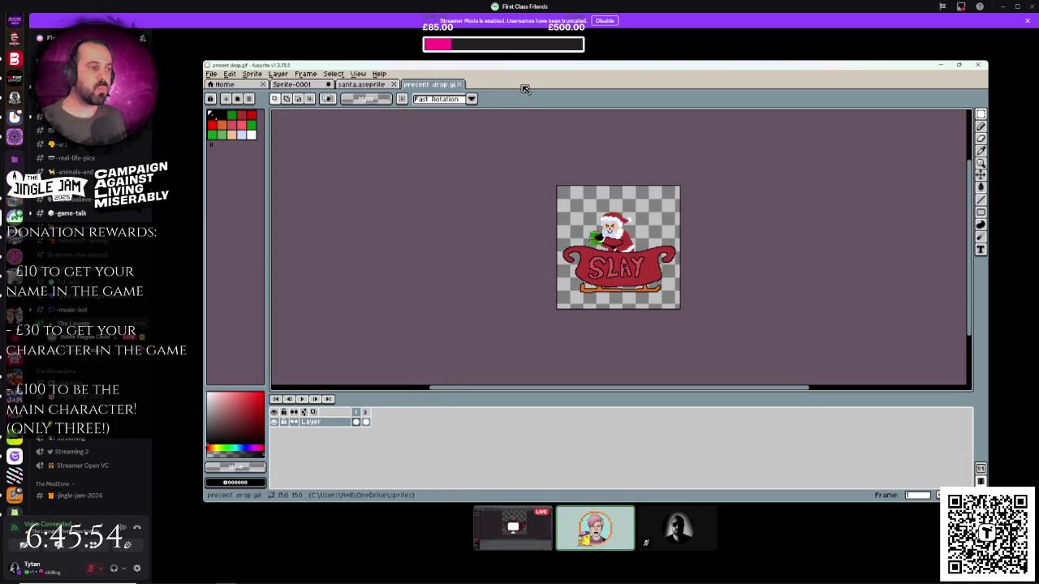
pyautogui.click(460, 84)
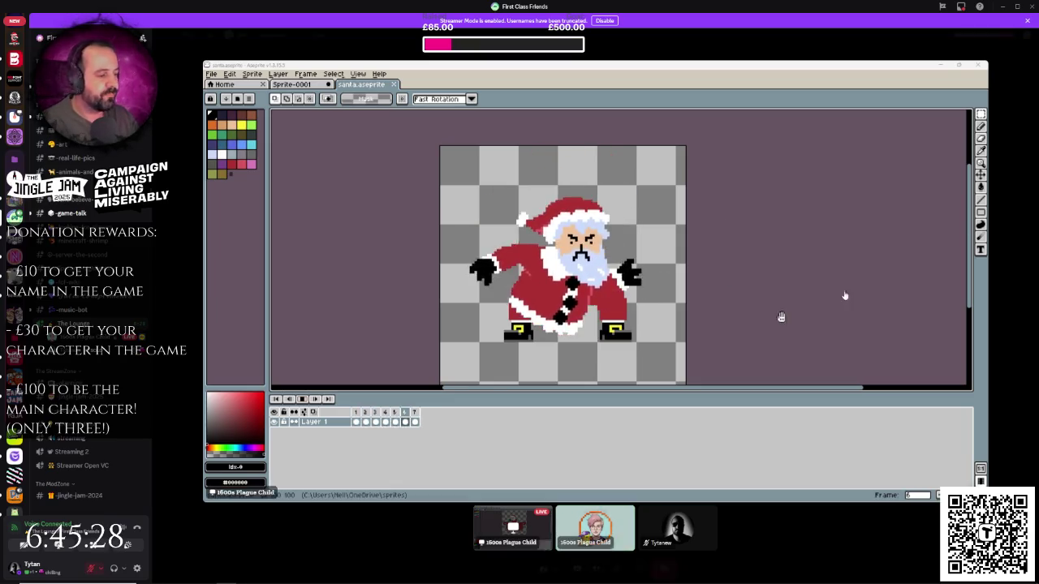
# - Dismiss the Discord participant menu, then zoom and recentre the Santa drawing in santa.aseprite
pyautogui.rightClick(708, 546)
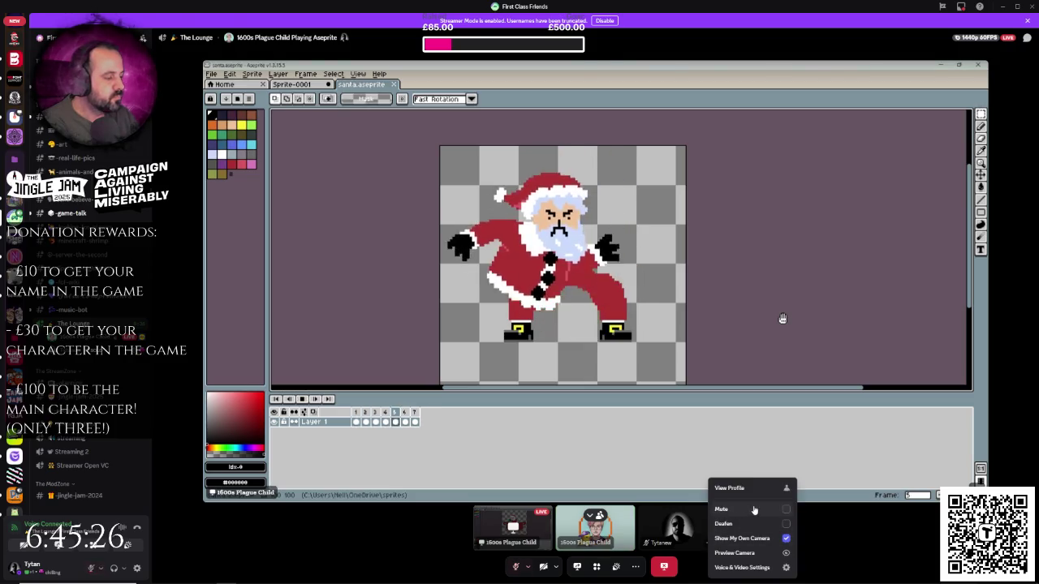
pyautogui.press('Escape')
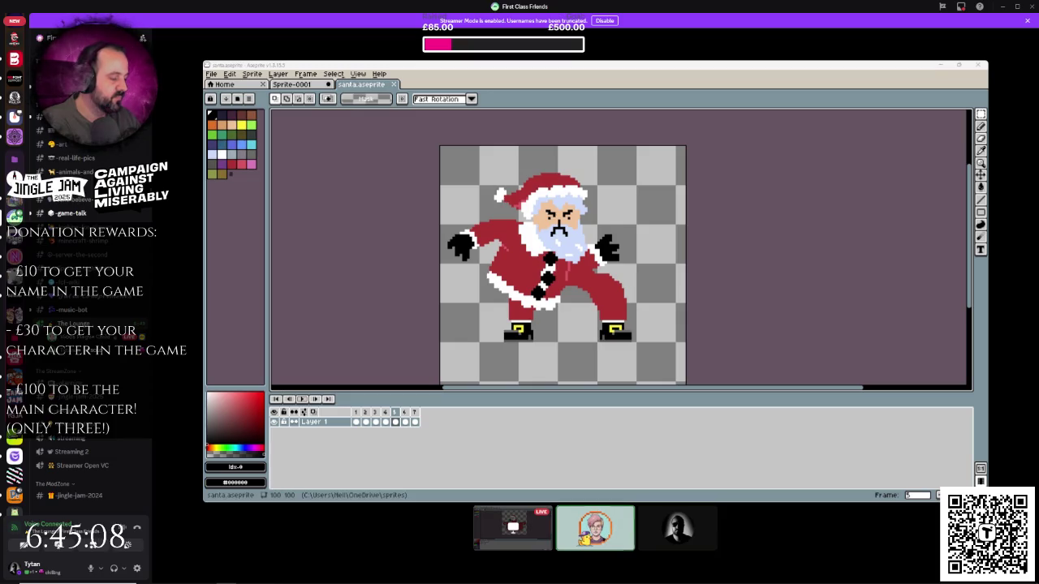
pyautogui.scroll(-3, 841, 267)
pyautogui.scroll(4, 844, 269)
pyautogui.scroll(1, 754, 285)
pyautogui.scroll(-3, 754, 285)
pyautogui.scroll(5, 754, 285)
pyautogui.scroll(-3, 754, 286)
pyautogui.scroll(1, 754, 286)
pyautogui.scroll(-2, 751, 286)
pyautogui.moveTo(749, 287); pyautogui.dragTo(807, 273)
pyautogui.scroll(1, 808, 277)
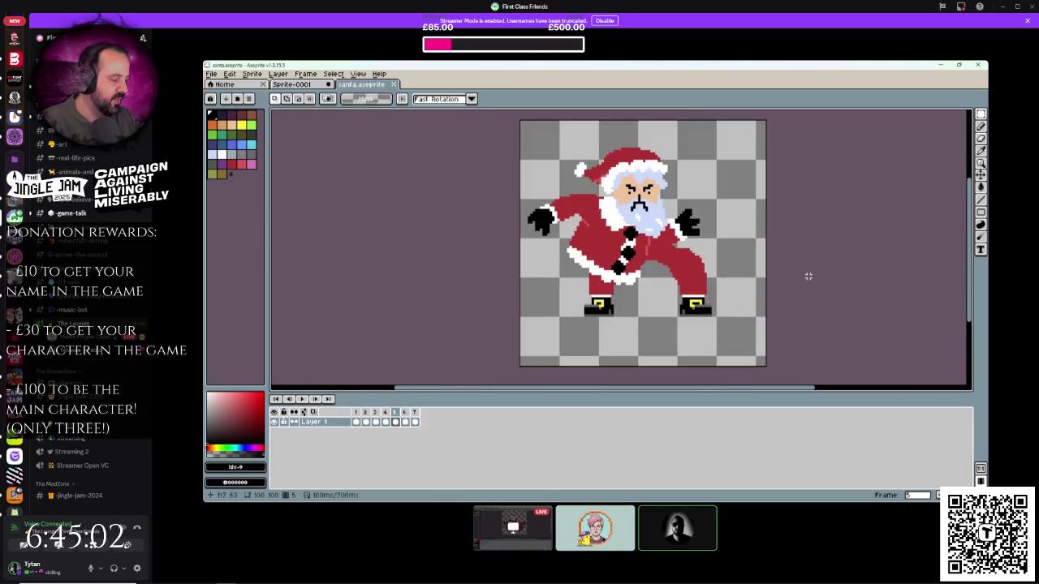
pyautogui.scroll(1, 771, 288)
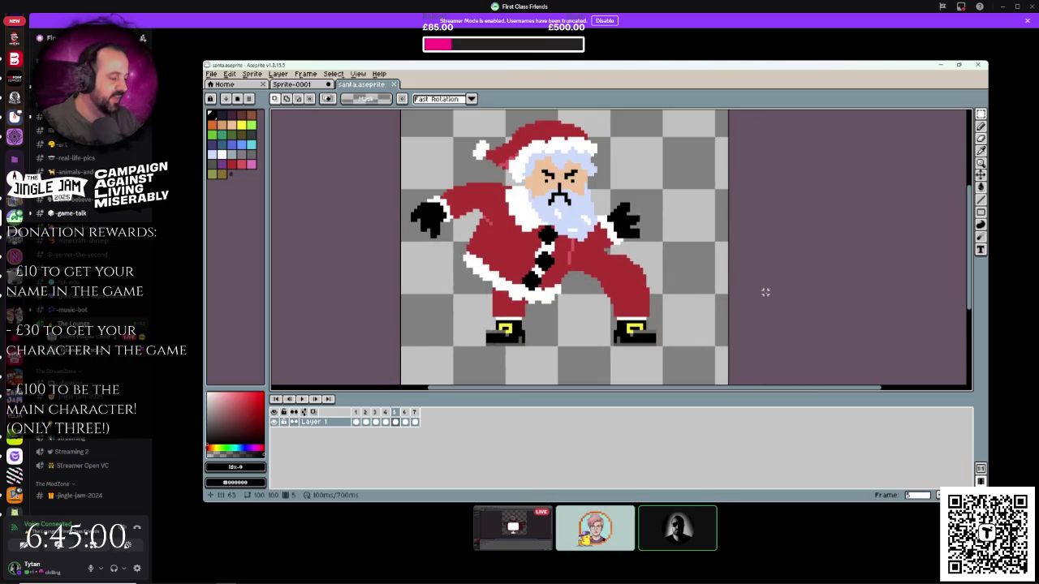
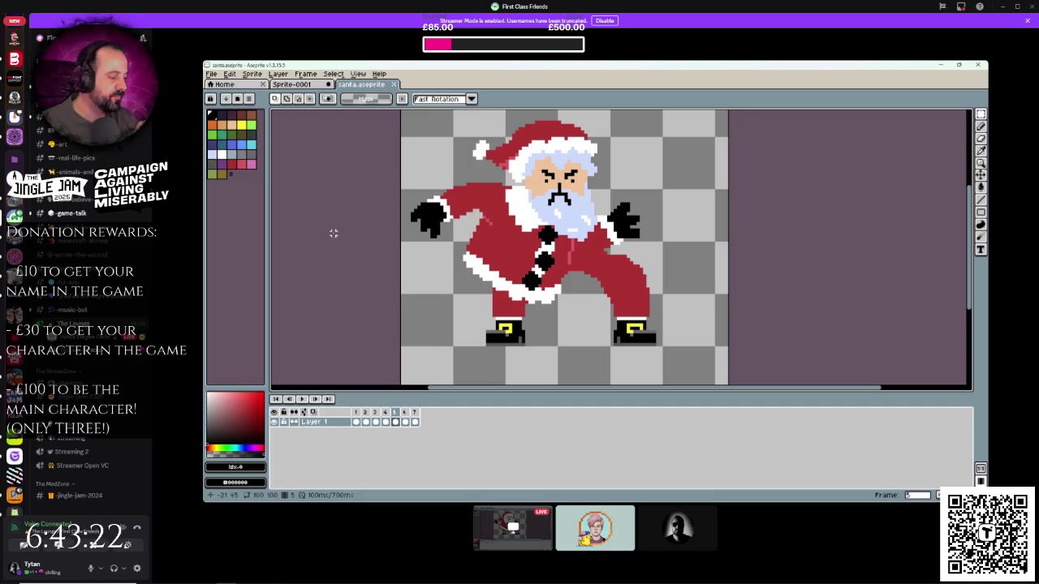
# - Compare the SLAY sleigh sprite with the Santa sprite, centring the sleigh in view
pyautogui.scroll(-1, 687, 208)
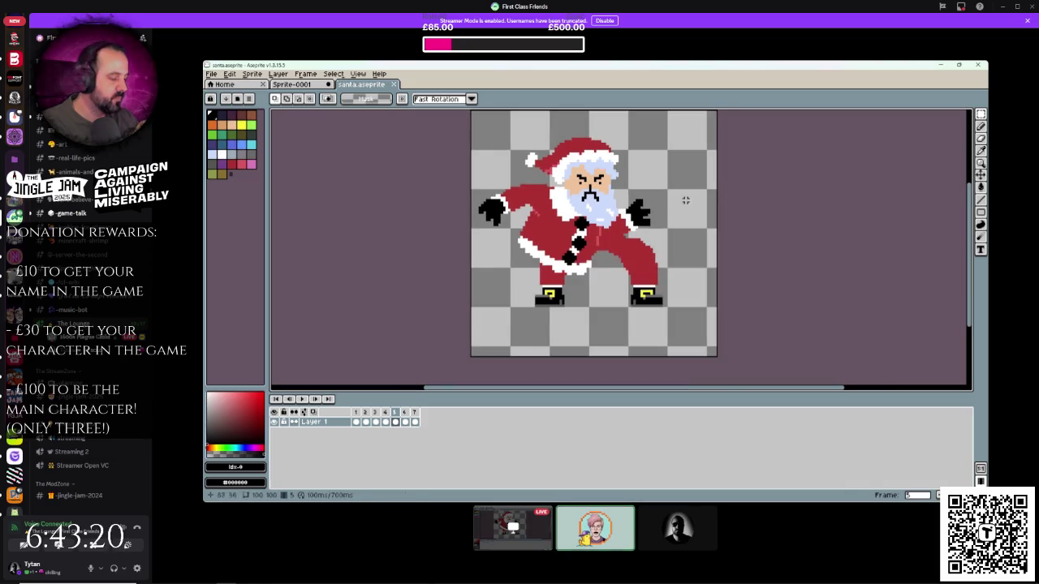
pyautogui.scroll(2, 688, 208)
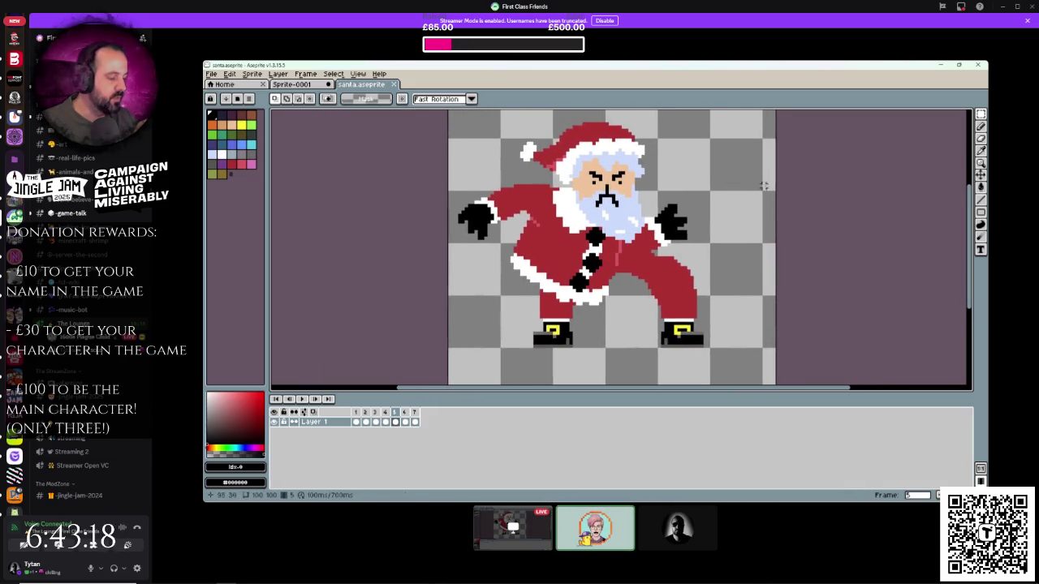
pyautogui.click(296, 84)
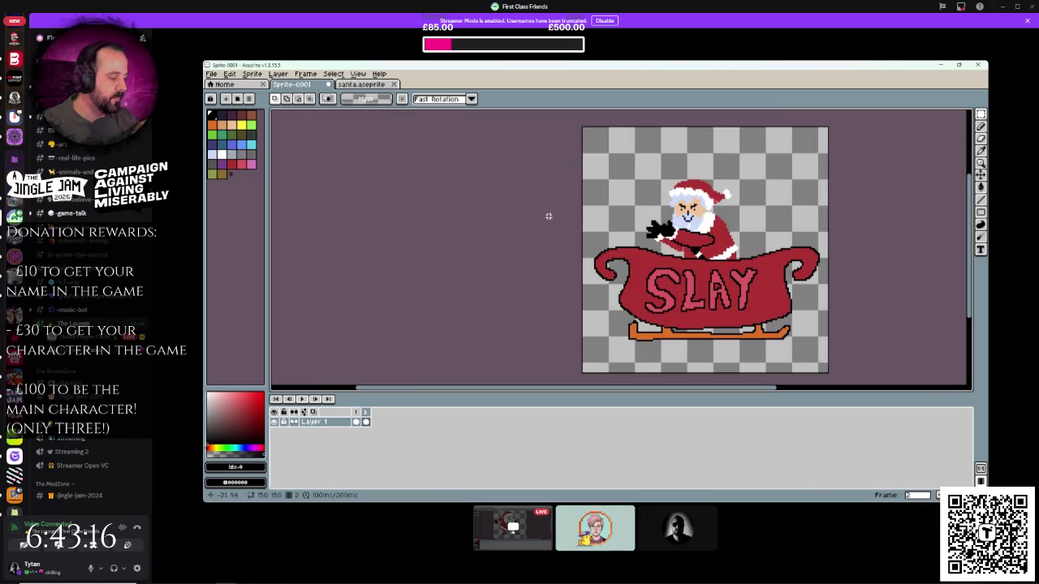
pyautogui.scroll(2, 565, 217)
pyautogui.moveTo(565, 218); pyautogui.dragTo(316, 165)
pyautogui.scroll(1, 316, 165)
pyautogui.scroll(-2, 417, 172)
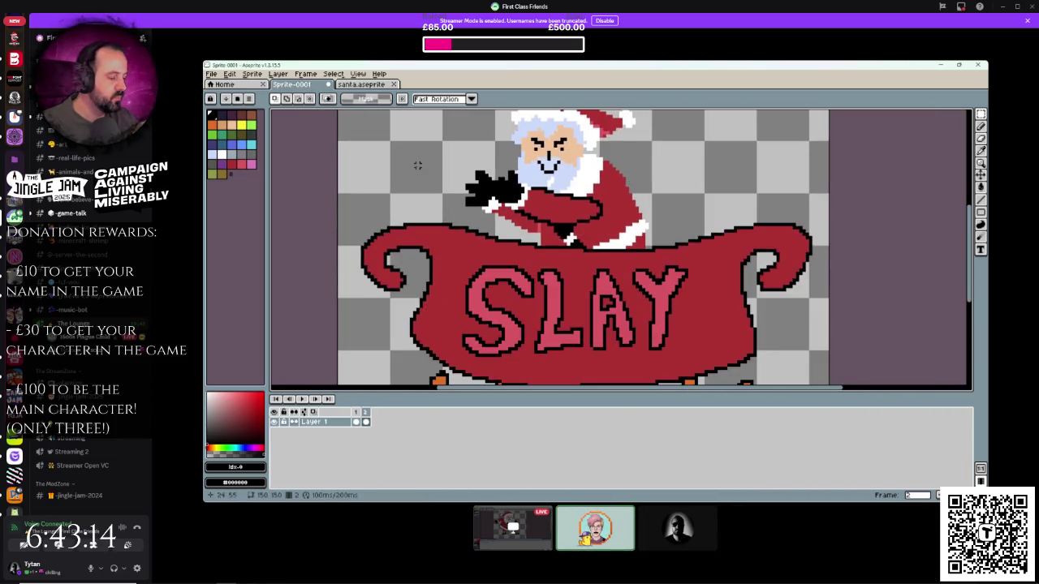
pyautogui.scroll(2, 400, 259)
pyautogui.scroll(-1, 399, 259)
pyautogui.scroll(2, 399, 260)
pyautogui.scroll(-3, 399, 260)
pyautogui.scroll(-1, 399, 260)
pyautogui.click(365, 84)
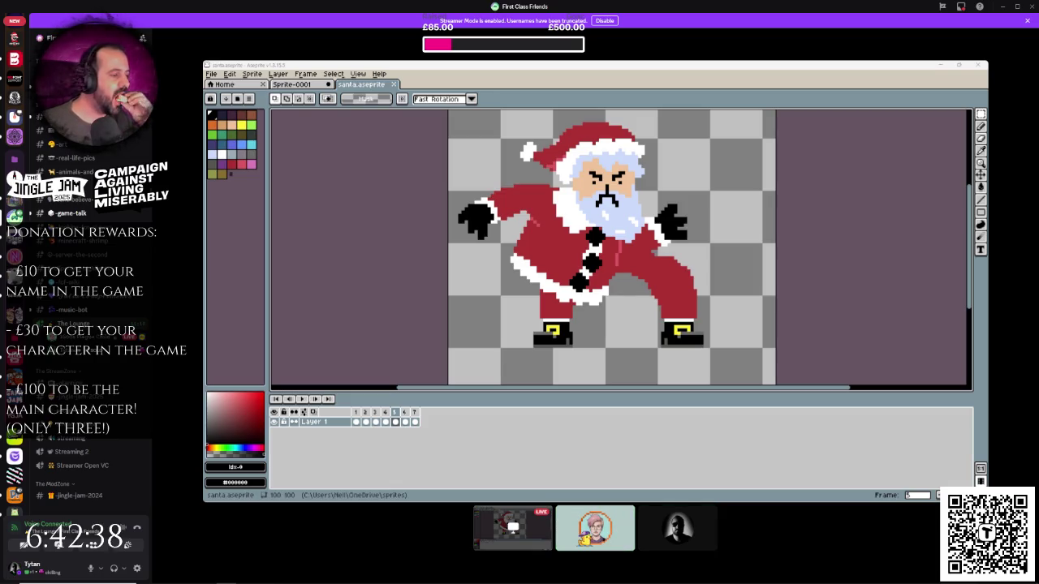
# - From Canva home, start a blank YouTube Thumbnail design, closing a wrongly started one
pyautogui.hotkey('alt', 'Tab')
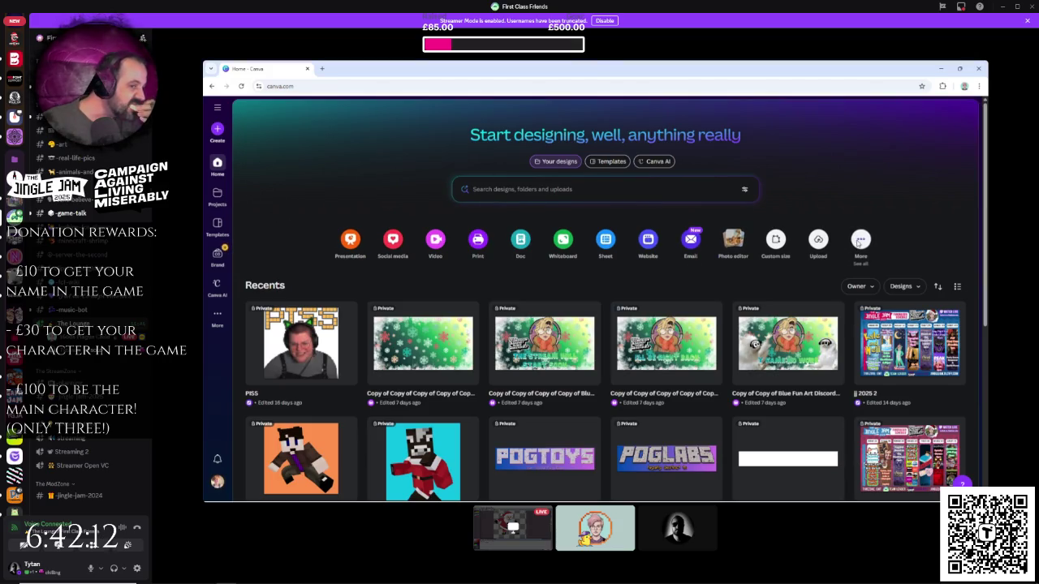
pyautogui.click(860, 240)
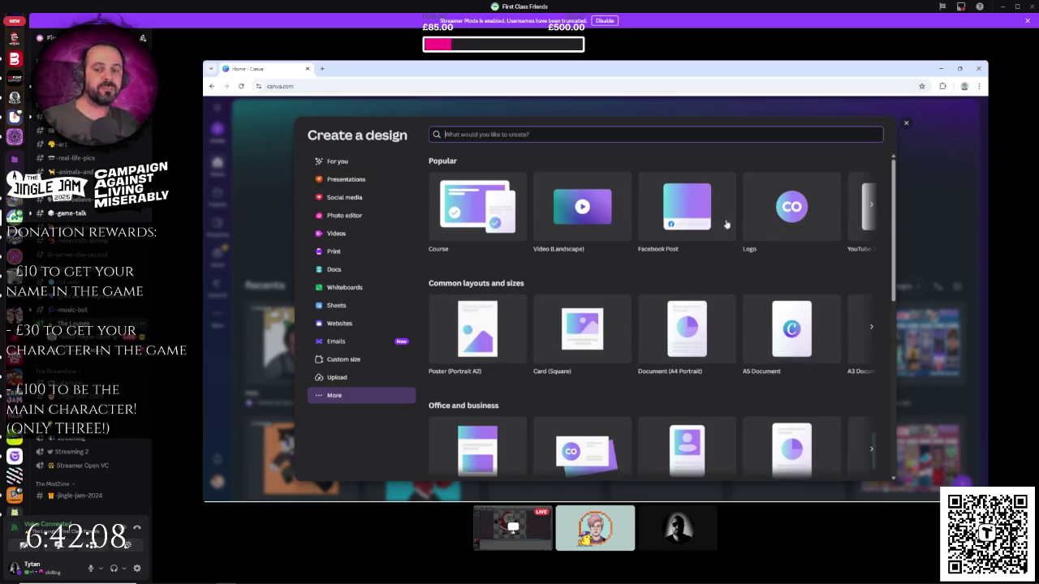
pyautogui.click(873, 213)
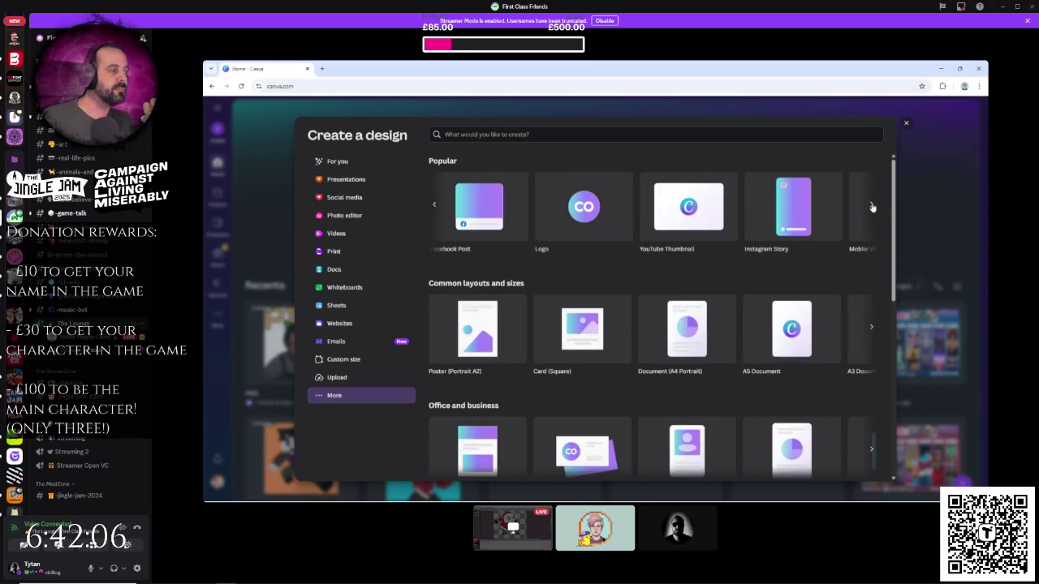
pyautogui.click(873, 214)
pyautogui.click(714, 206)
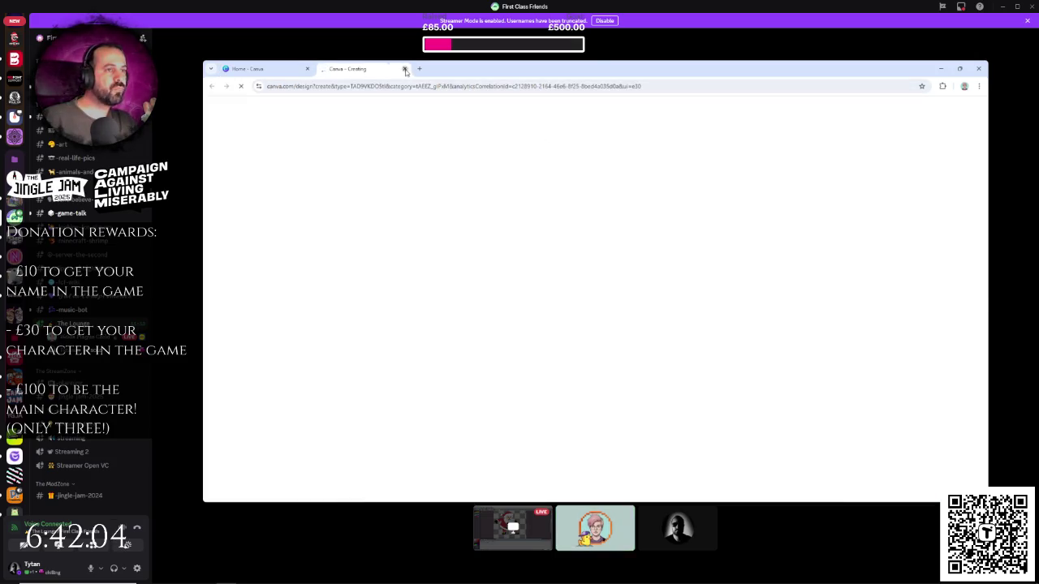
pyautogui.hotkey('ctrl', 'w')
pyautogui.click(493, 232)
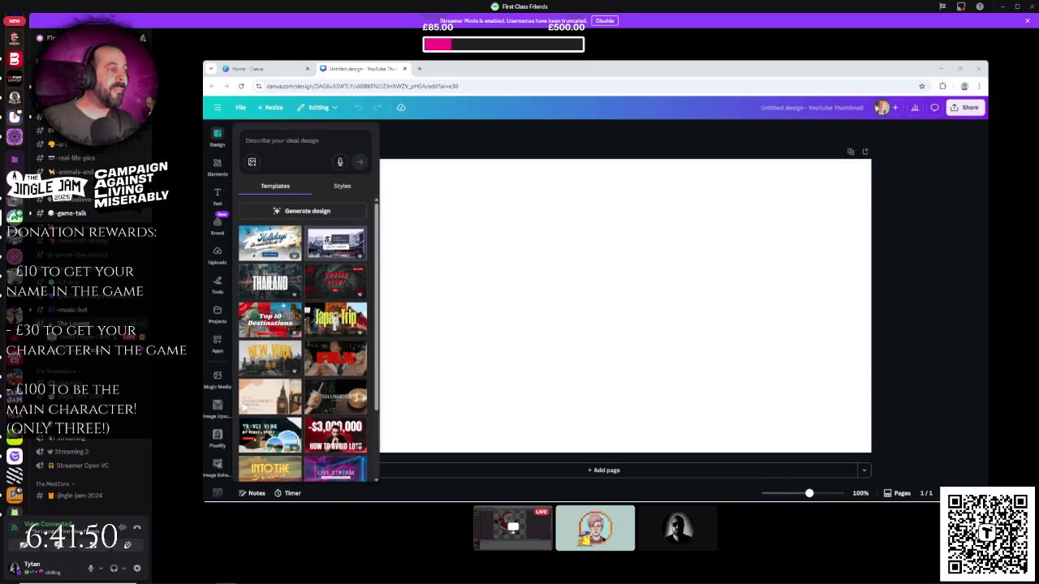
# - Paste the Santa illustration, move it to the lower-left corner and flip it horizontally
pyautogui.click(730, 304)
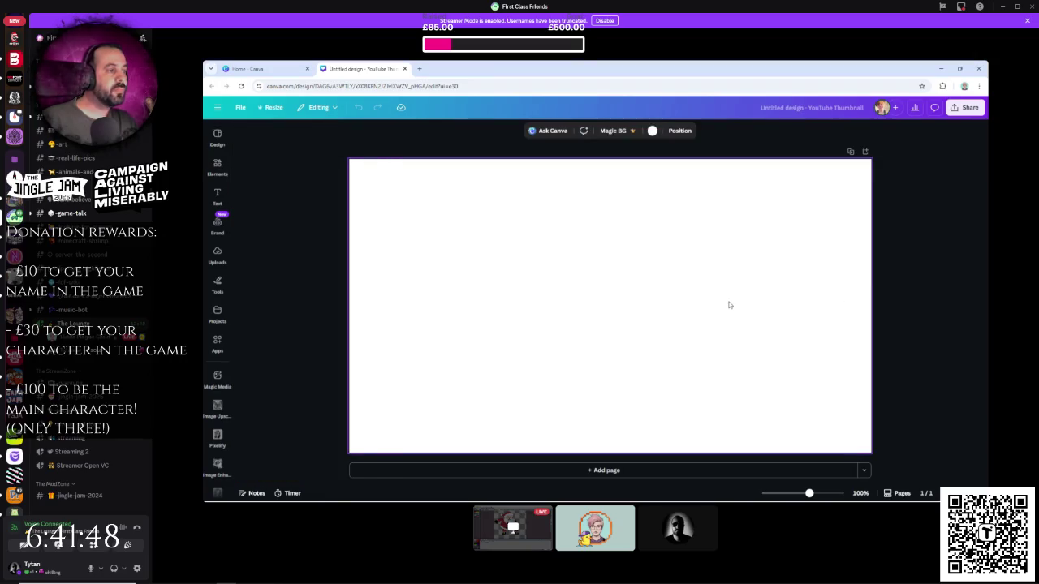
pyautogui.hotkey('ctrl', 'v')
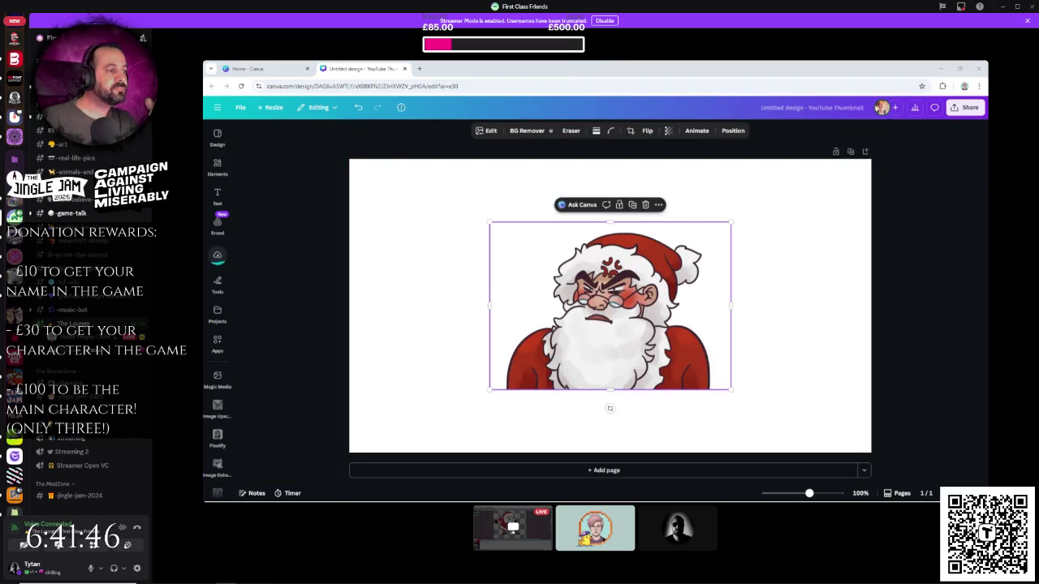
pyautogui.moveTo(632, 328); pyautogui.dragTo(477, 392)
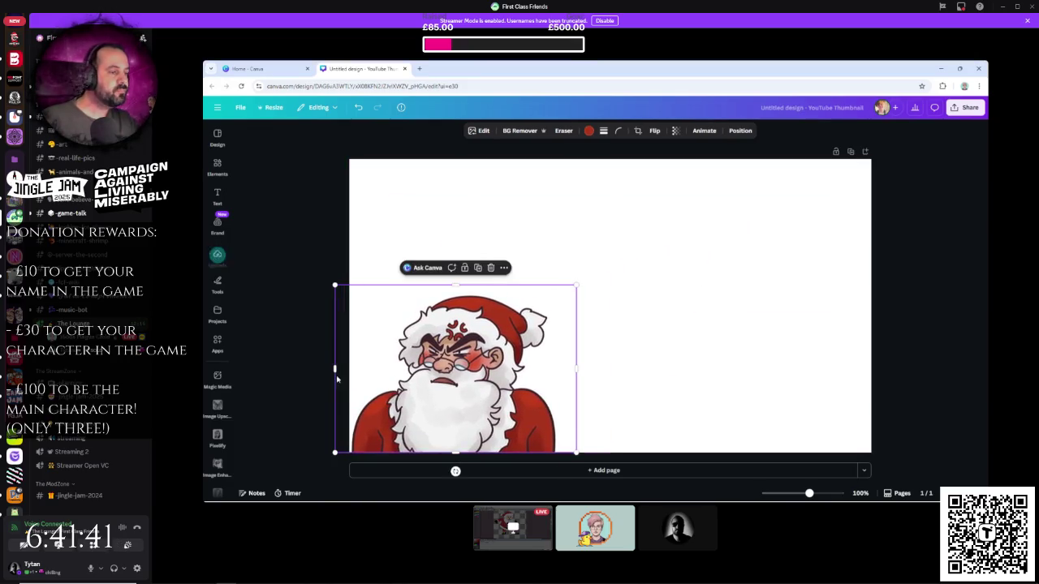
pyautogui.click(654, 134)
pyautogui.click(658, 151)
# - Shrink Santa slightly and nudge it snugly into the lower-left corner
pyautogui.click(673, 204)
pyautogui.moveTo(554, 390); pyautogui.dragTo(550, 389)
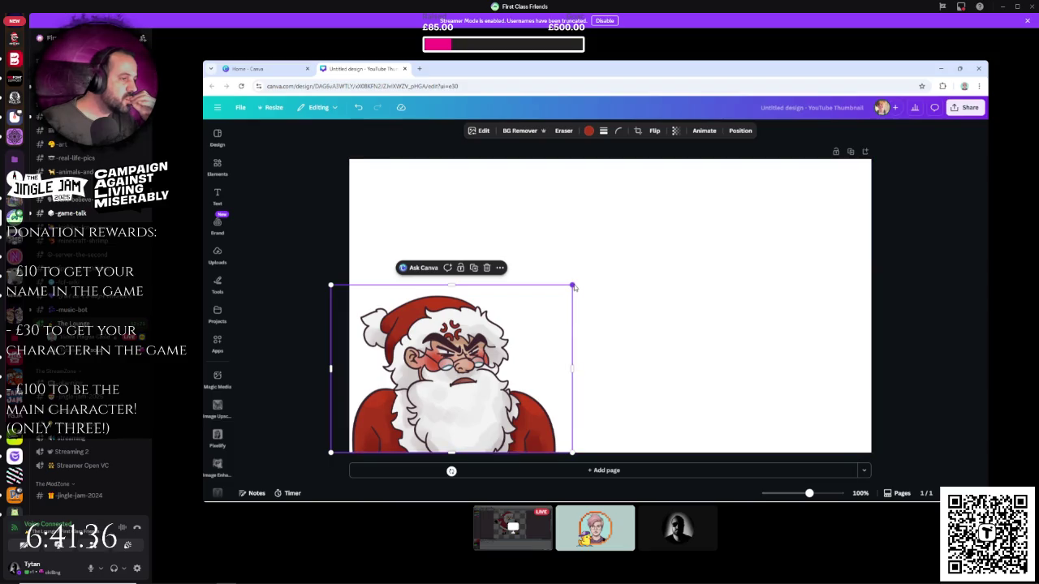
pyautogui.moveTo(573, 287); pyautogui.dragTo(525, 318)
pyautogui.moveTo(470, 388); pyautogui.dragTo(473, 389)
pyautogui.click(667, 389)
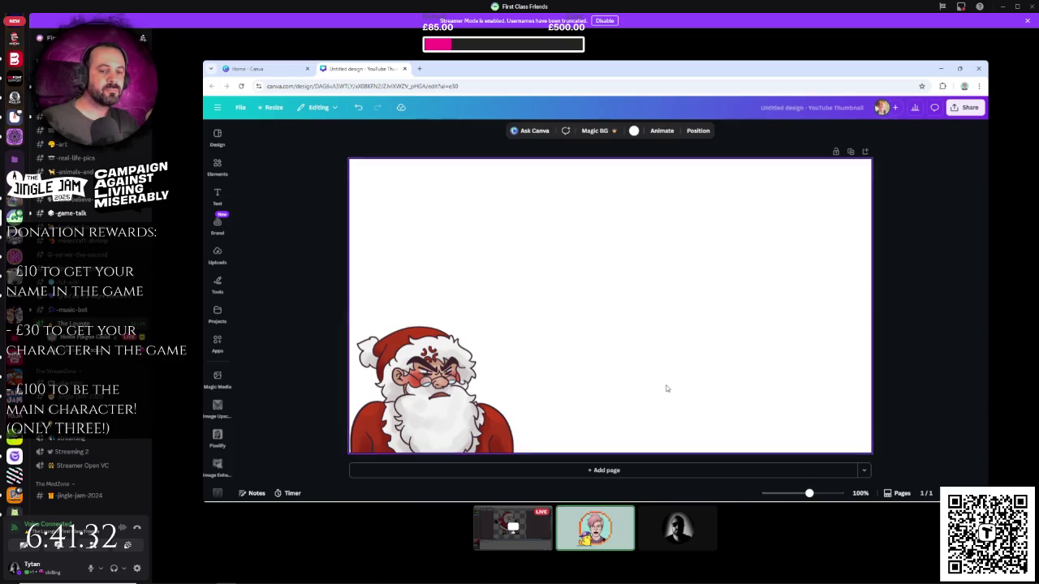
pyautogui.click(218, 170)
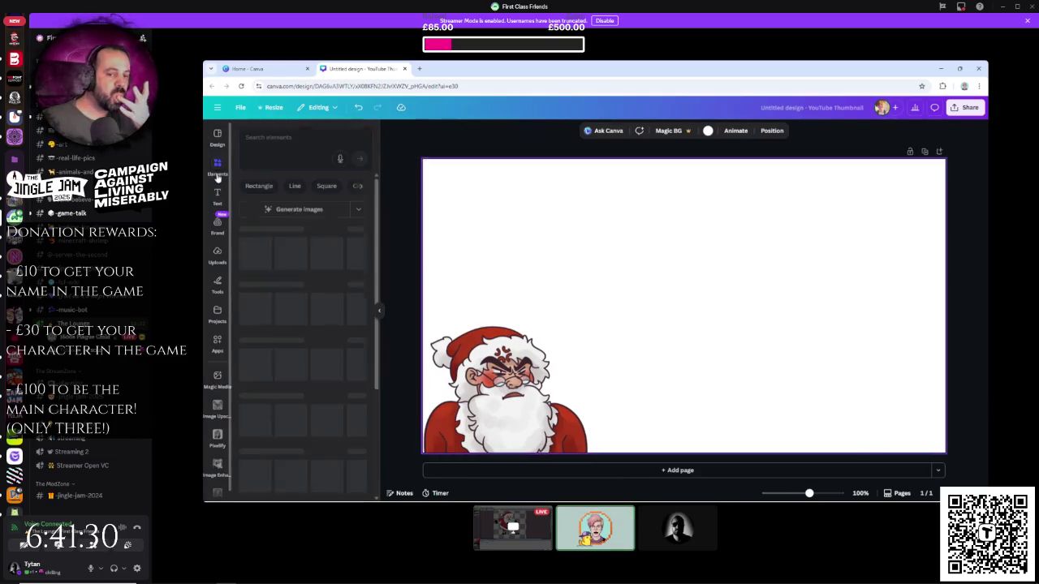
# - Add the red torn-paper photo from a Rectangle search, resized into a strip beside Santa
pyautogui.click(293, 143)
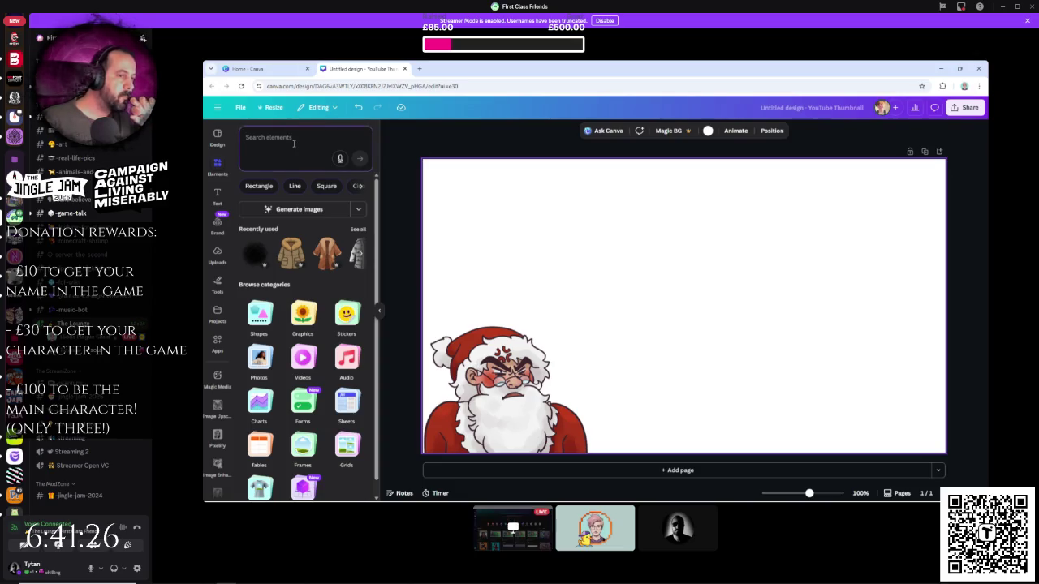
pyautogui.click(259, 188)
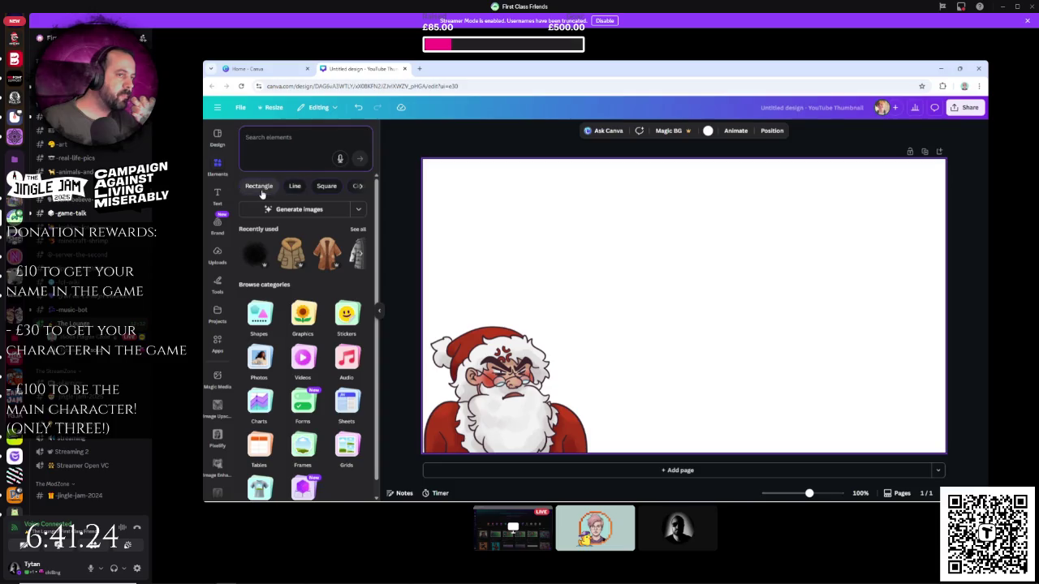
pyautogui.scroll(-2, 321, 277)
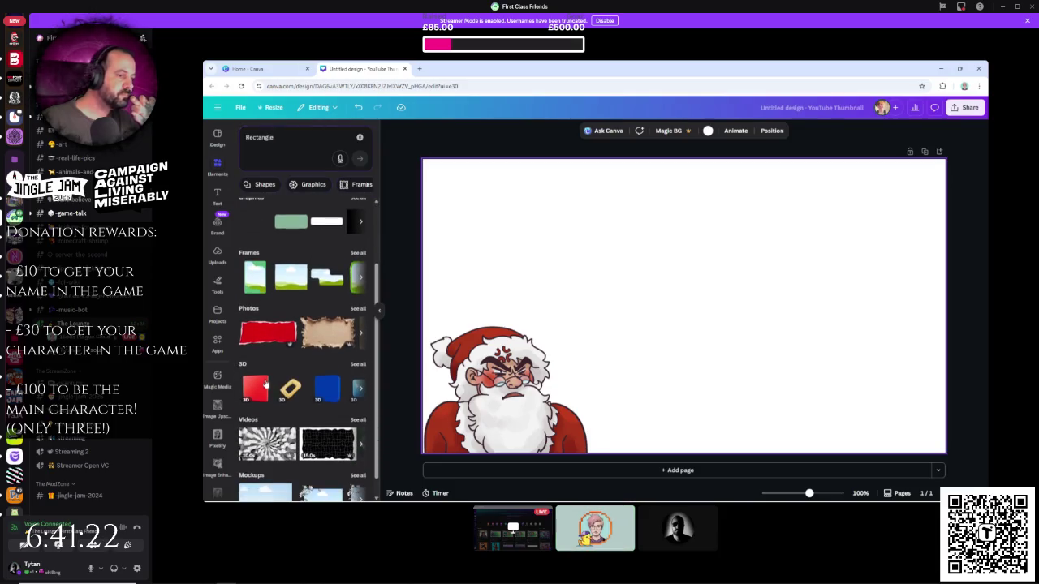
pyautogui.click(268, 331)
pyautogui.moveTo(737, 371); pyautogui.dragTo(709, 380)
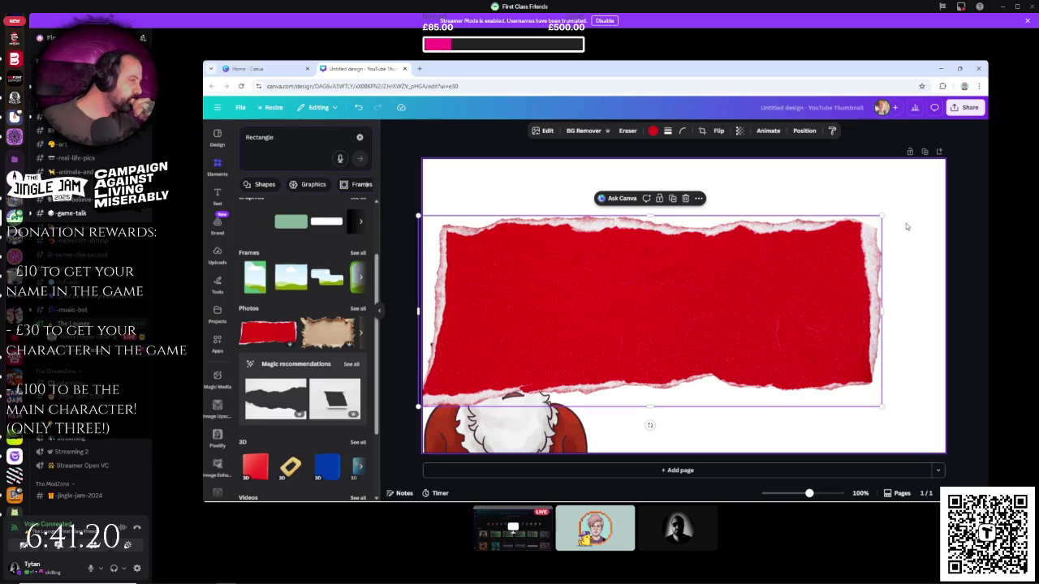
pyautogui.moveTo(893, 220); pyautogui.dragTo(750, 269)
pyautogui.moveTo(592, 351)
pyautogui.mouseDown()
pyautogui.moveTo(696, 417)
pyautogui.moveTo(666, 410)
pyautogui.mouseUp()
pyautogui.moveTo(809, 332); pyautogui.dragTo(725, 363)
# - Shrink Santa slightly and move him above the red strip in the layer stack
pyautogui.click(467, 386)
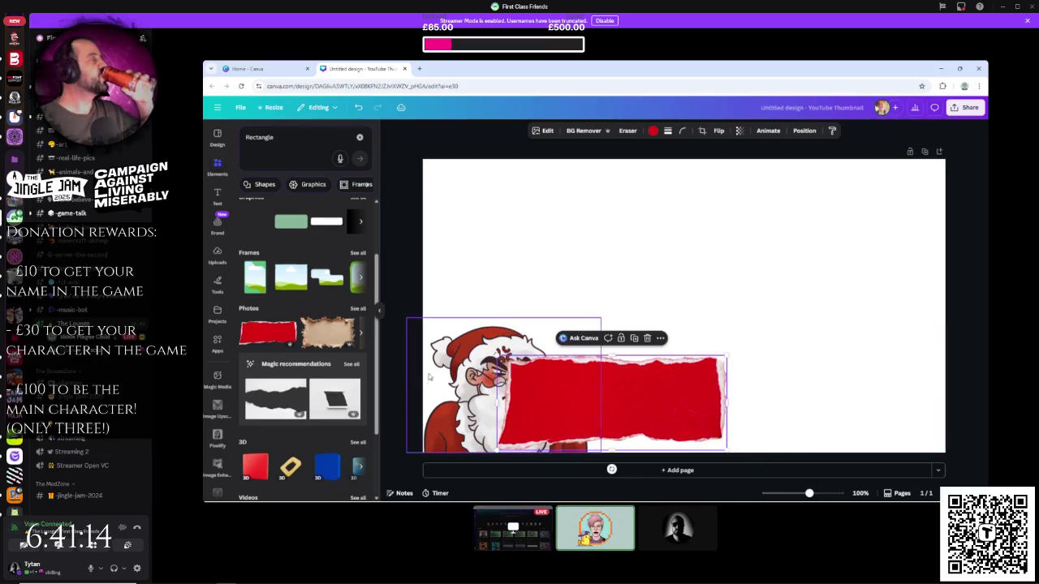
pyautogui.moveTo(599, 318); pyautogui.dragTo(587, 327)
pyautogui.rightClick(457, 387)
pyautogui.click(756, 248)
pyautogui.click(804, 131)
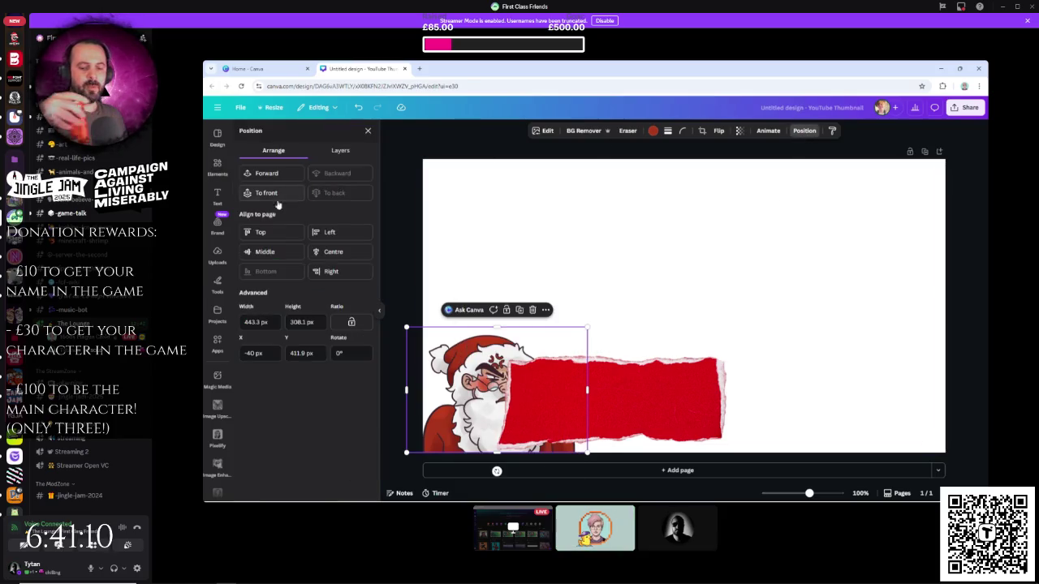
pyautogui.click(340, 150)
pyautogui.moveTo(250, 231); pyautogui.dragTo(252, 201)
pyautogui.click(800, 295)
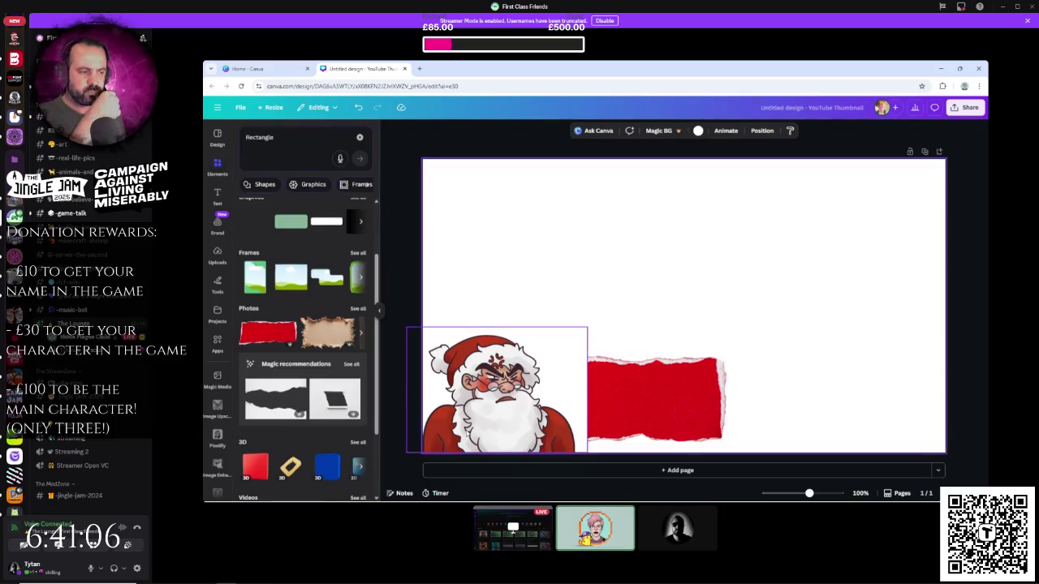
# - Remove the white background from the Santa illustration with BG Remover
pyautogui.click(487, 389)
pyautogui.click(583, 131)
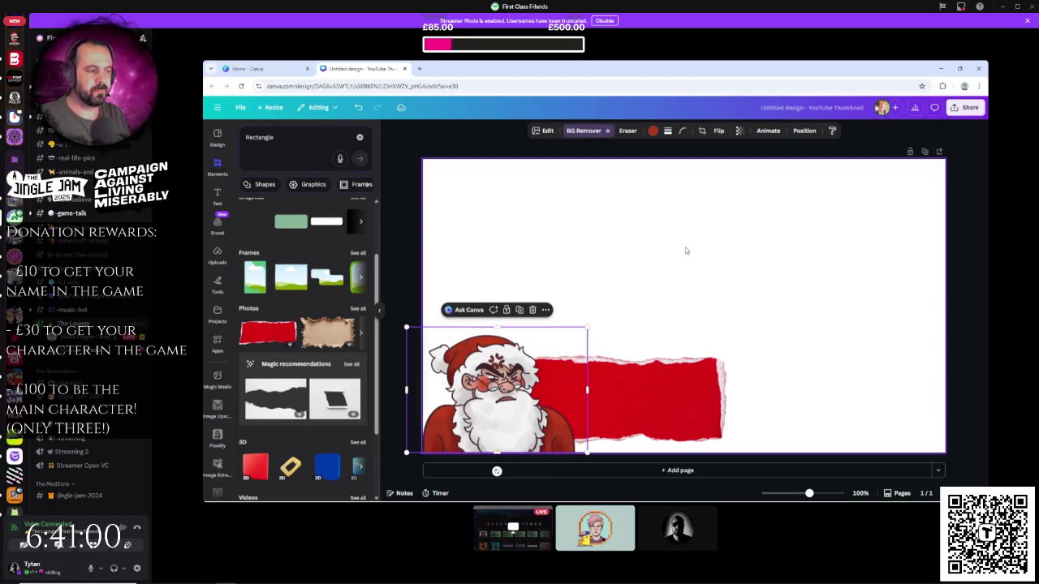
pyautogui.click(775, 313)
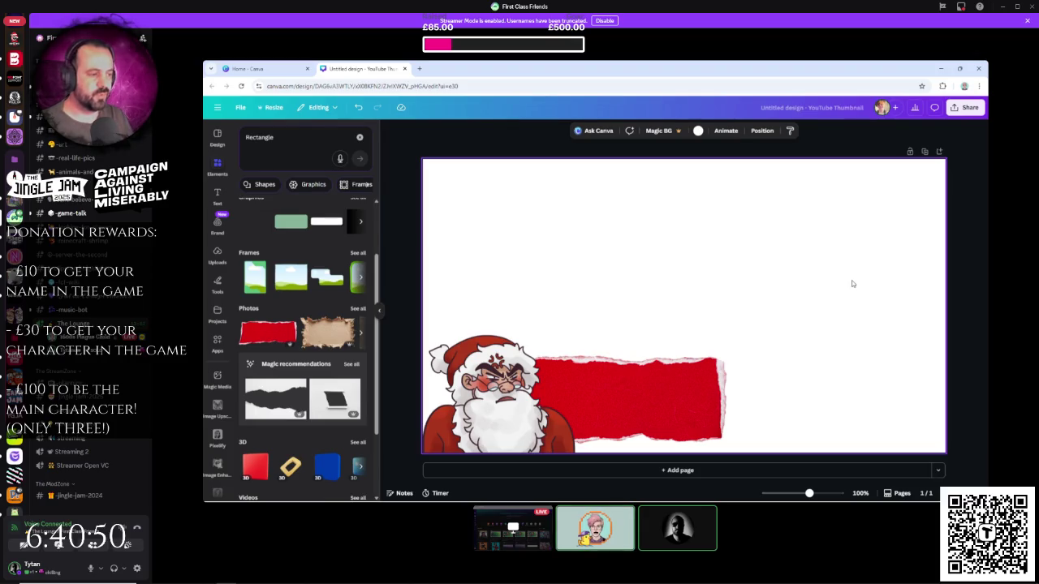
pyautogui.click(481, 409)
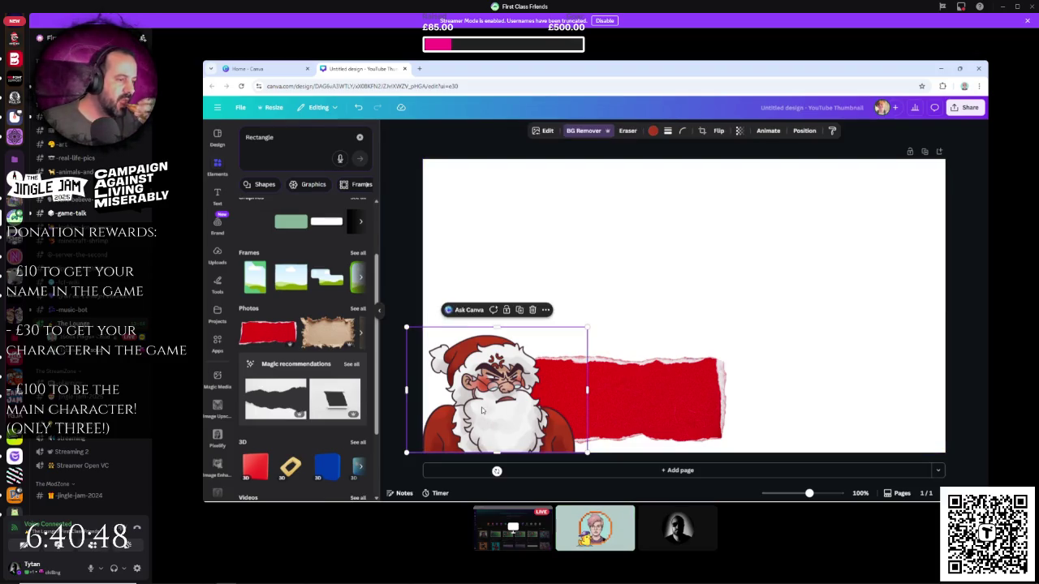
pyautogui.click(767, 412)
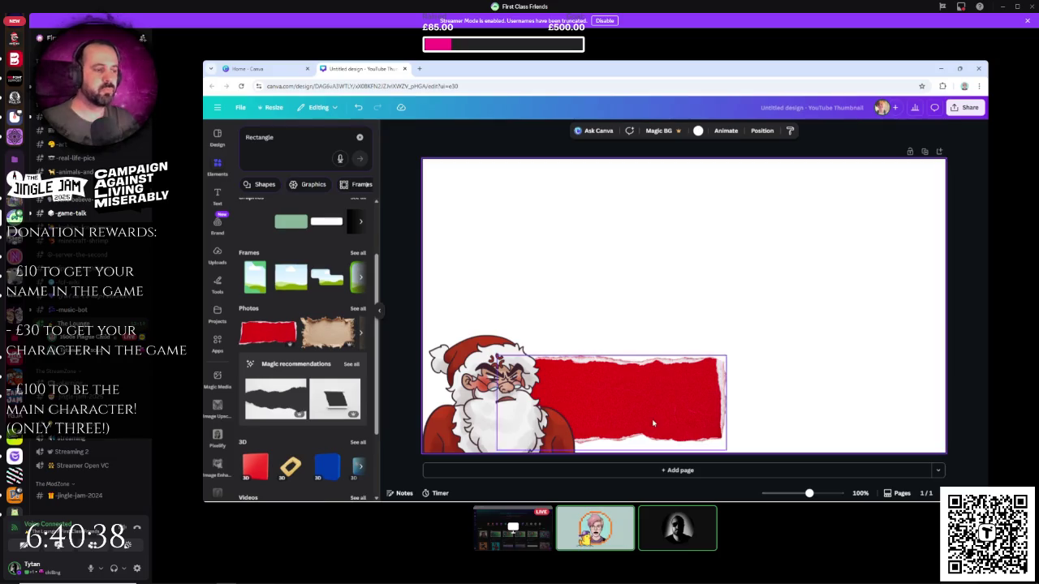
pyautogui.click(218, 197)
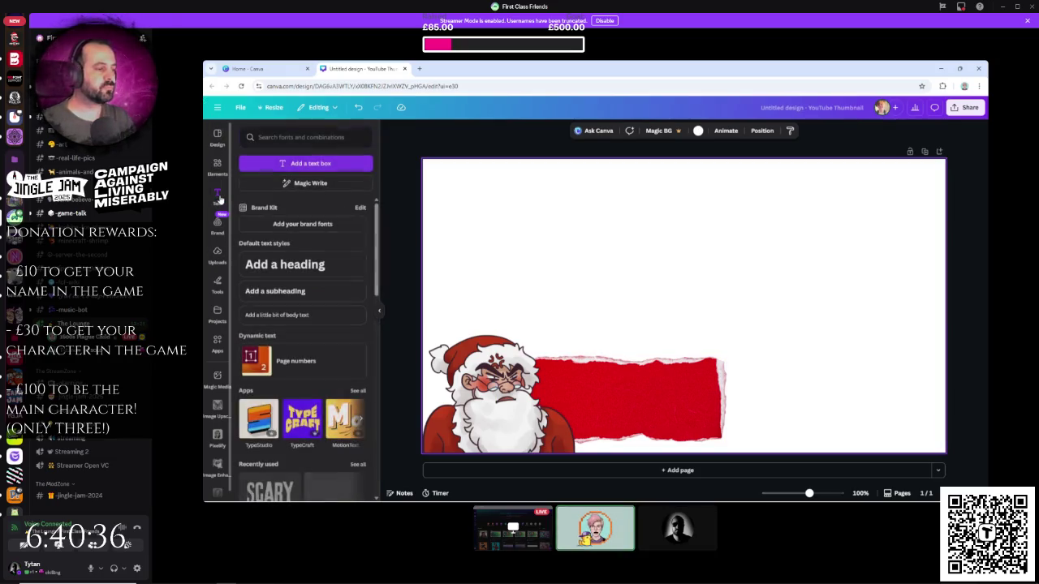
# - Add a Press Start 2P text box reading 'You! Elf! What the hell is this???'
pyautogui.click(320, 137)
pyautogui.write('p')
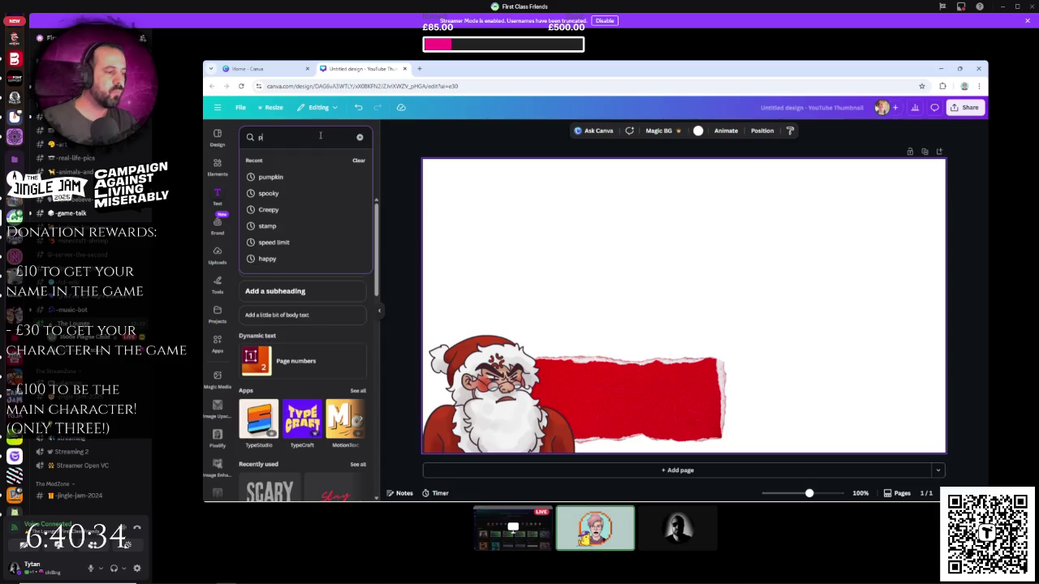
pyautogui.write('ixel')
pyautogui.press('Return')
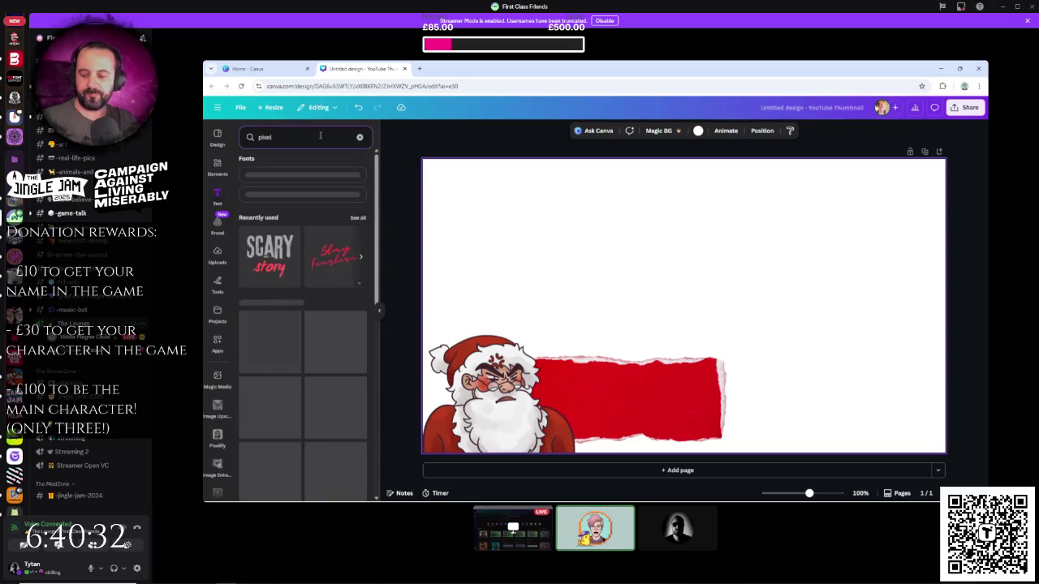
pyautogui.click(325, 199)
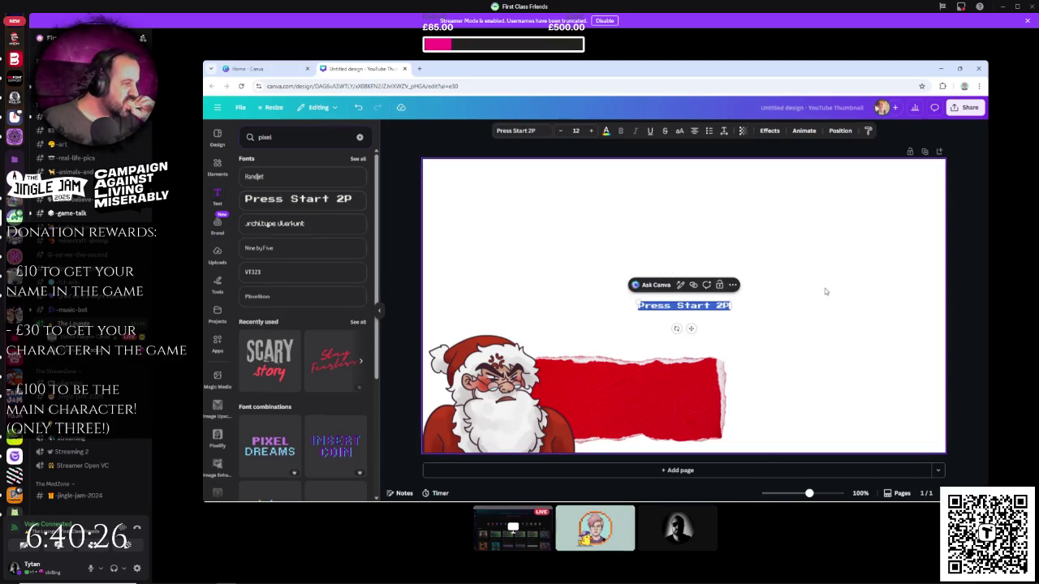
pyautogui.write('You')
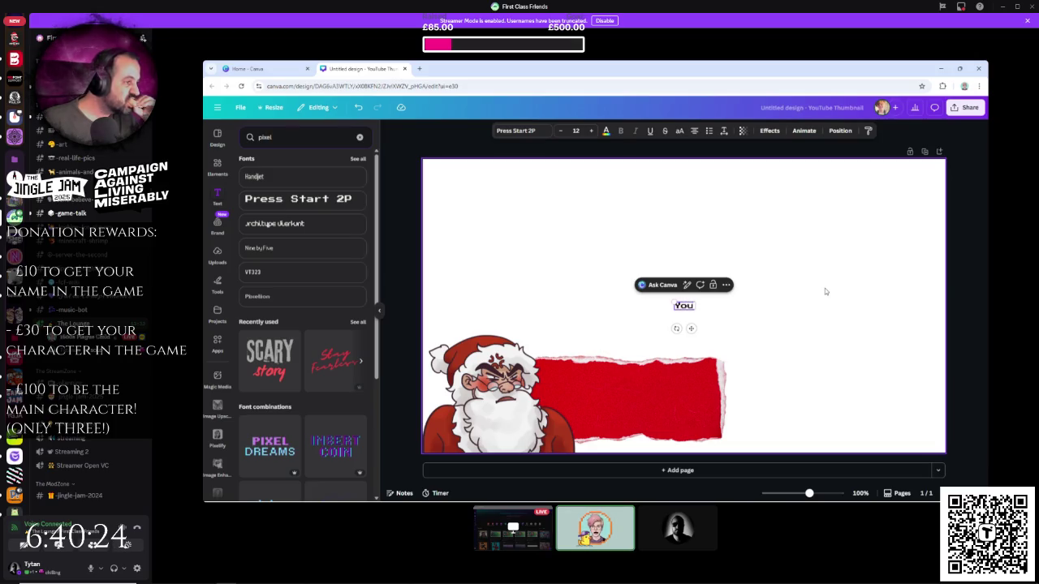
pyautogui.write('! E')
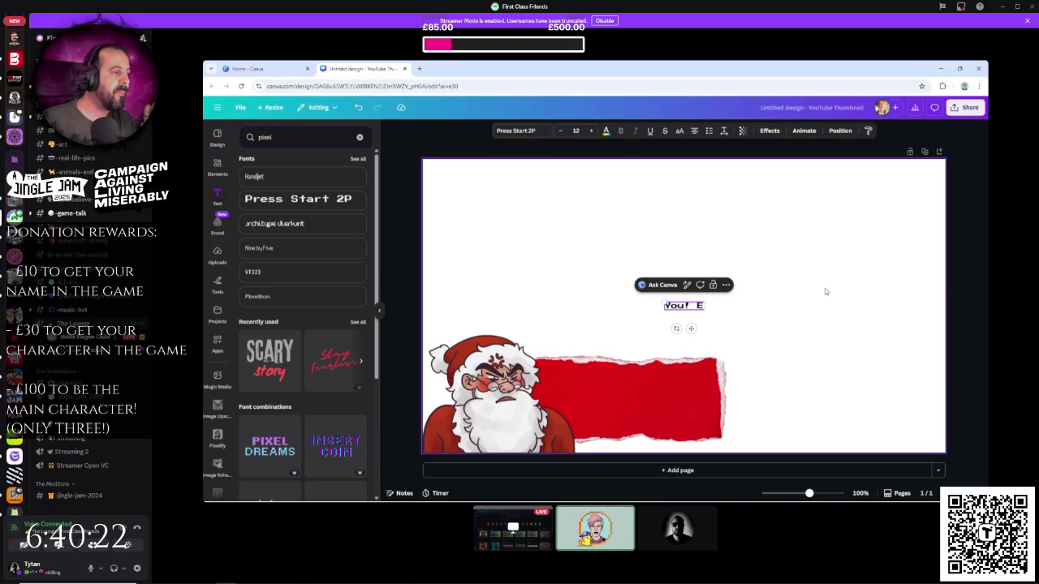
pyautogui.write('lf!')
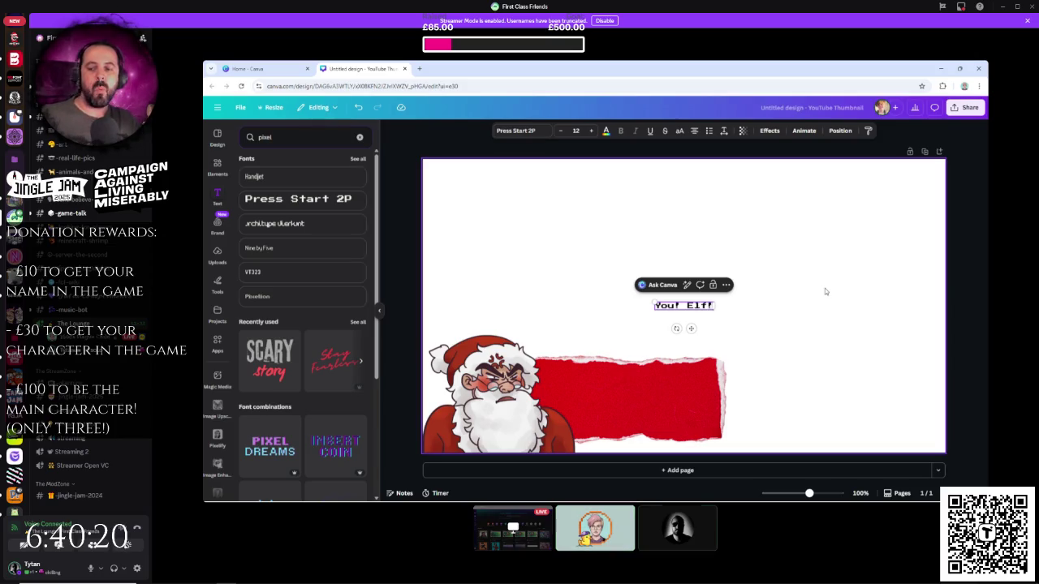
pyautogui.write(' What the hell is')
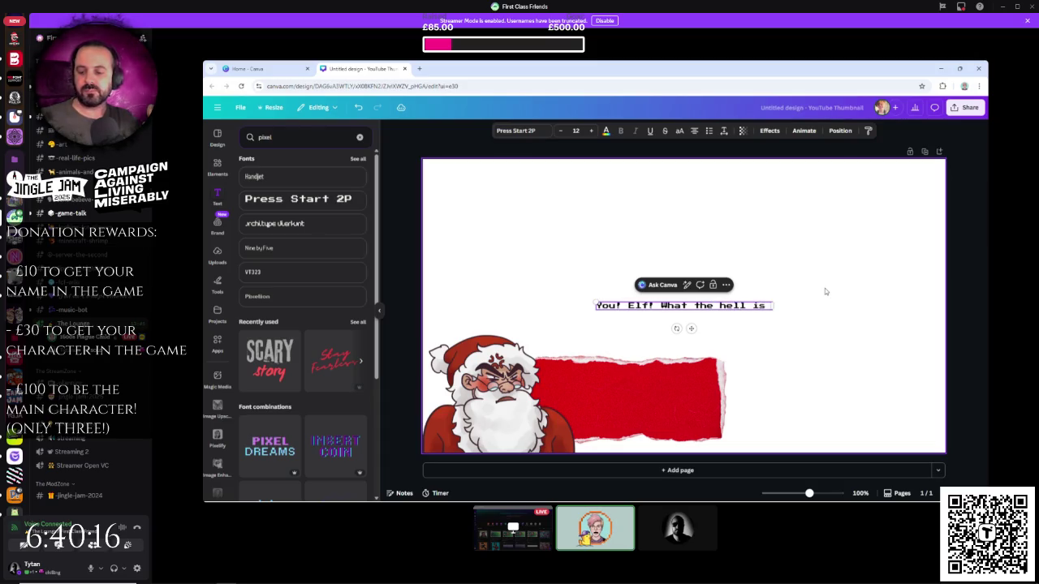
pyautogui.write(' this???')
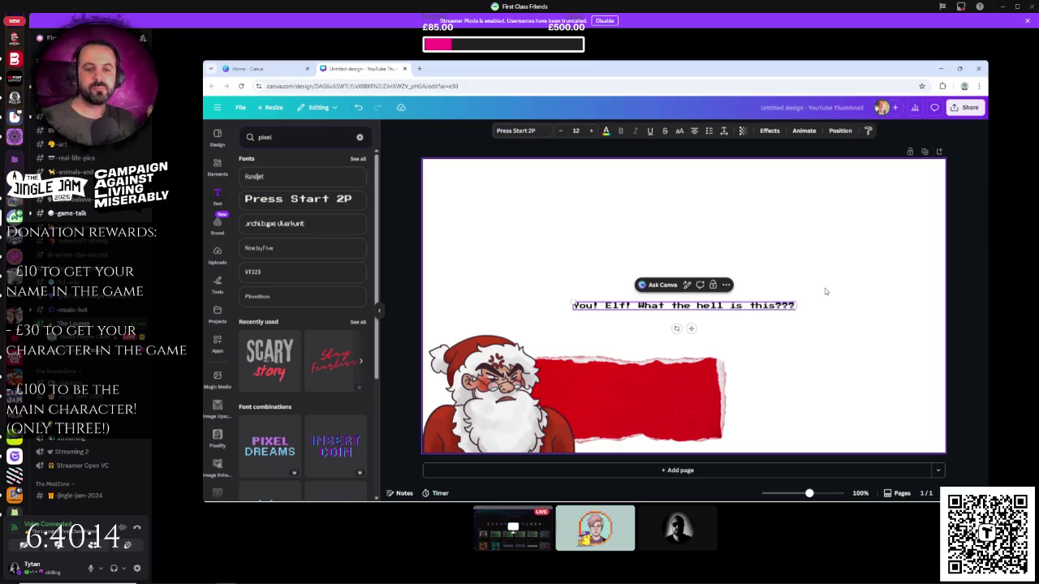
# - Size the caption into three centred lines and place it on the red banner
pyautogui.moveTo(796, 306)
pyautogui.mouseDown()
pyautogui.moveTo(728, 306)
pyautogui.moveTo(661, 357)
pyautogui.moveTo(647, 383)
pyautogui.moveTo(765, 395)
pyautogui.mouseUp()
pyautogui.click(763, 327)
pyautogui.moveTo(680, 375)
pyautogui.mouseDown()
pyautogui.moveTo(666, 380)
pyautogui.moveTo(676, 392)
pyautogui.mouseUp()
pyautogui.click(676, 392)
pyautogui.click(677, 392)
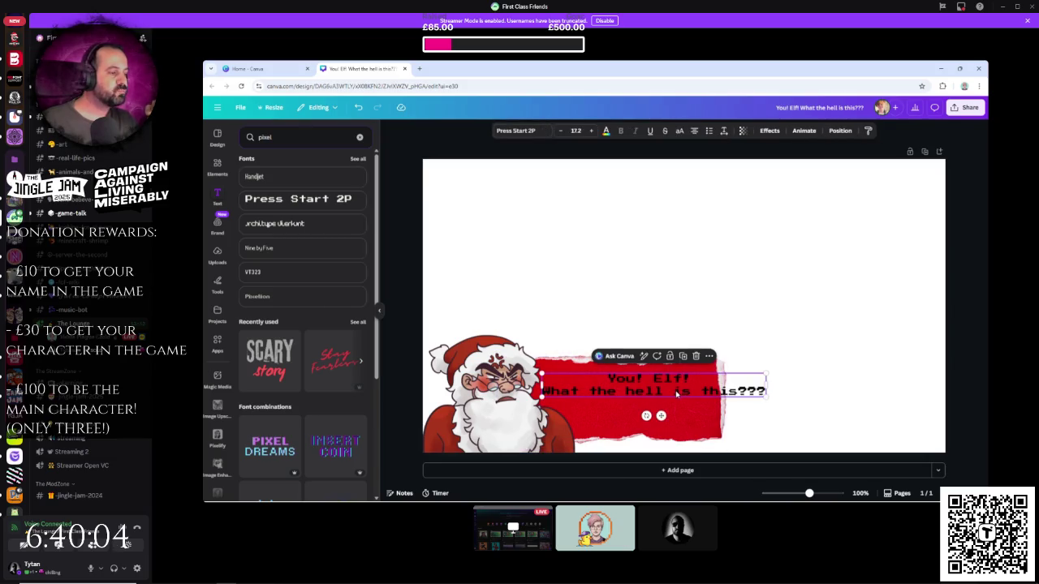
pyautogui.moveTo(765, 386)
pyautogui.mouseDown()
pyautogui.moveTo(643, 391)
pyautogui.moveTo(716, 425)
pyautogui.moveTo(664, 407)
pyautogui.mouseUp()
pyautogui.click(782, 392)
pyautogui.click(841, 408)
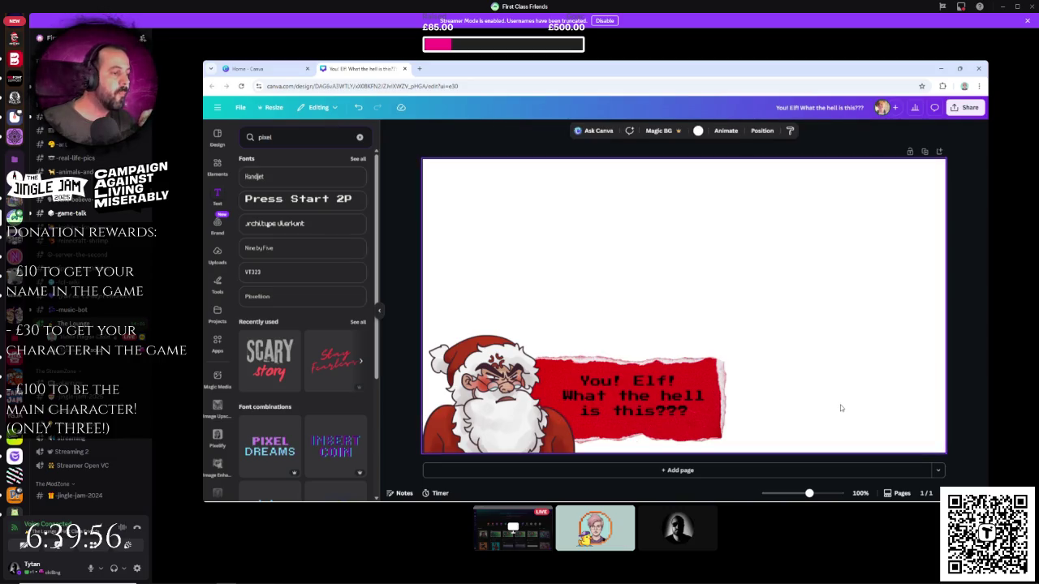
pyautogui.click(418, 72)
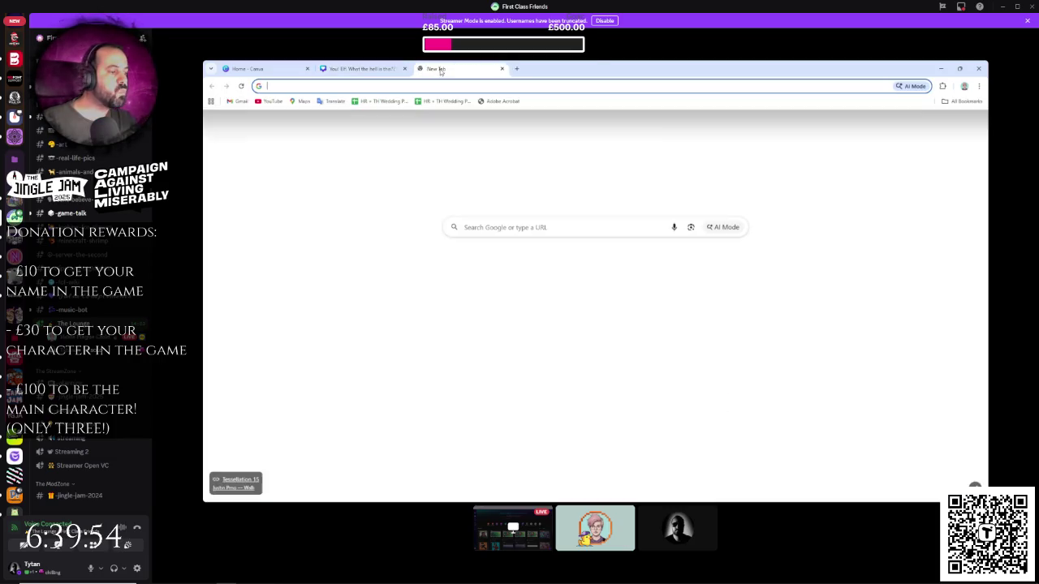
pyautogui.hotkey('ctrl', 'w')
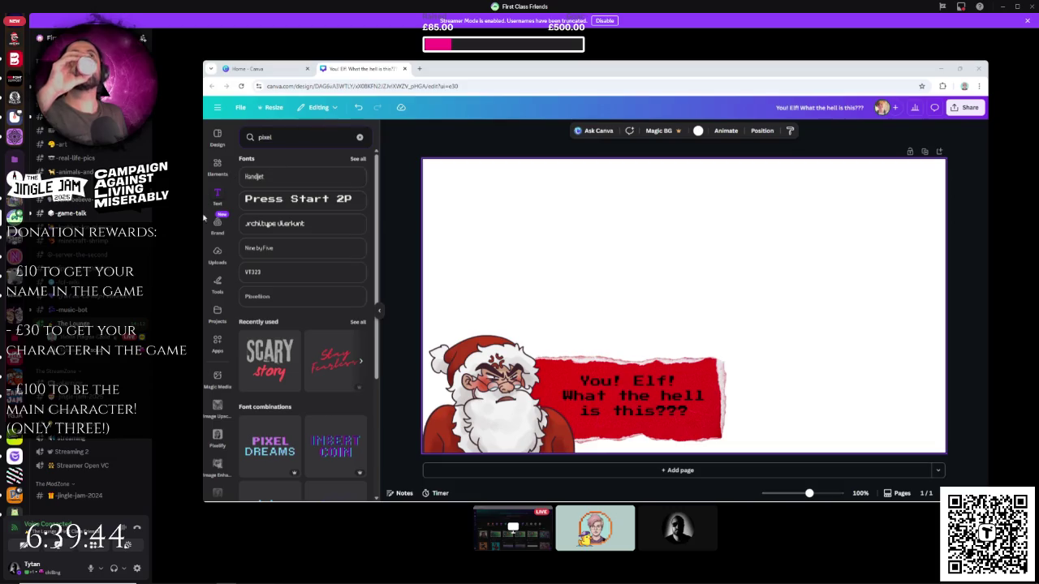
pyautogui.click(217, 165)
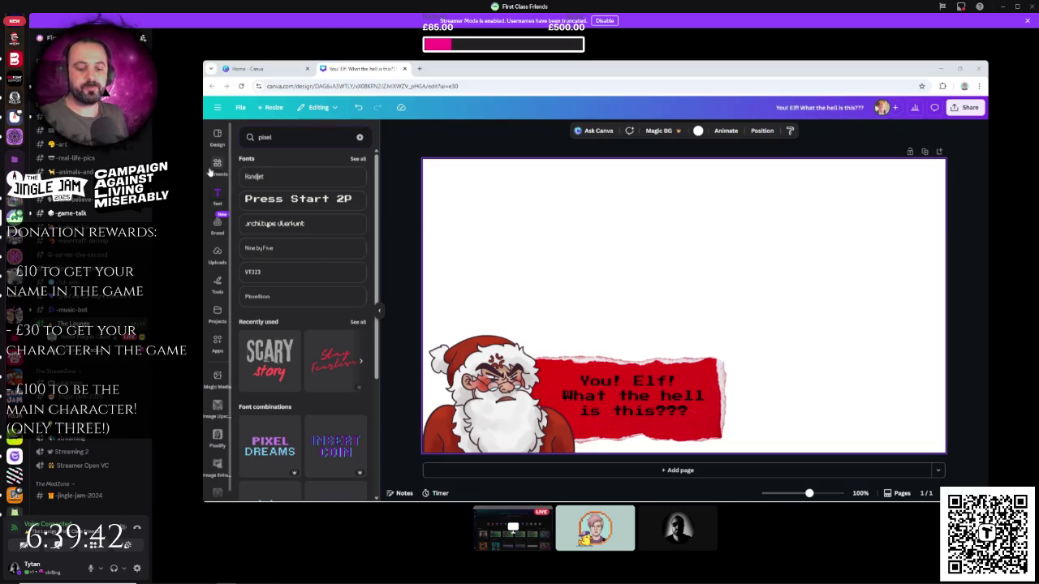
# - Add a sealed envelope graphic from a 'letter' search, shrunk to sit above the red banner
pyautogui.click(357, 138)
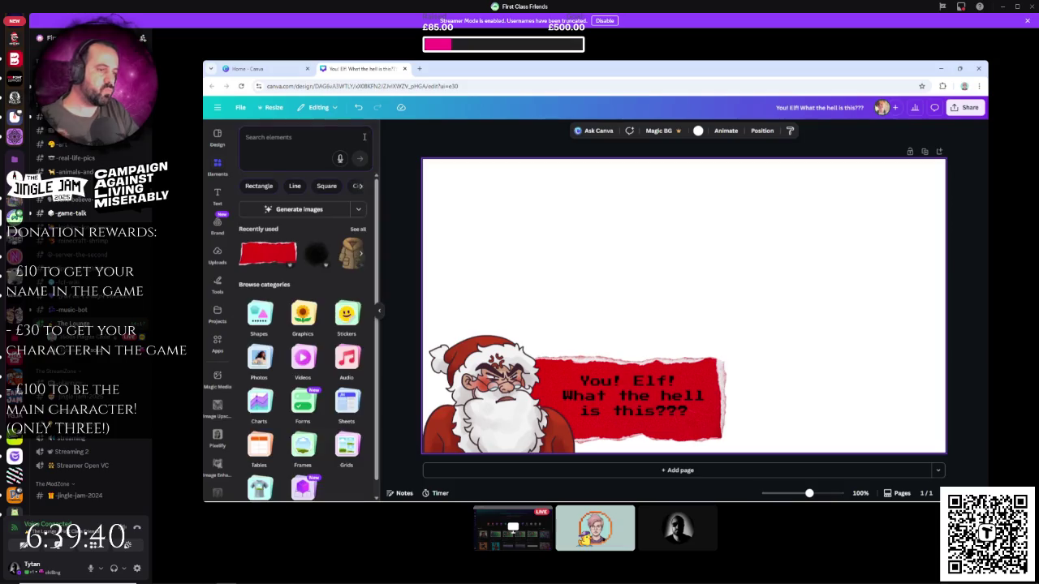
pyautogui.write('letter')
pyautogui.press('Return')
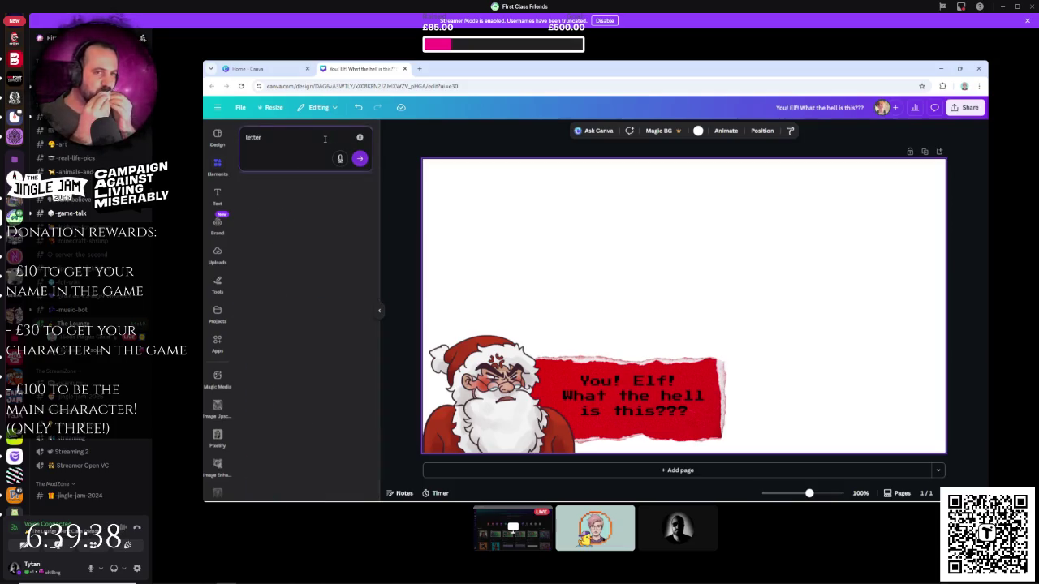
pyautogui.click(356, 232)
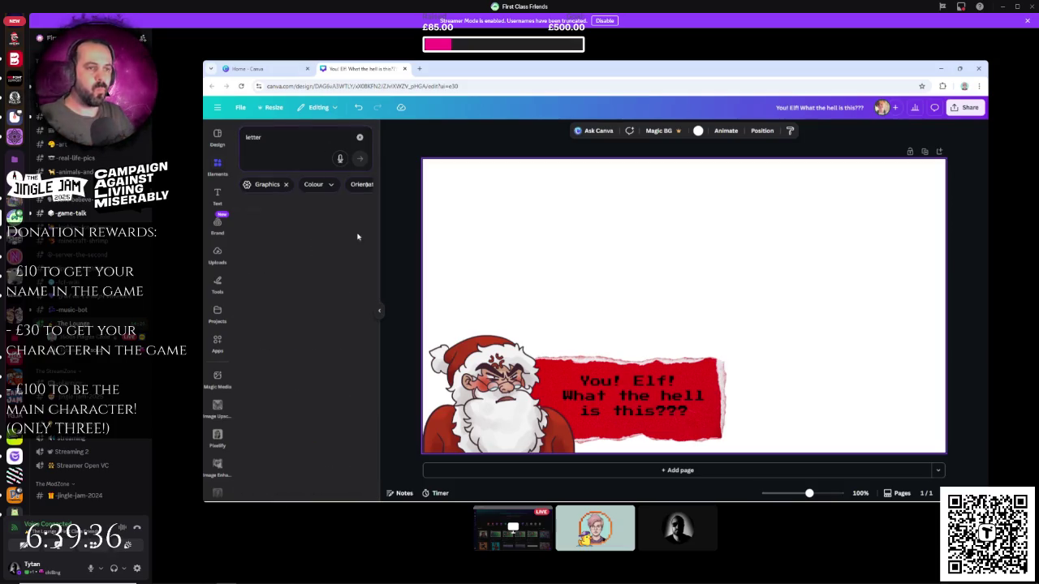
pyautogui.click(261, 239)
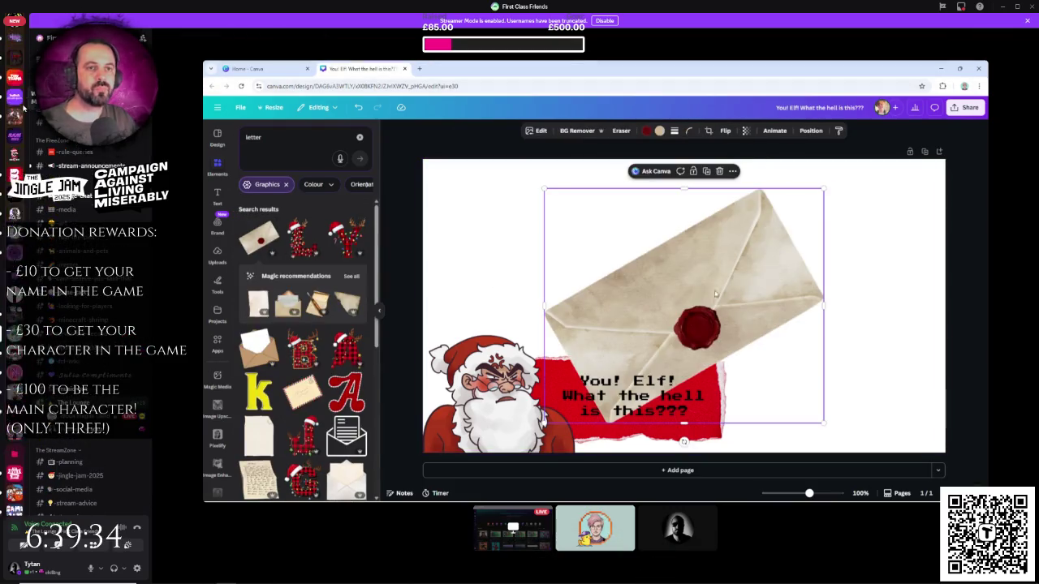
pyautogui.moveTo(790, 169)
pyautogui.mouseDown()
pyautogui.moveTo(723, 259)
pyautogui.moveTo(691, 254)
pyautogui.mouseUp()
pyautogui.moveTo(655, 289); pyautogui.dragTo(675, 295)
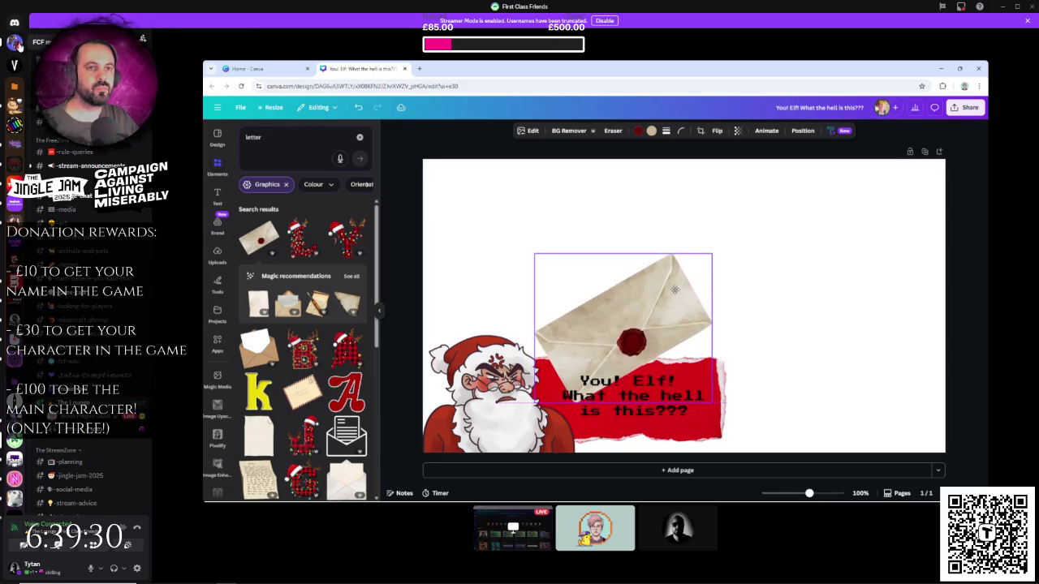
pyautogui.click(20, 46)
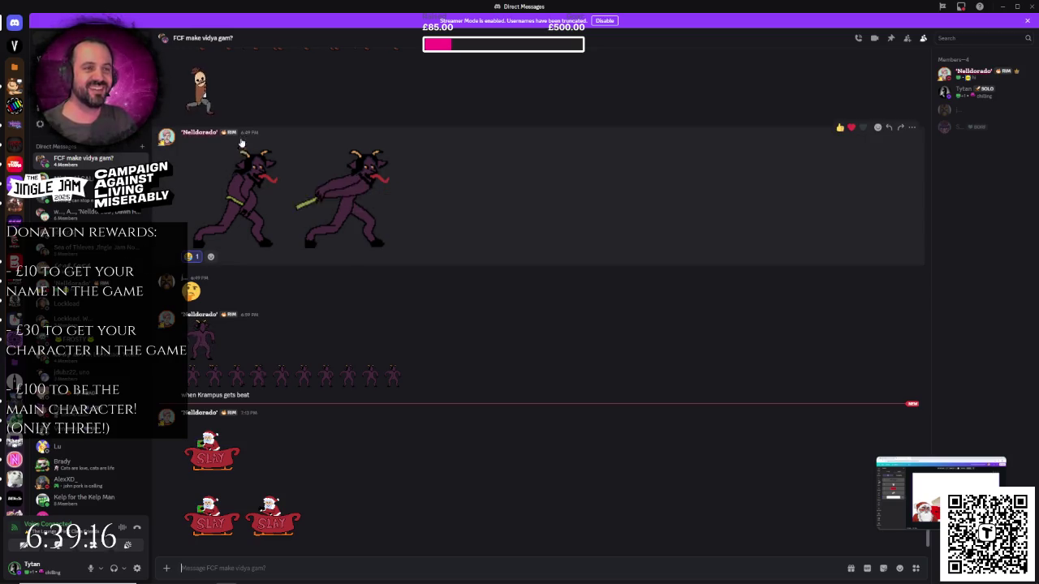
# - Open the Discord voice channel streaming a member's shared Canva screen
pyautogui.moveTo(892, 487)
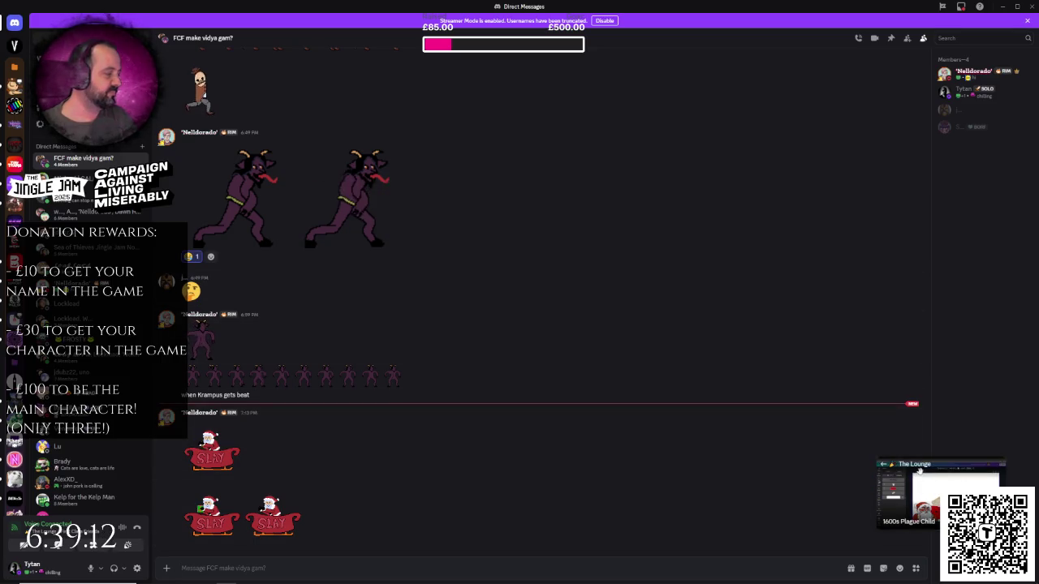
pyautogui.click(917, 471)
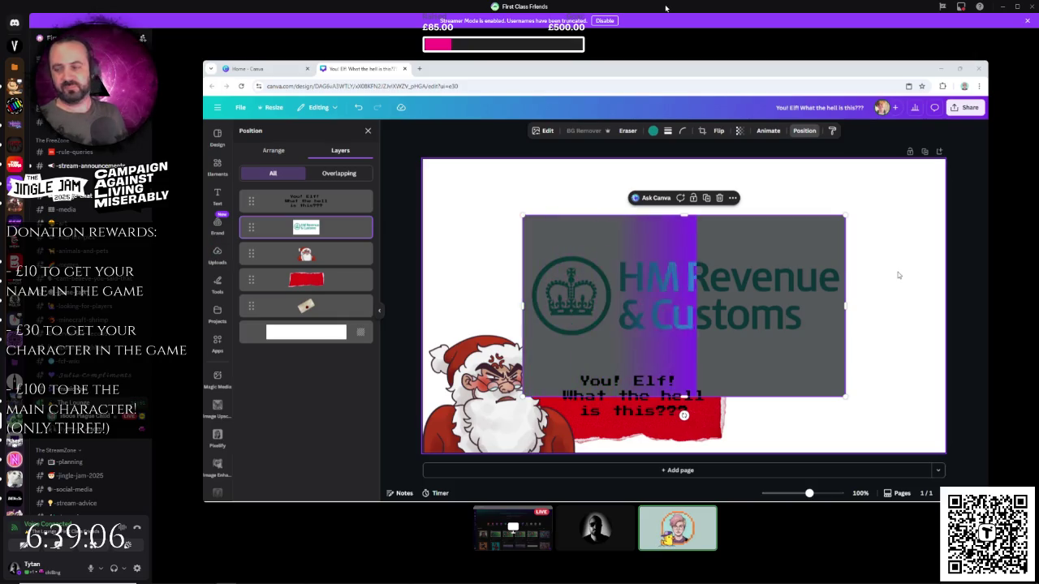
# - Shrink and tilt the HM Revenue & Customs logo to fit onto the envelope
pyautogui.moveTo(841, 221)
pyautogui.mouseDown()
pyautogui.moveTo(795, 199)
pyautogui.moveTo(791, 210)
pyautogui.mouseUp()
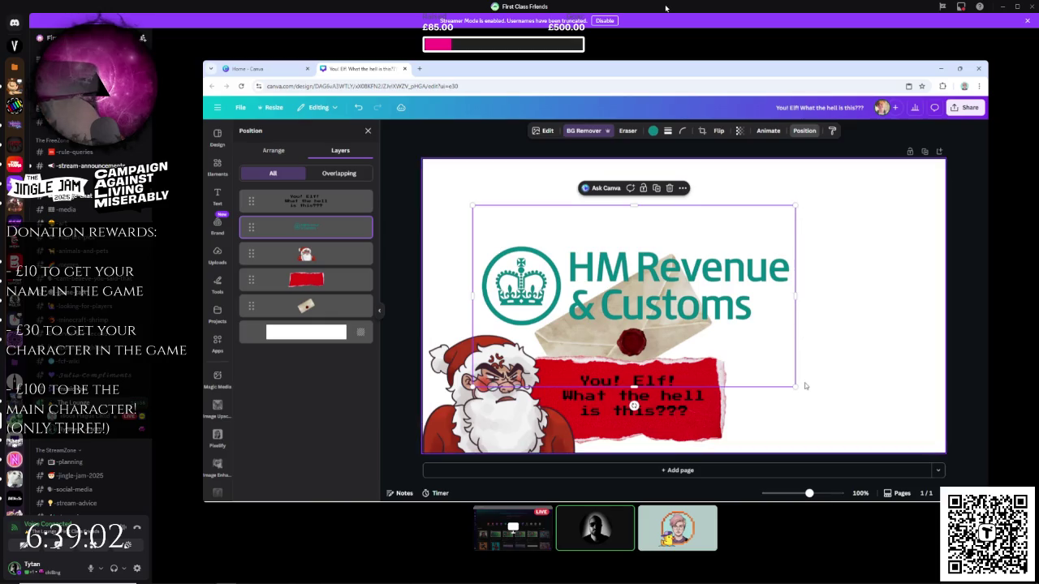
pyautogui.moveTo(795, 388)
pyautogui.mouseDown()
pyautogui.moveTo(624, 290)
pyautogui.moveTo(691, 336)
pyautogui.mouseUp()
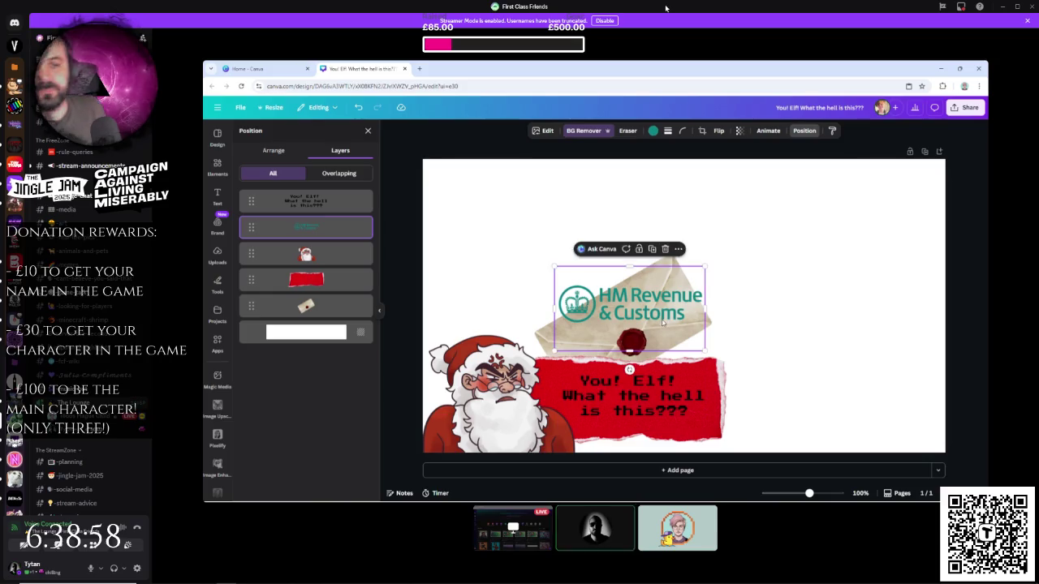
pyautogui.moveTo(629, 369); pyautogui.dragTo(664, 367)
pyautogui.moveTo(633, 300); pyautogui.dragTo(624, 307)
pyautogui.click(798, 303)
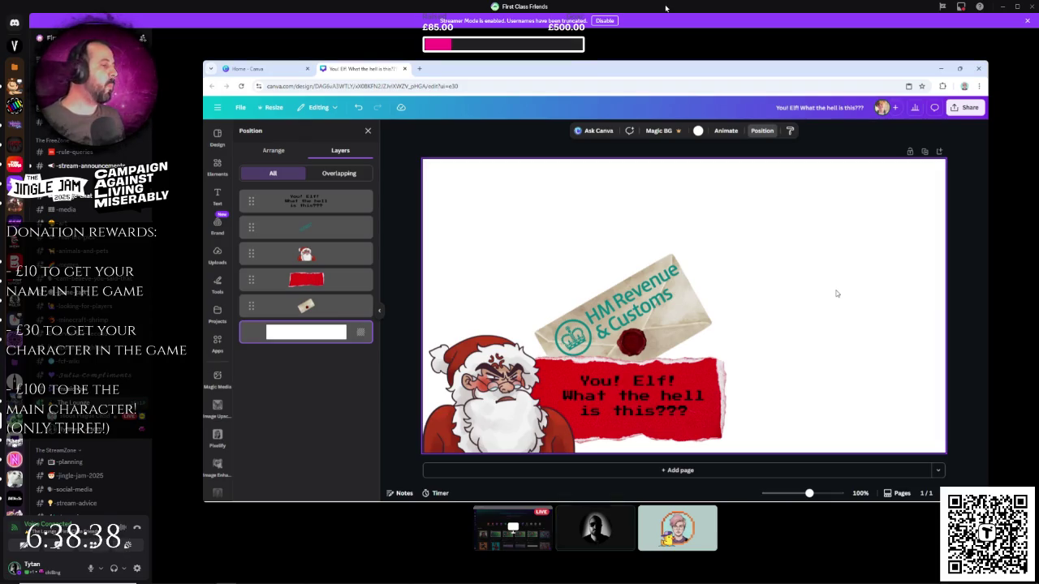
# - Paste the elf image, shrink it and push it into the bottom-right corner
pyautogui.hotkey('ctrl', 'v')
pyautogui.moveTo(761, 318)
pyautogui.mouseDown()
pyautogui.moveTo(937, 390)
pyautogui.moveTo(970, 377)
pyautogui.moveTo(938, 419)
pyautogui.moveTo(911, 370)
pyautogui.moveTo(932, 378)
pyautogui.mouseUp()
pyautogui.moveTo(739, 286)
pyautogui.mouseDown()
pyautogui.moveTo(828, 348)
pyautogui.moveTo(807, 348)
pyautogui.mouseUp()
pyautogui.moveTo(885, 388)
pyautogui.mouseDown()
pyautogui.moveTo(913, 388)
pyautogui.moveTo(889, 388)
pyautogui.moveTo(899, 388)
pyautogui.mouseUp()
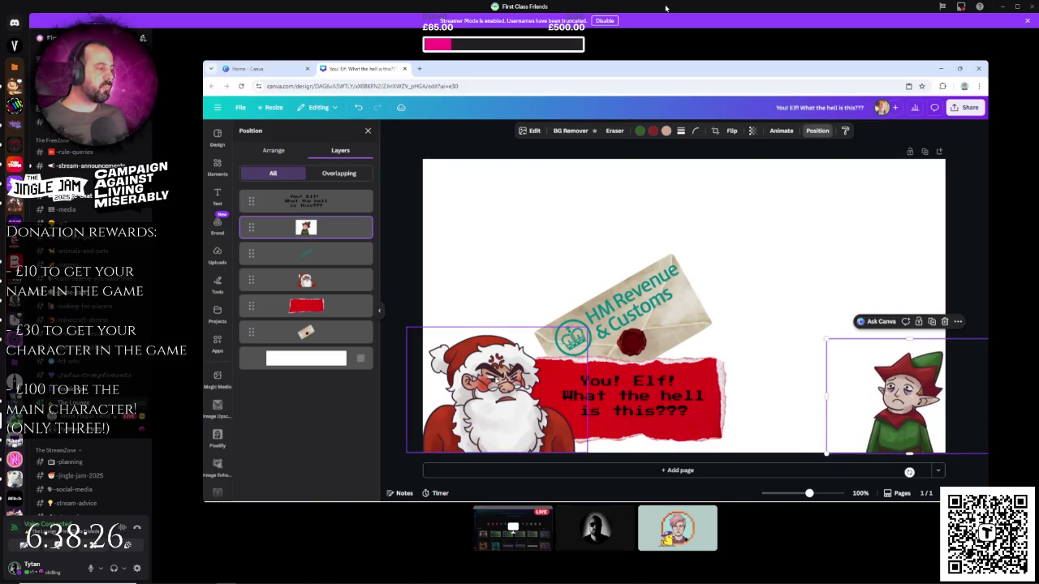
pyautogui.click(487, 385)
pyautogui.moveTo(588, 327)
pyautogui.mouseDown()
pyautogui.moveTo(622, 311)
pyautogui.moveTo(605, 315)
pyautogui.mouseUp()
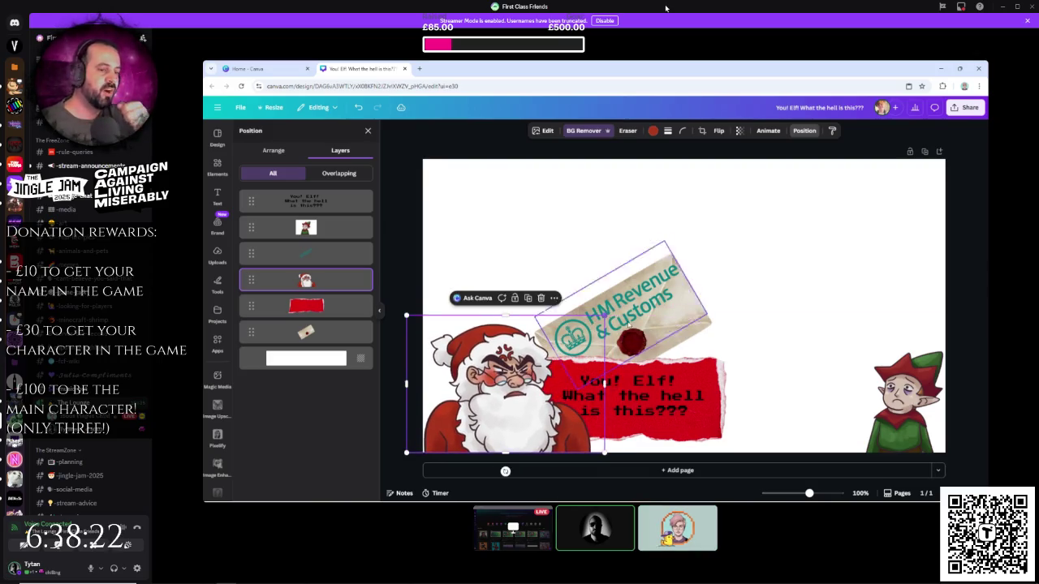
pyautogui.click(786, 265)
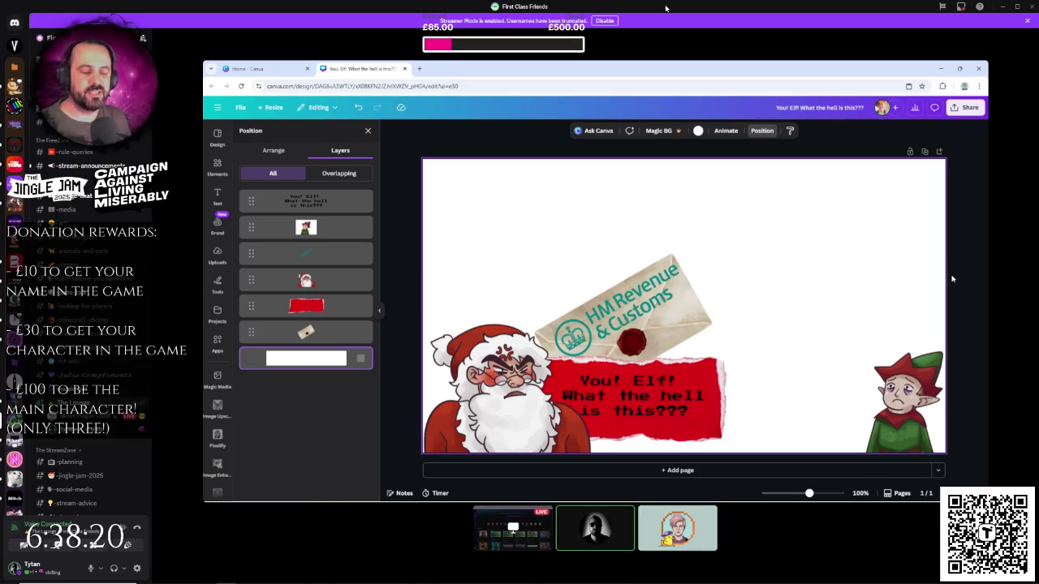
pyautogui.click(962, 246)
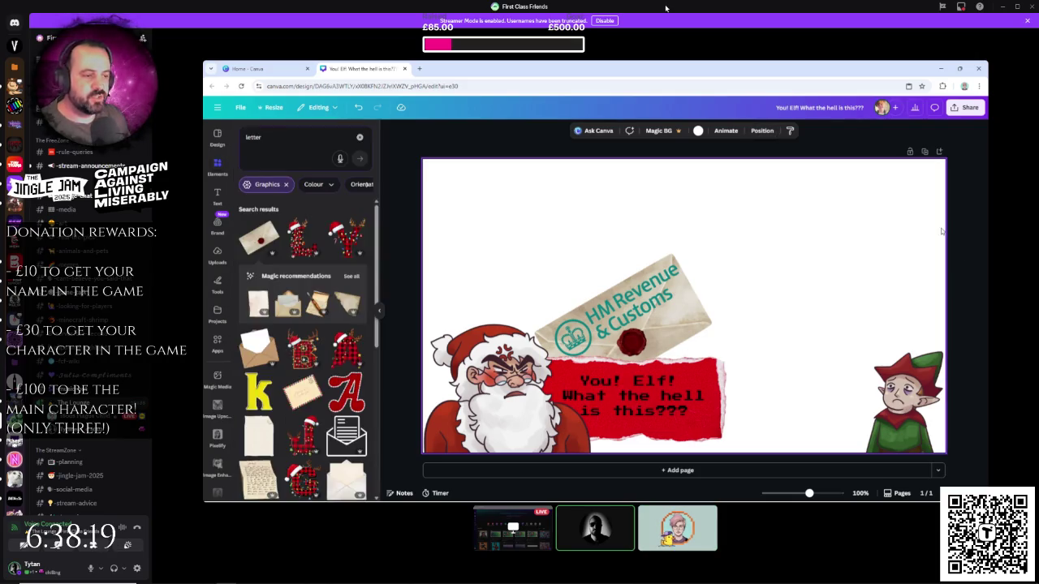
pyautogui.click(964, 108)
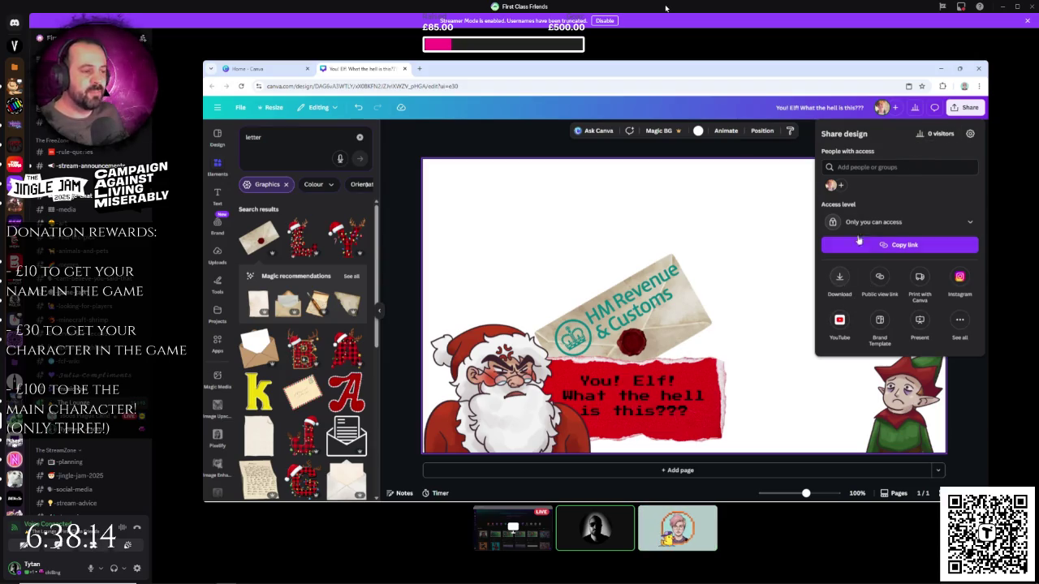
pyautogui.click(470, 124)
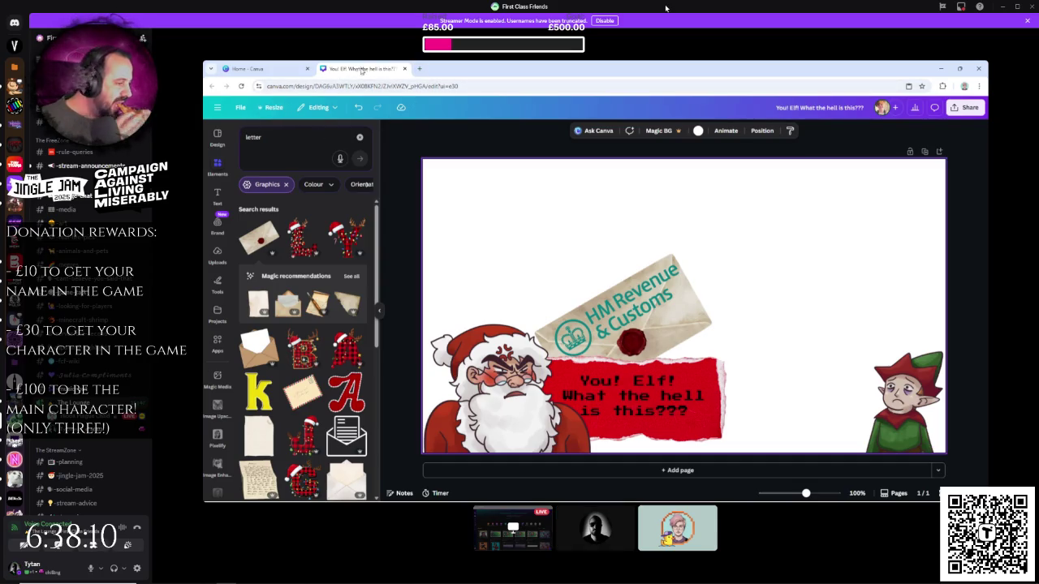
pyautogui.click(240, 108)
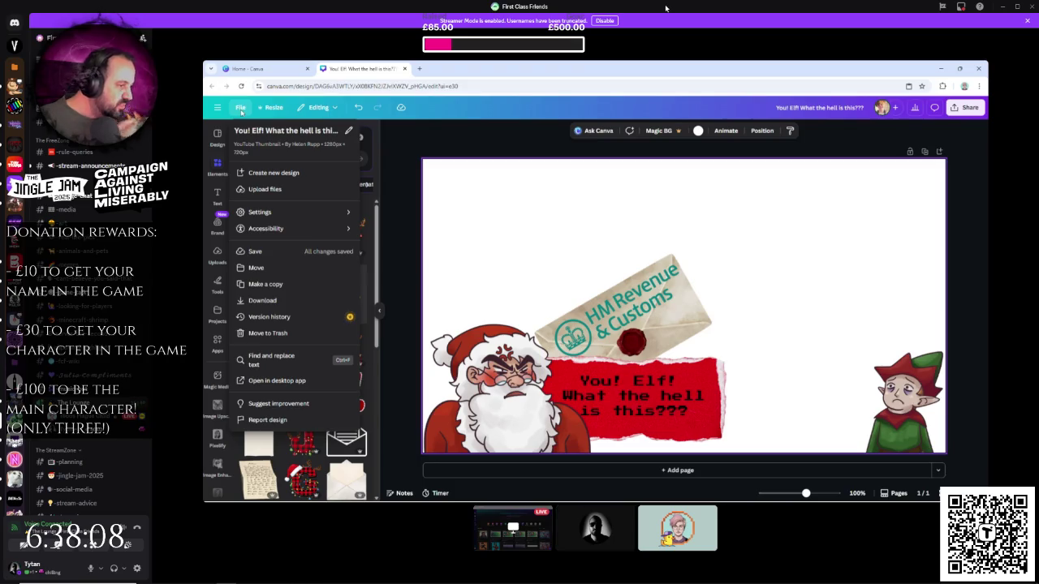
pyautogui.click(297, 283)
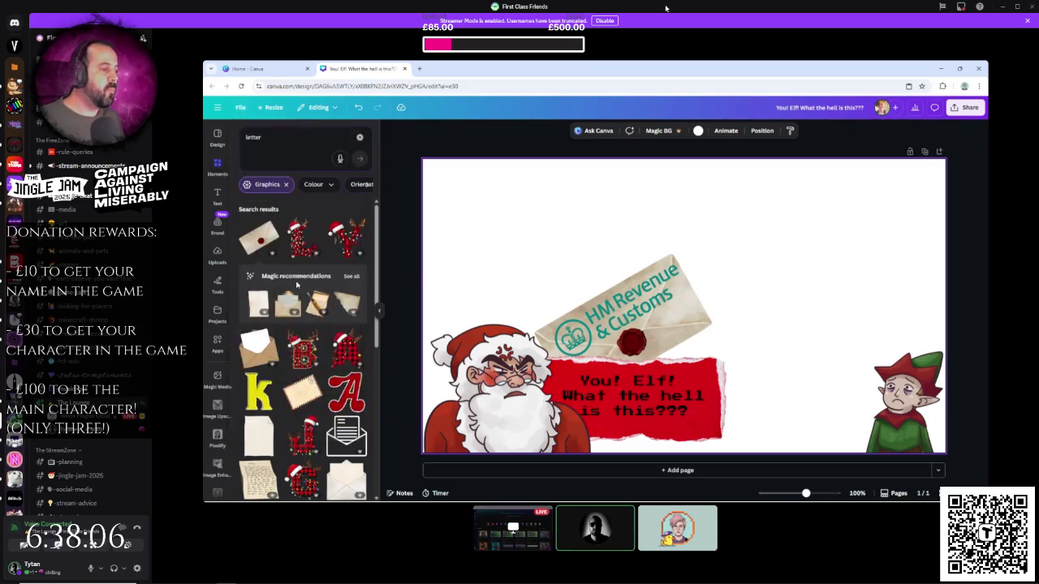
# - Delete Santa and the elf from the original 'You! Elf!' design
pyautogui.click(364, 68)
pyautogui.click(431, 69)
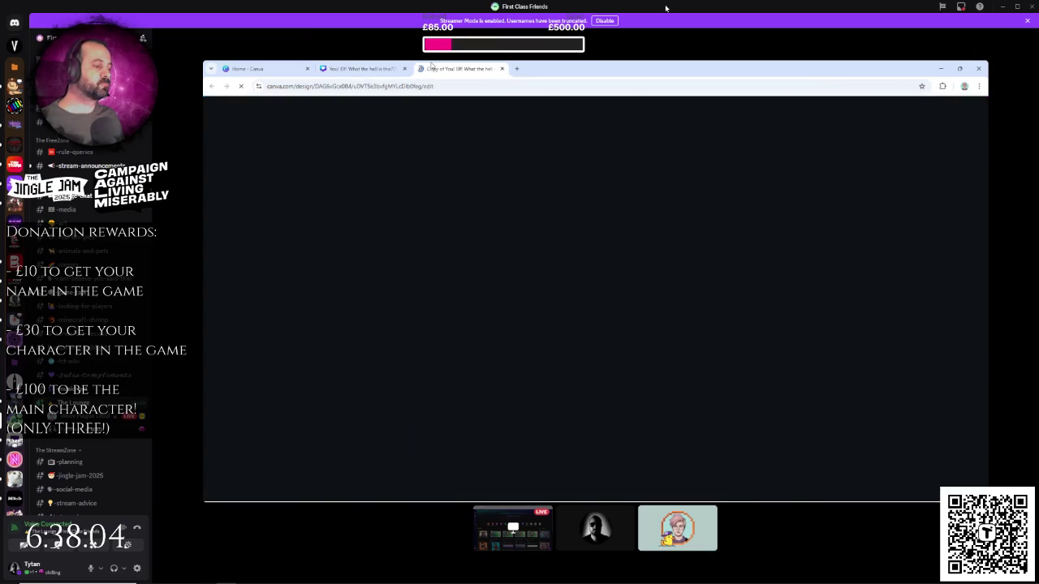
pyautogui.click(361, 69)
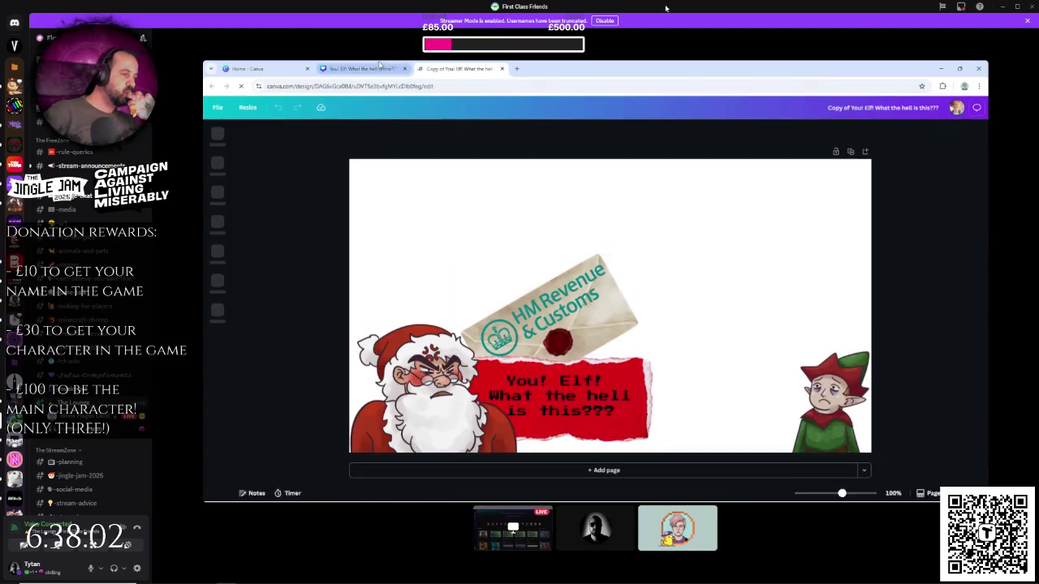
pyautogui.click(497, 414)
pyautogui.press('Delete')
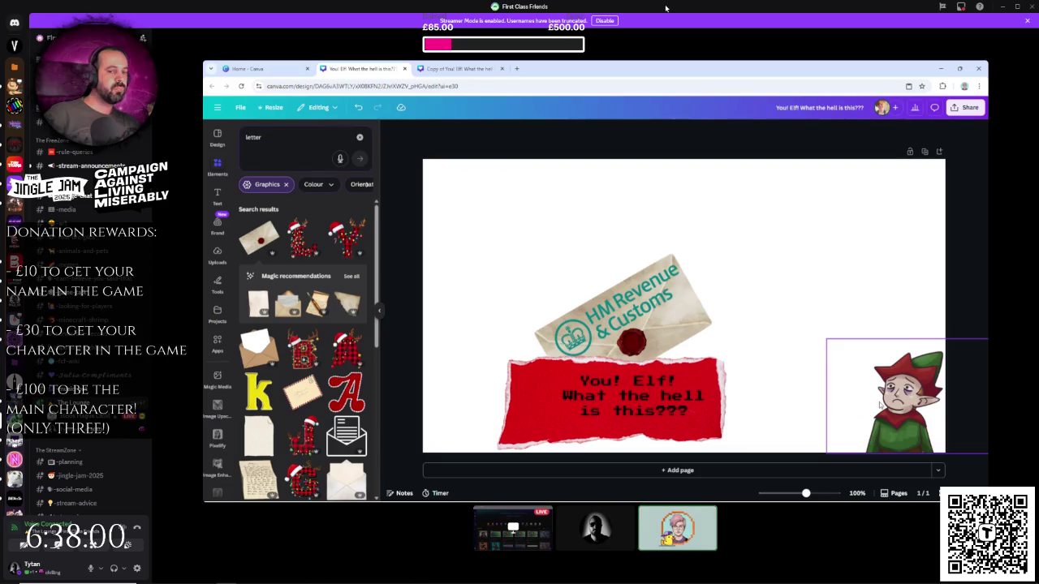
pyautogui.click(879, 405)
pyautogui.press('Delete')
# - In the copy, delete the HMRC envelope, the caption text and the red banner
pyautogui.click(459, 68)
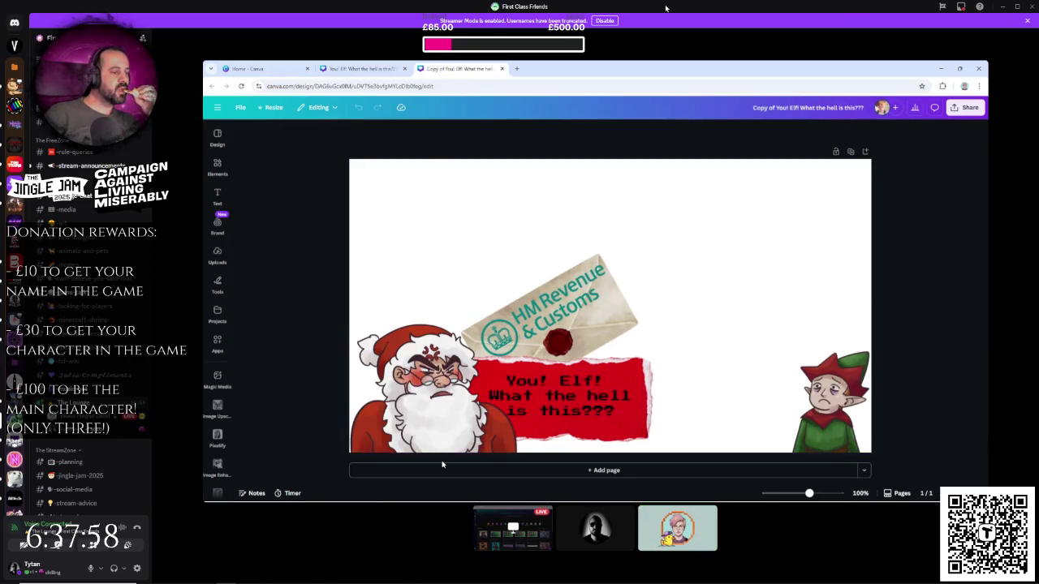
pyautogui.click(362, 68)
pyautogui.click(460, 68)
pyautogui.click(598, 325)
pyautogui.hotkey('ctrl', 'z')
pyautogui.click(597, 326)
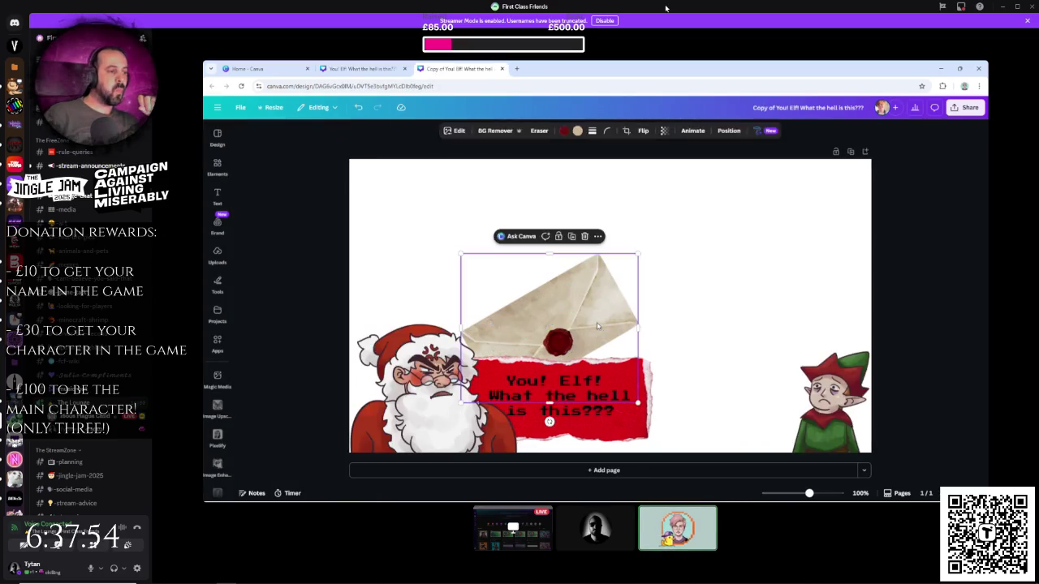
pyautogui.press('Delete')
pyautogui.click(598, 384)
pyautogui.press('Delete')
pyautogui.click(597, 383)
pyautogui.press('Delete')
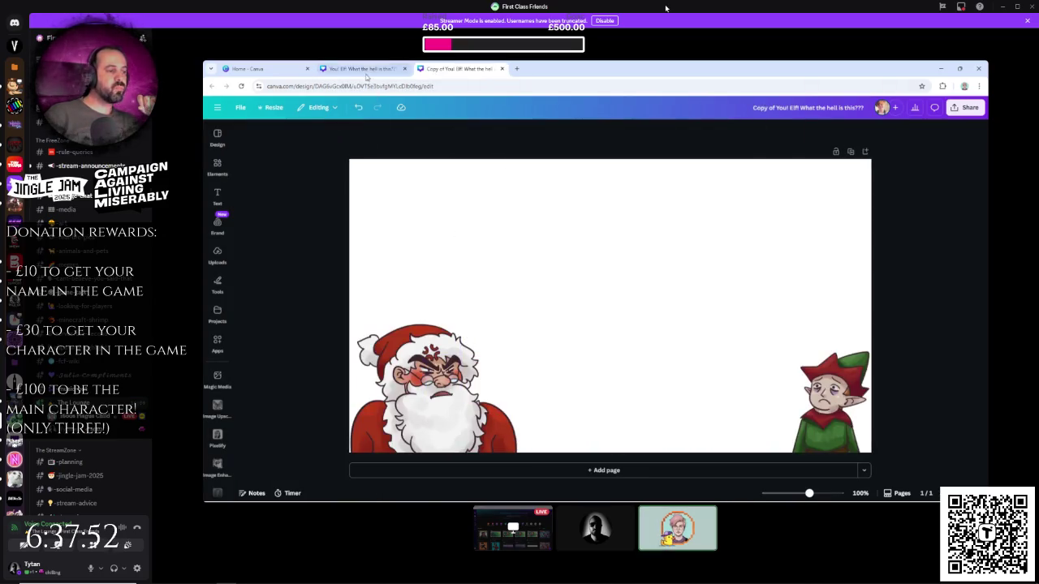
pyautogui.click(362, 68)
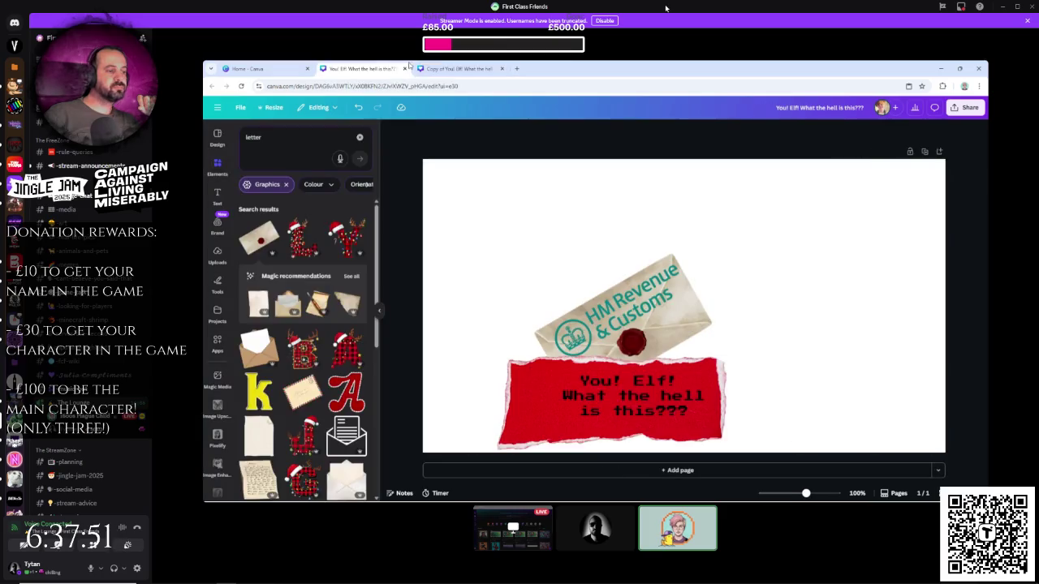
# - Download the letter-and-banner design as a PNG at an enlarged size
pyautogui.click(966, 107)
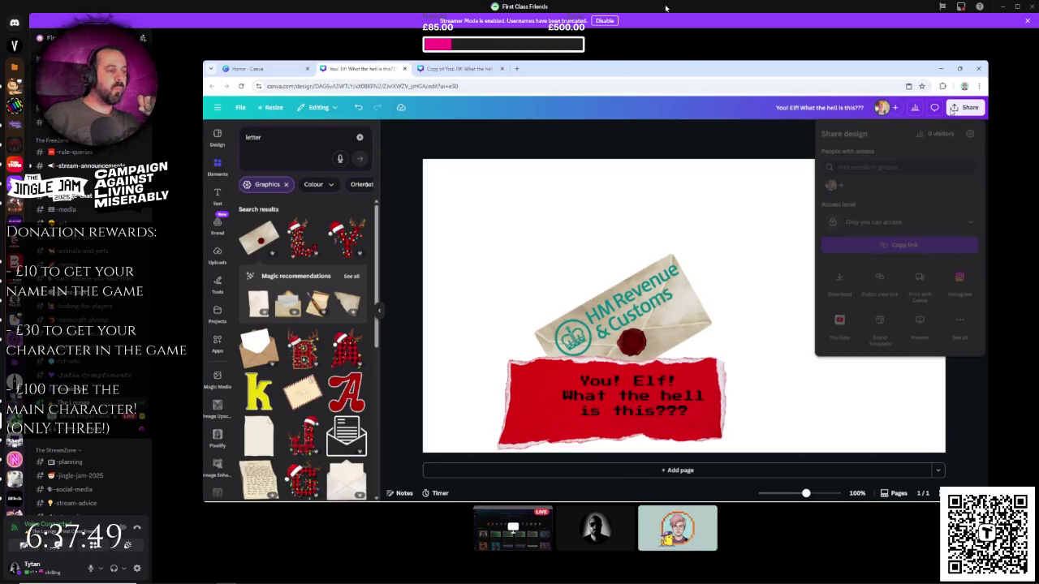
pyautogui.click(841, 278)
pyautogui.moveTo(907, 195); pyautogui.dragTo(931, 197)
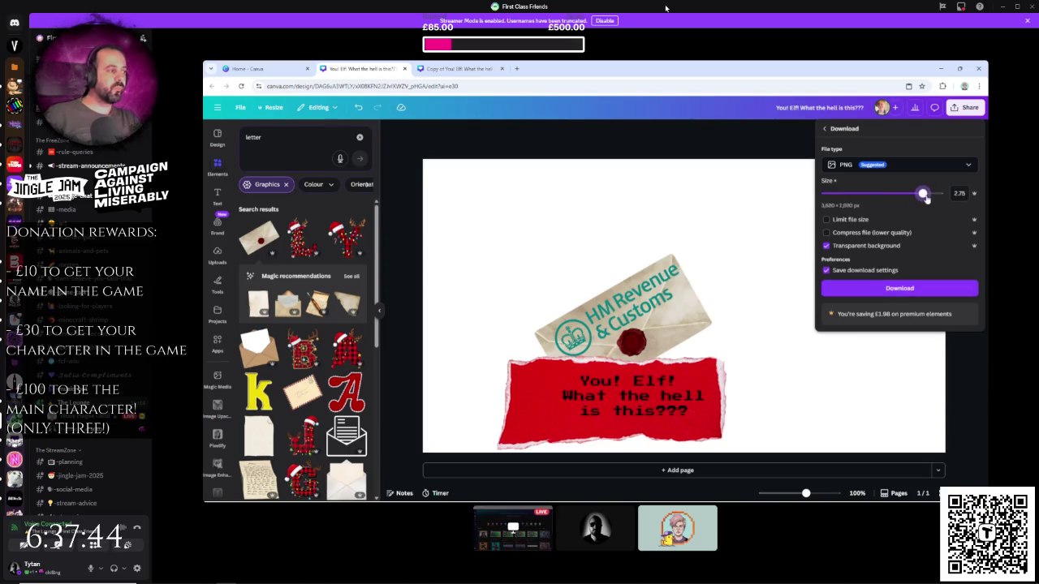
pyautogui.click(907, 289)
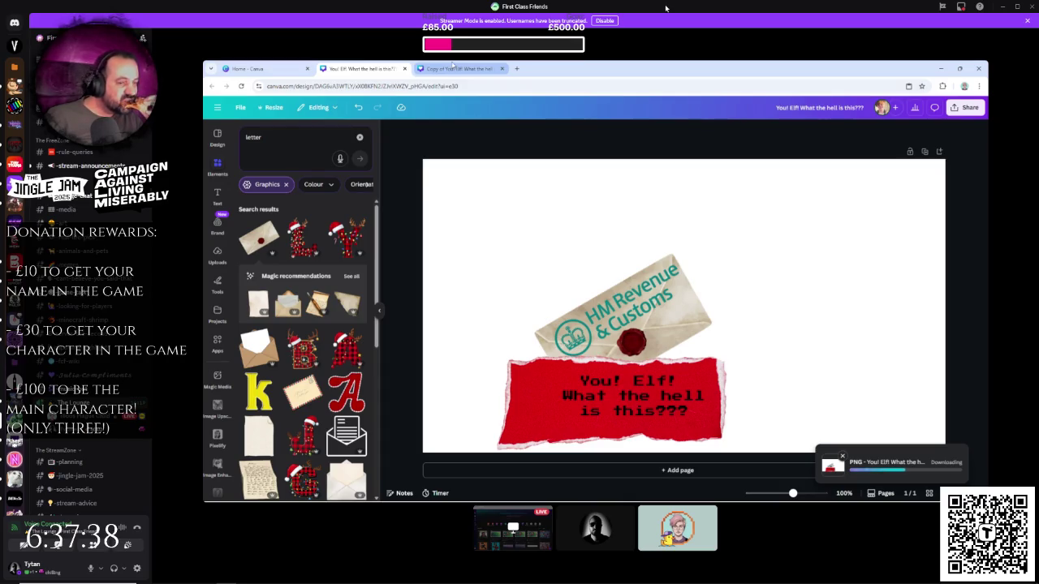
# - Download the Santa-and-elf copy as a PNG at an enlarged size
pyautogui.click(459, 69)
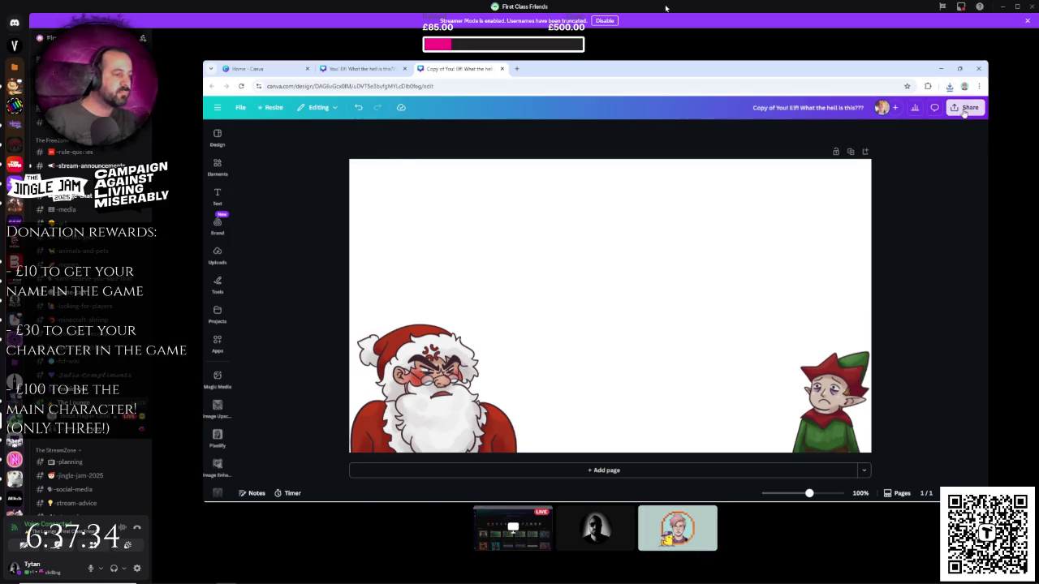
pyautogui.click(965, 107)
pyautogui.click(839, 276)
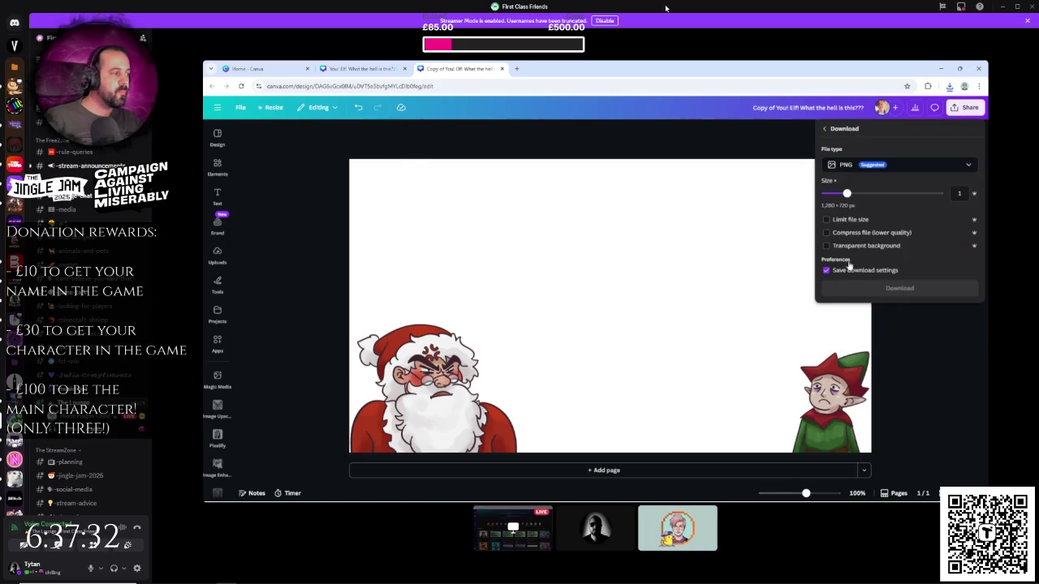
pyautogui.moveTo(900, 196); pyautogui.dragTo(919, 196)
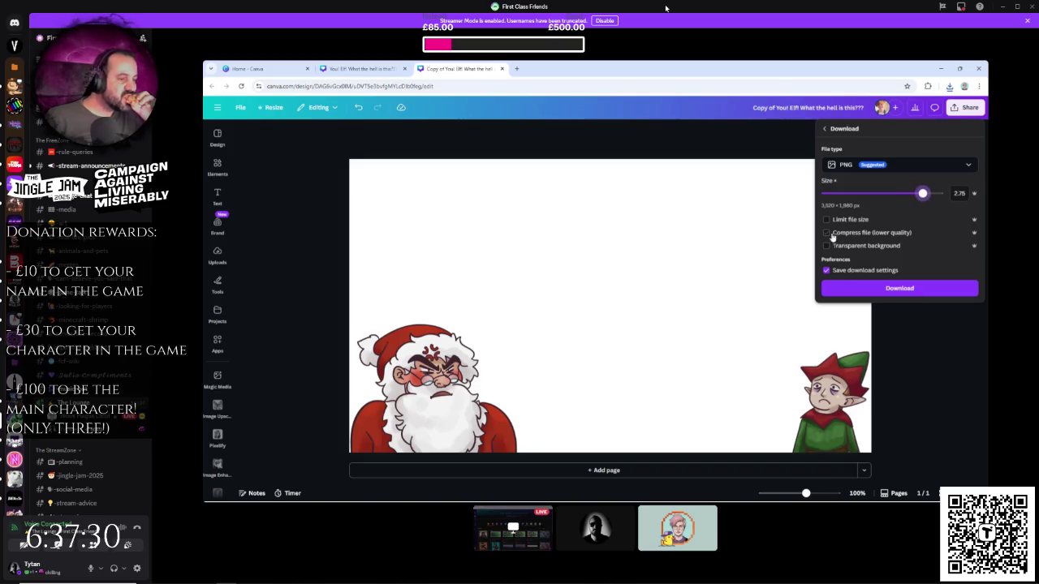
pyautogui.click(895, 290)
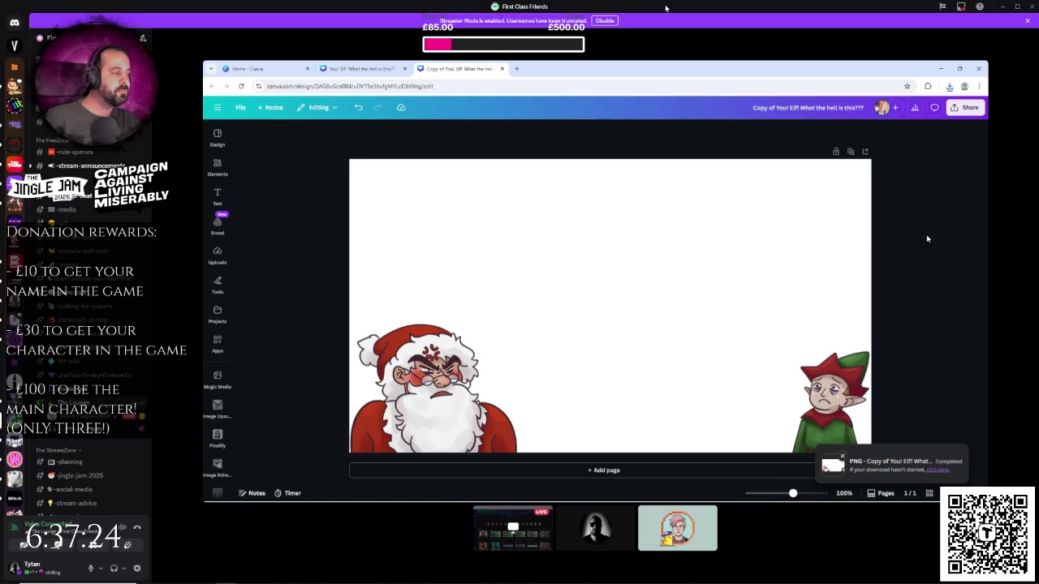
pyautogui.click(361, 69)
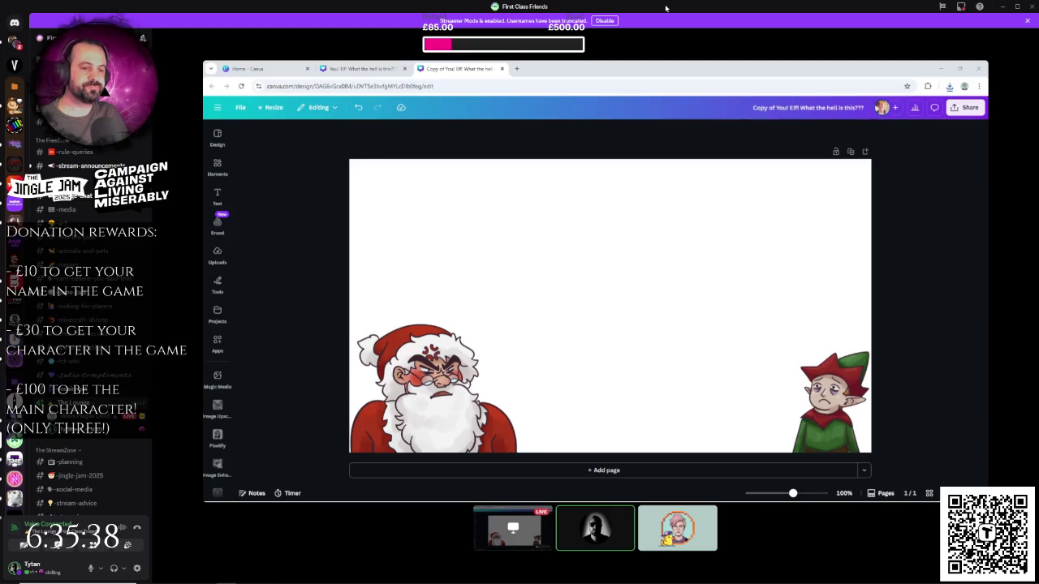
# - Paste the copied Santa image, mirror it horizontally and remove its background
pyautogui.rightClick(569, 273)
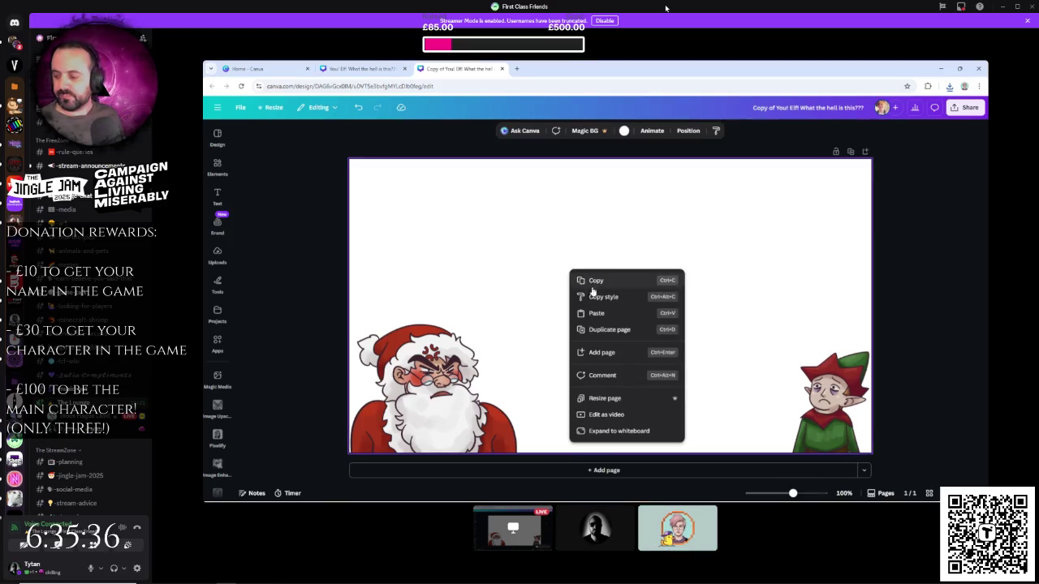
pyautogui.click(602, 315)
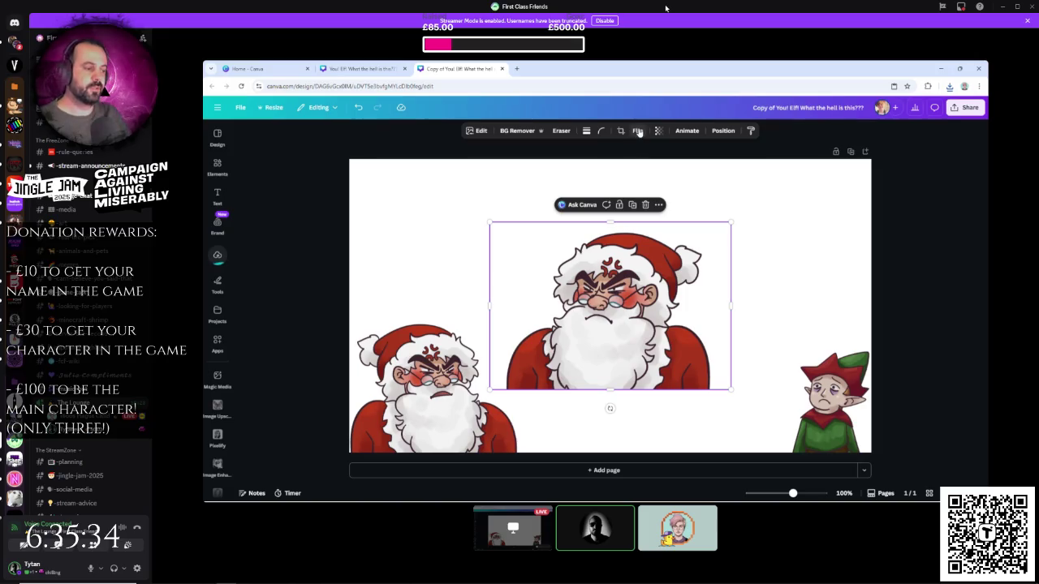
pyautogui.click(638, 132)
pyautogui.click(644, 152)
pyautogui.moveTo(594, 331)
pyautogui.mouseDown()
pyautogui.moveTo(474, 410)
pyautogui.moveTo(487, 383)
pyautogui.moveTo(564, 353)
pyautogui.mouseUp()
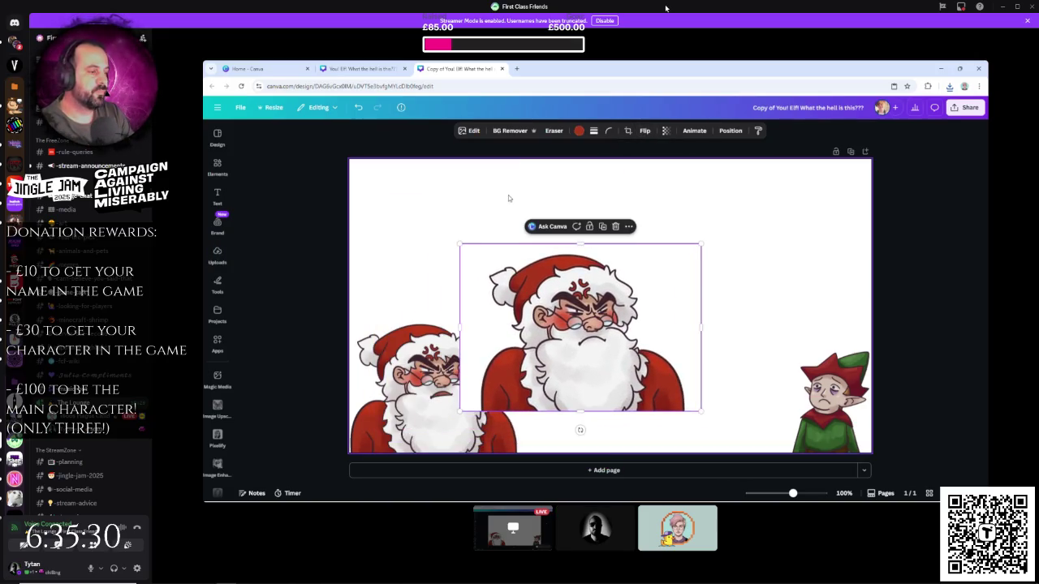
pyautogui.click(508, 130)
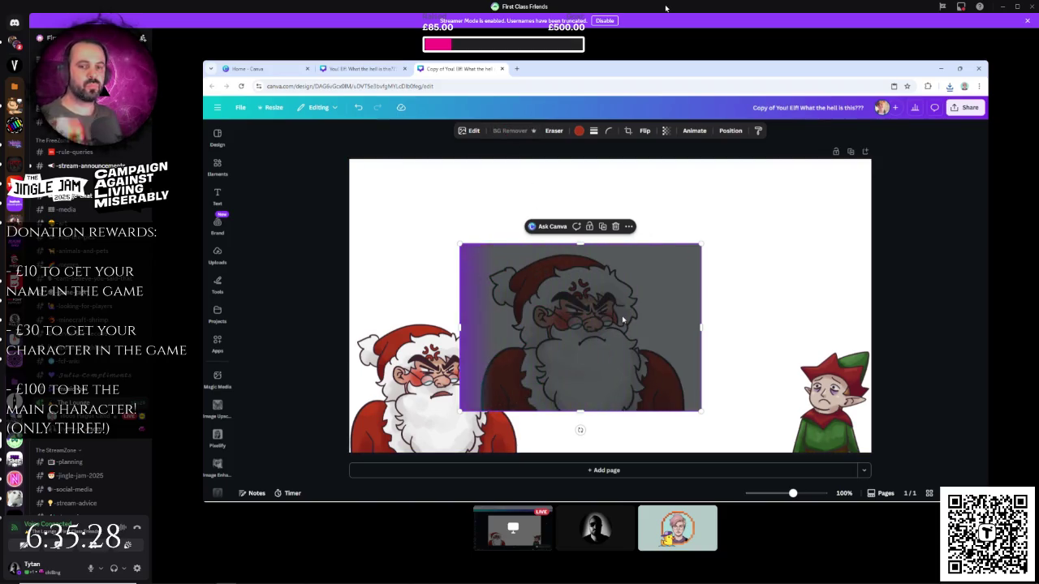
# - Move Santa into the lower-left corner and resize it to about 489 × 340
pyautogui.moveTo(623, 319)
pyautogui.mouseDown()
pyautogui.moveTo(576, 354)
pyautogui.moveTo(486, 365)
pyautogui.mouseUp()
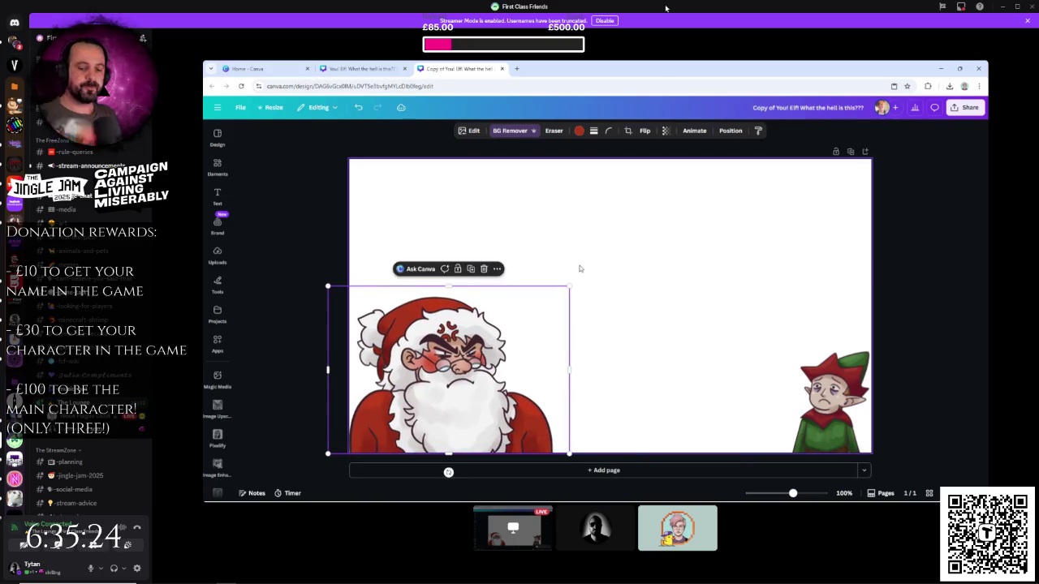
pyautogui.moveTo(571, 286); pyautogui.dragTo(534, 326)
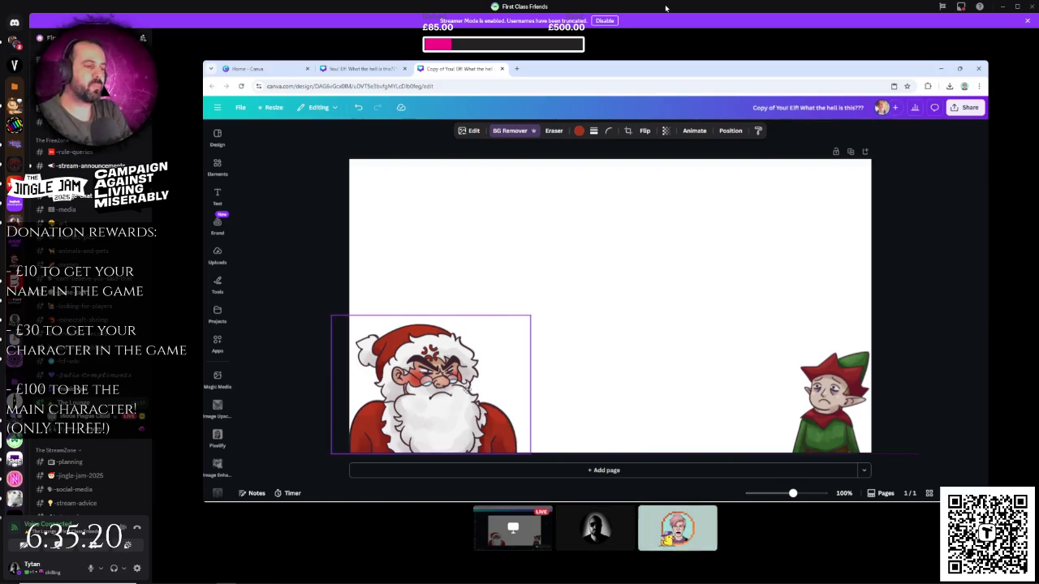
pyautogui.click(669, 380)
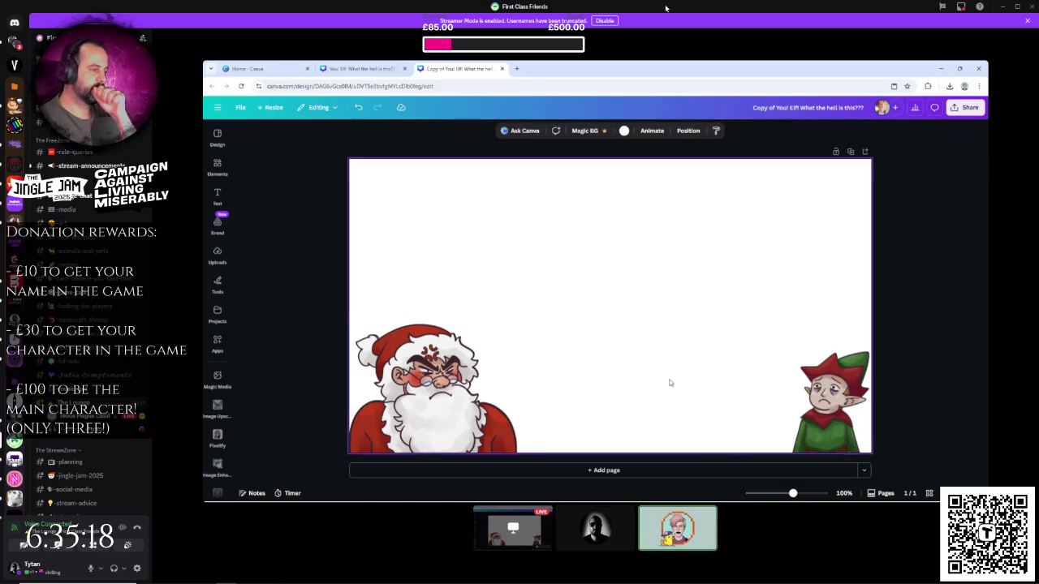
pyautogui.click(447, 373)
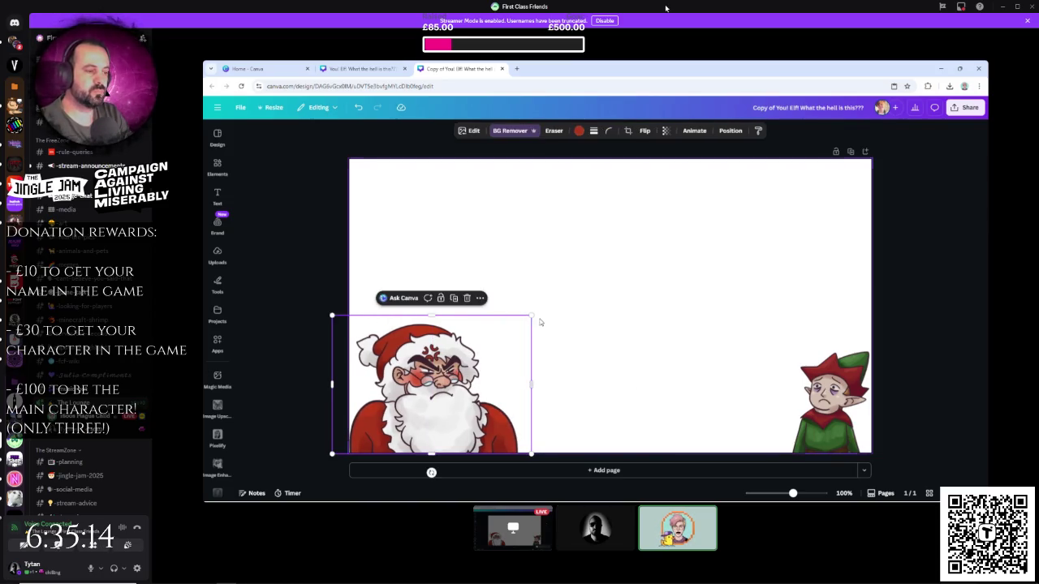
pyautogui.moveTo(531, 314); pyautogui.dragTo(534, 313)
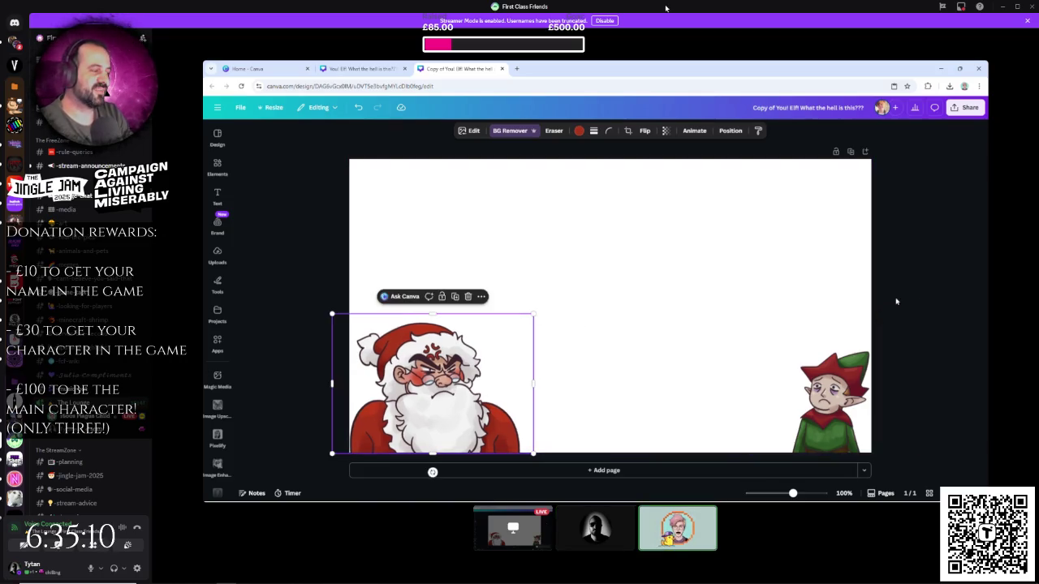
pyautogui.click(925, 287)
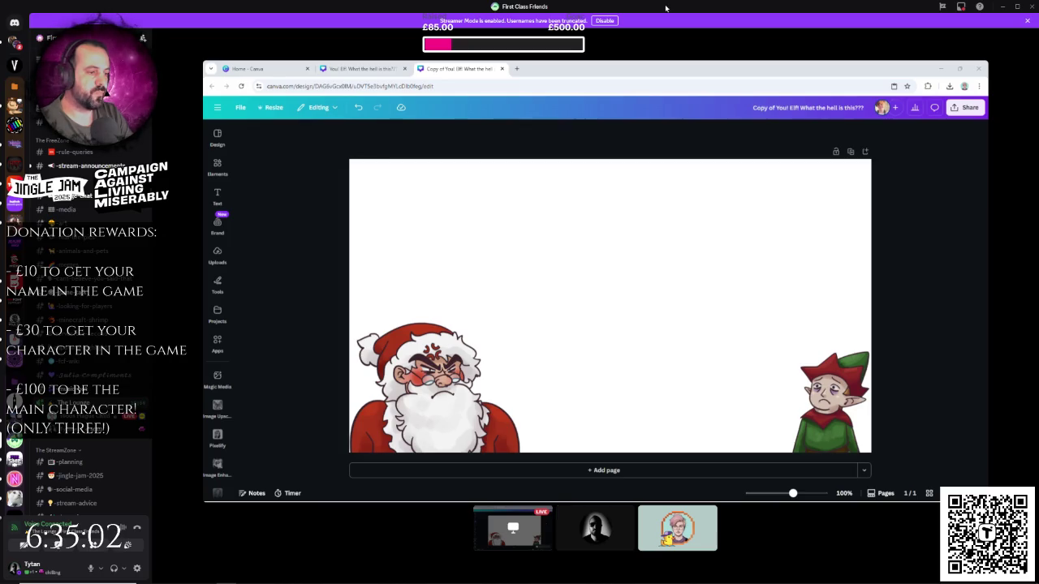
# - Paste another worried elf onto the page and remove its background with BG Remover
pyautogui.rightClick(655, 296)
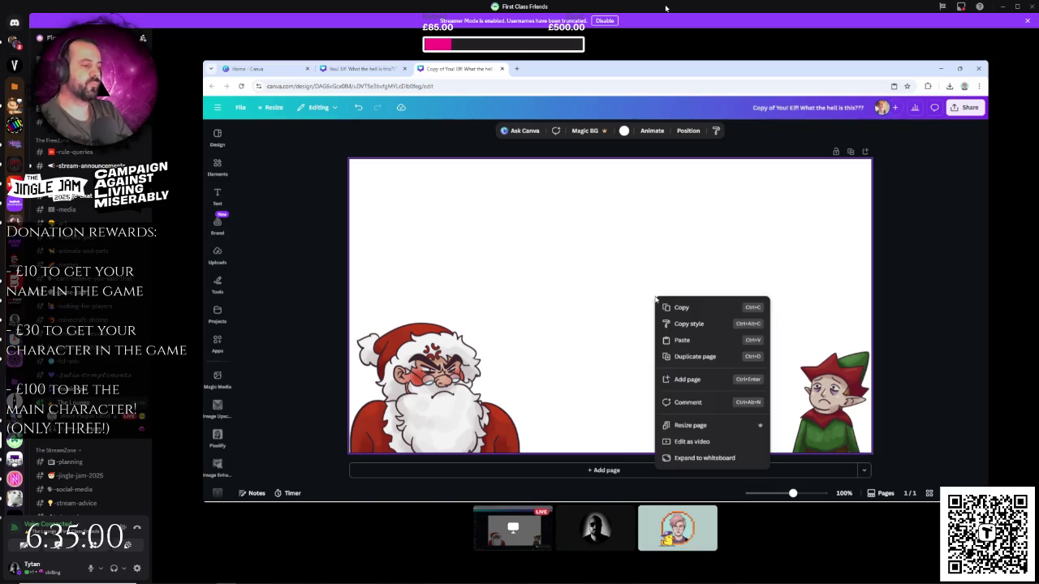
pyautogui.click(689, 342)
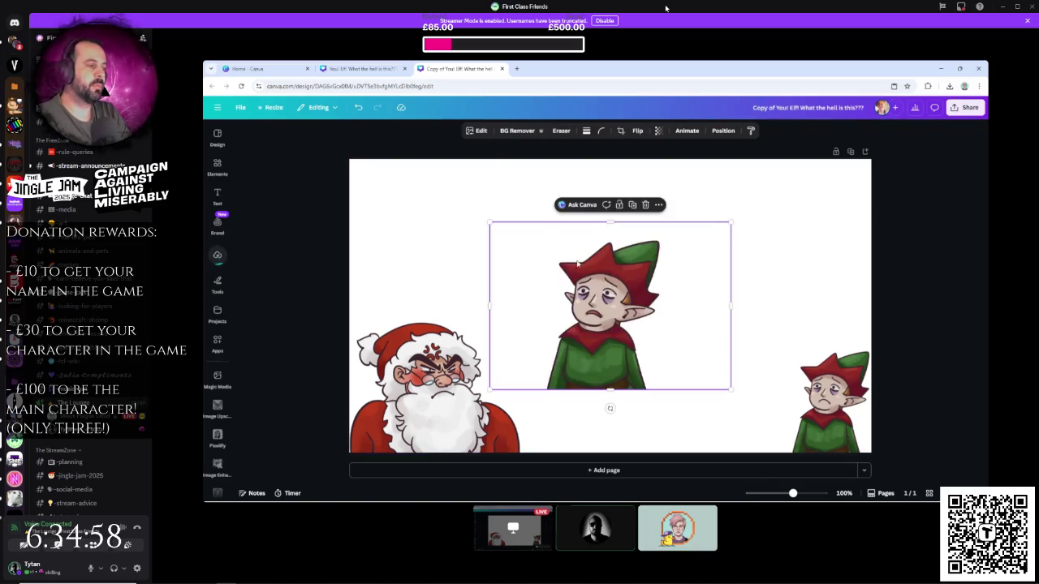
pyautogui.click(517, 131)
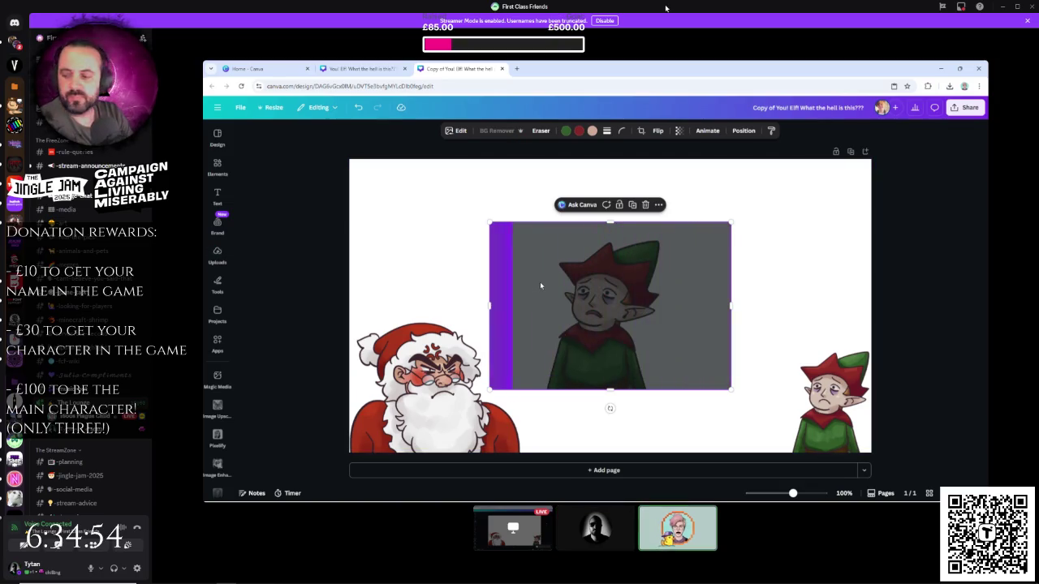
# - Move the elf to the lower-right corner and shrink it there
pyautogui.moveTo(581, 325)
pyautogui.mouseDown()
pyautogui.moveTo(705, 388)
pyautogui.moveTo(793, 388)
pyautogui.mouseUp()
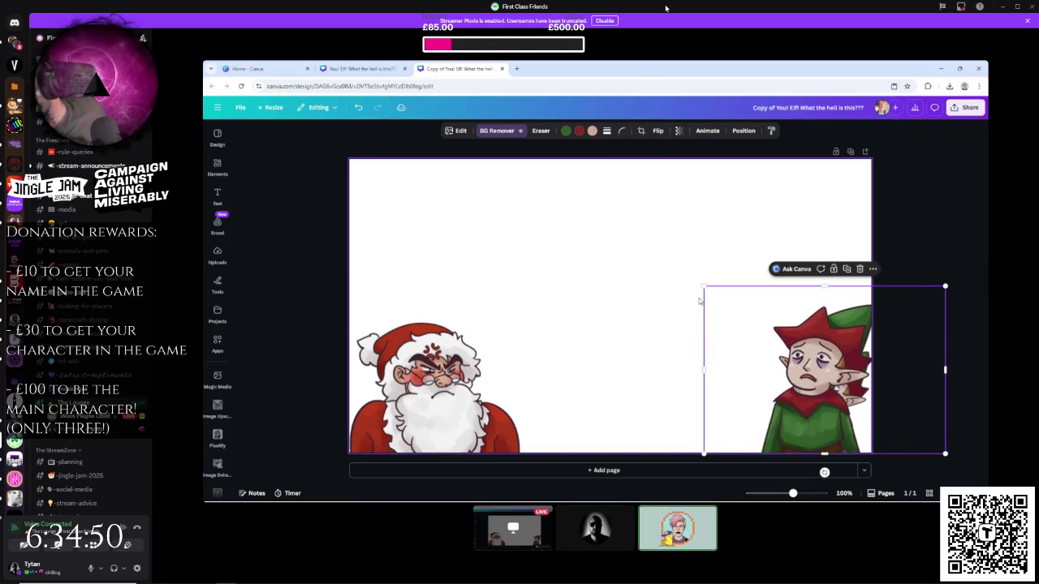
pyautogui.moveTo(703, 287); pyautogui.dragTo(773, 340)
pyautogui.moveTo(836, 405); pyautogui.dragTo(814, 408)
# - Deselect the elf and switch to the original 'You! Elf!' design with the HMRC envelope
pyautogui.press('Escape')
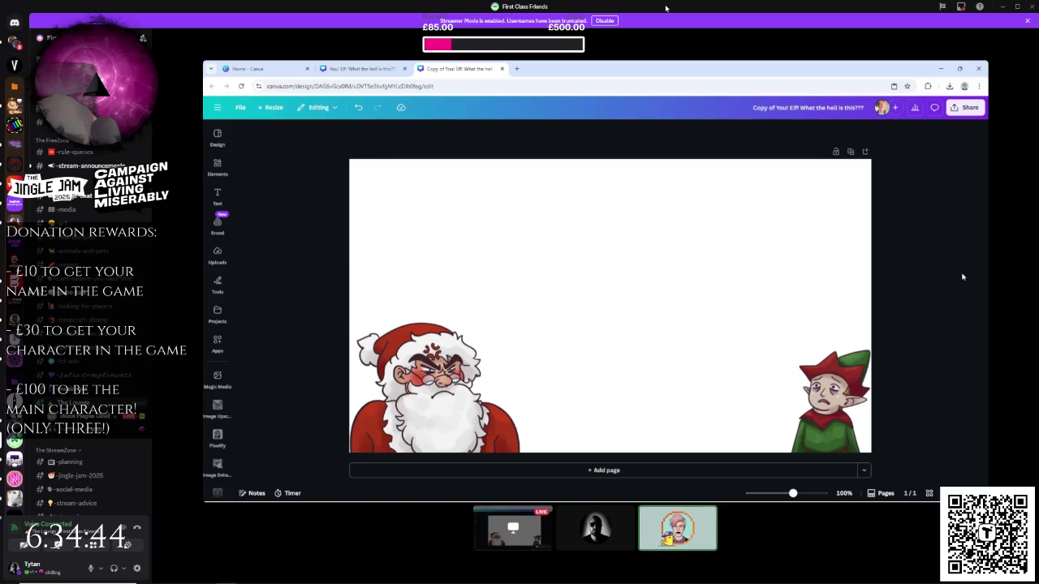
pyautogui.click(339, 69)
pyautogui.click(461, 68)
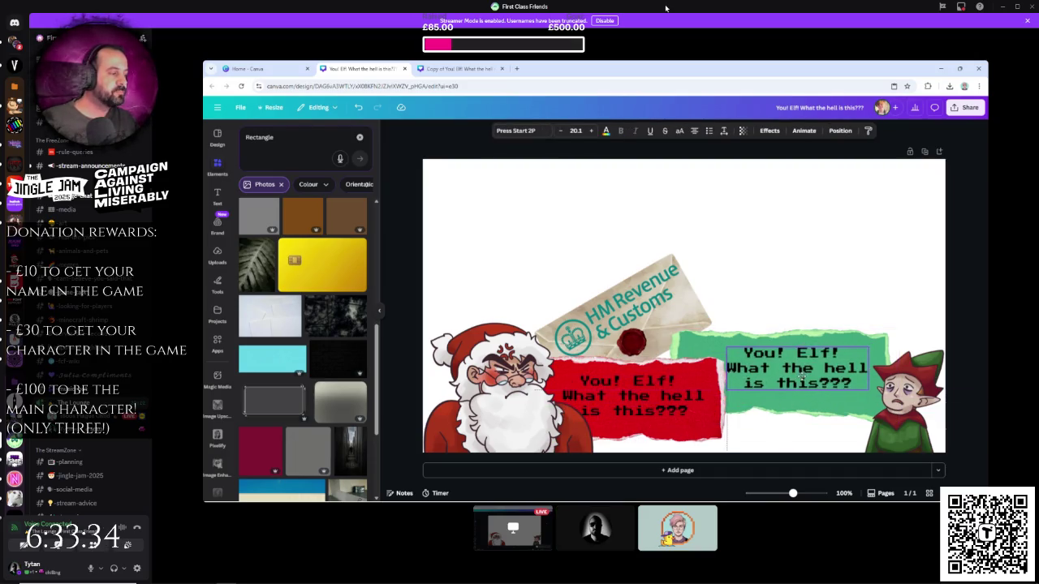
# - Replace the green box's text with 'Sorry Santa it's just... I haven't eaten in a month' on four lines
pyautogui.doubleClick(803, 370)
pyautogui.write('Sor')
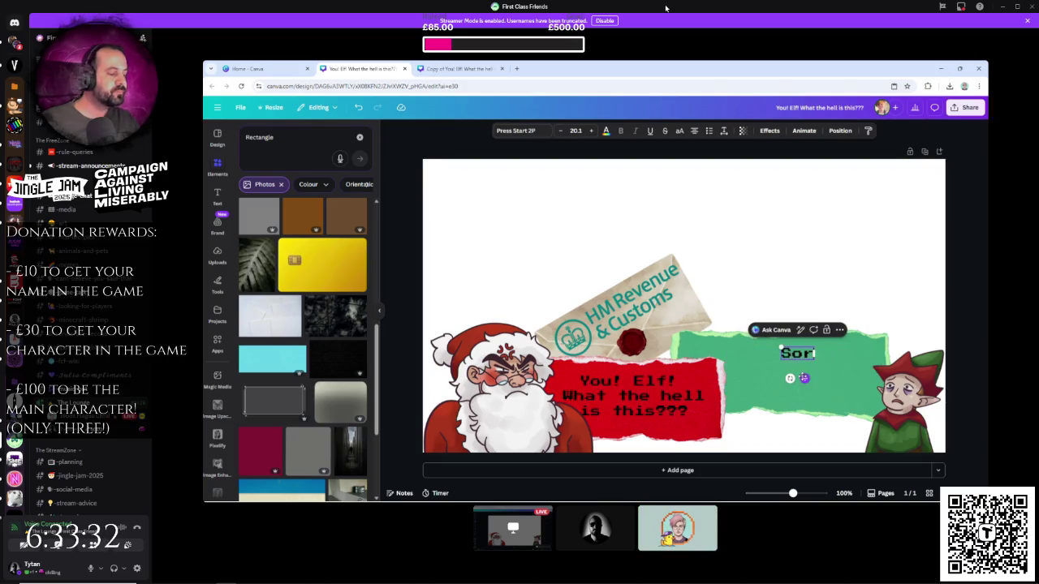
pyautogui.write('ry santa')
pyautogui.press('BackSpace')
pyautogui.press('BackSpace')
pyautogui.press('BackSpace')
pyautogui.write('Santa')
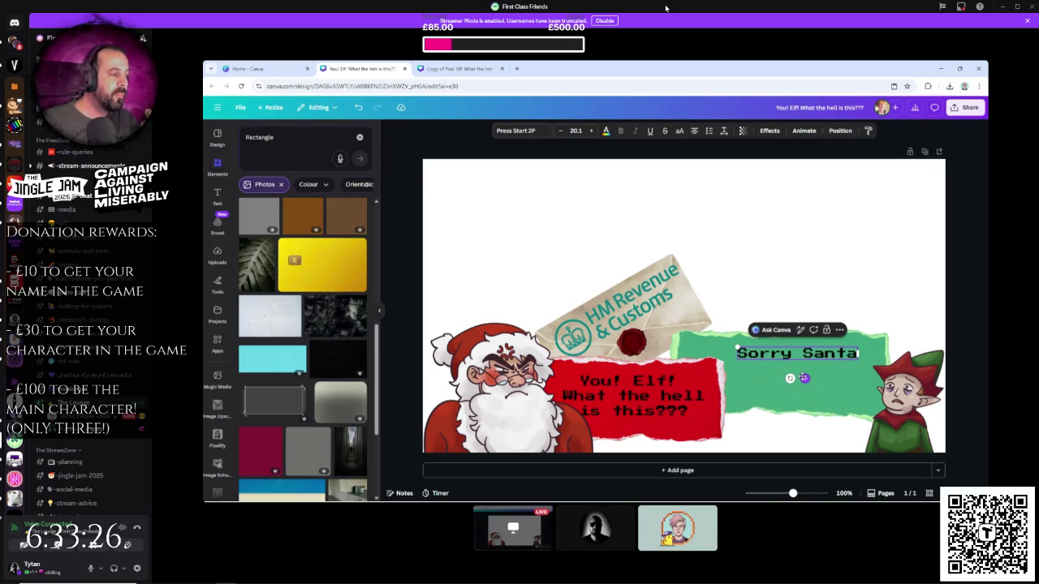
pyautogui.press('Return')
pyautogui.write("I's jou")
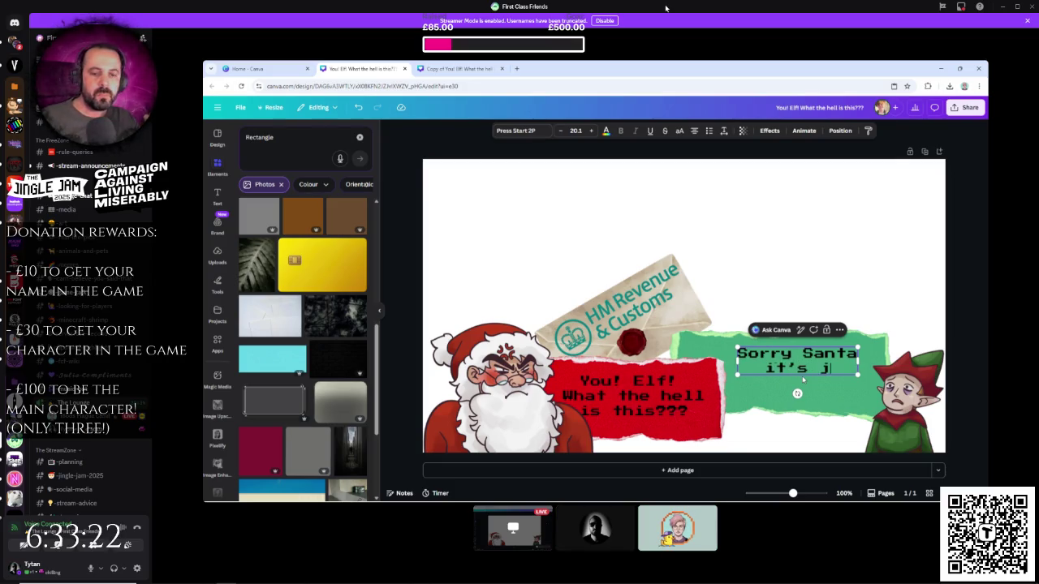
pyautogui.press('BackSpace')
pyautogui.press('BackSpace')
pyautogui.write('ust...')
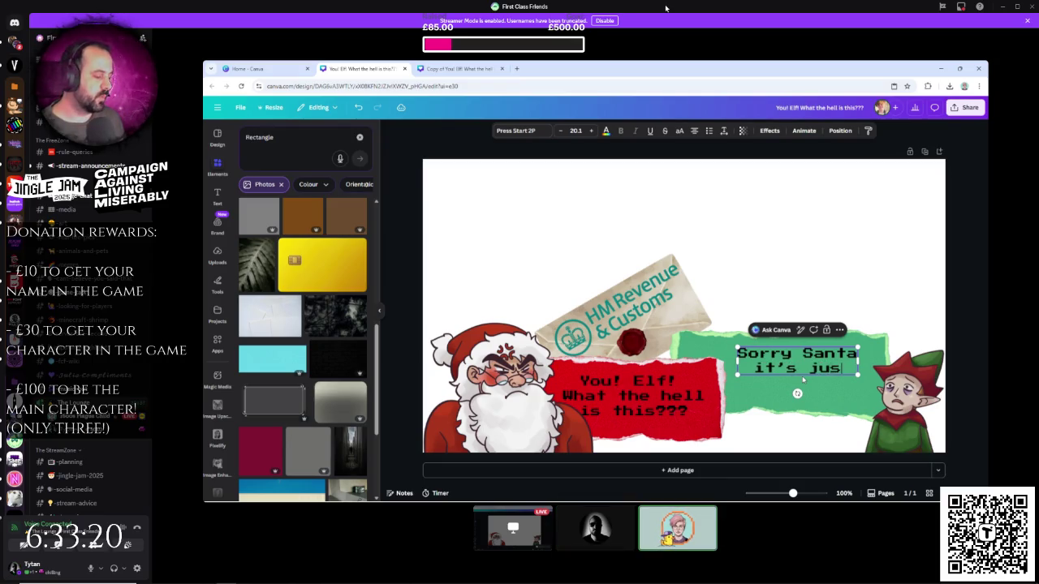
pyautogui.press('Return')
pyautogui.write('I haven')
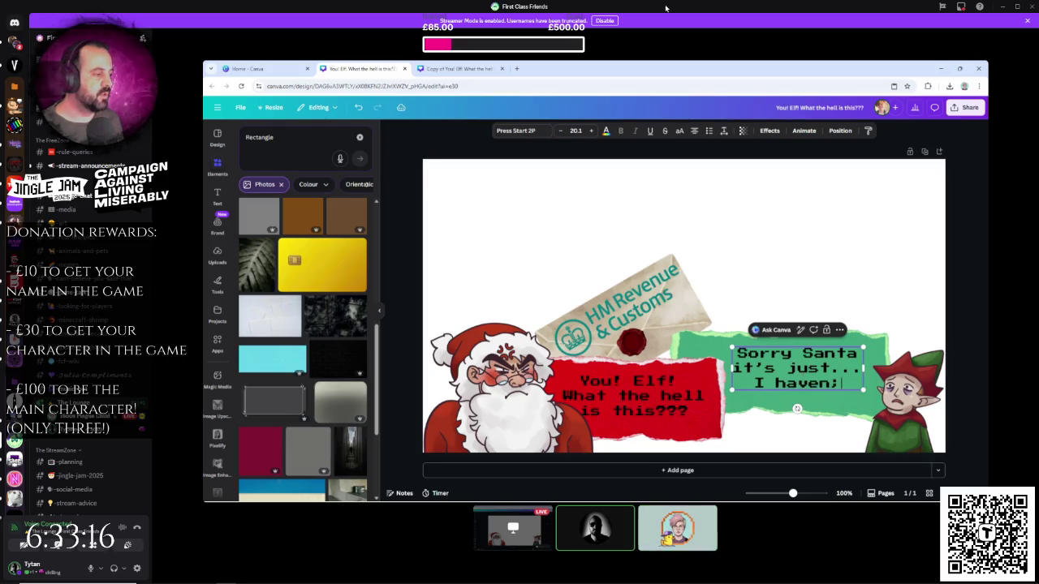
pyautogui.write("'t")
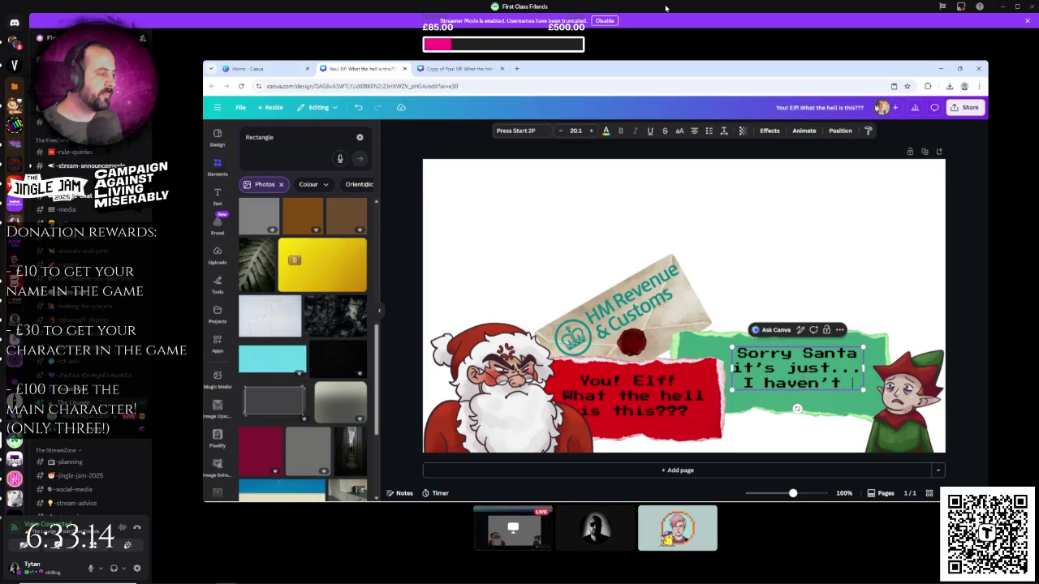
pyautogui.write(' eaten in')
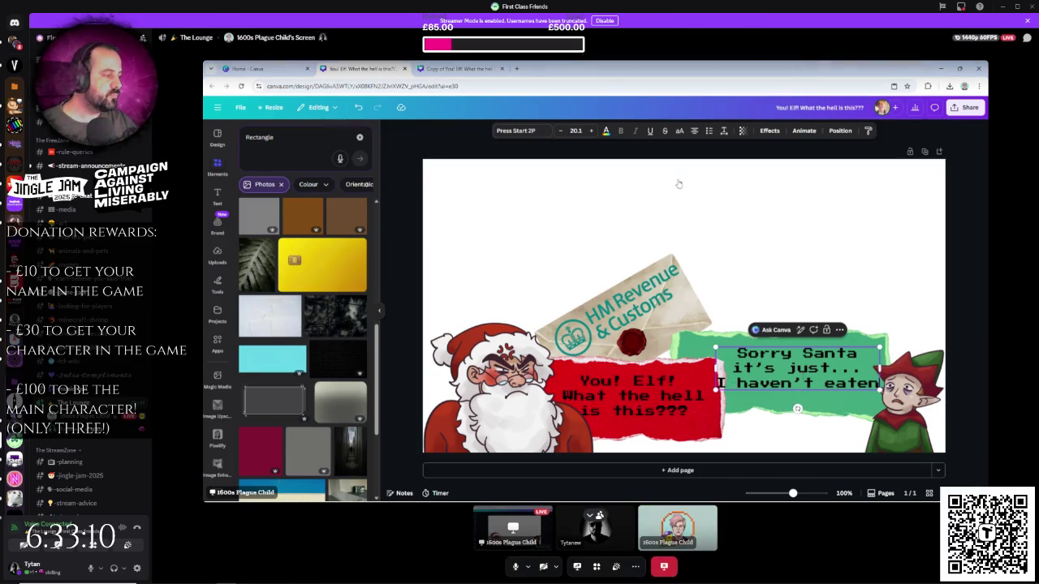
pyautogui.press('BackSpace')
pyautogui.write('n a month')
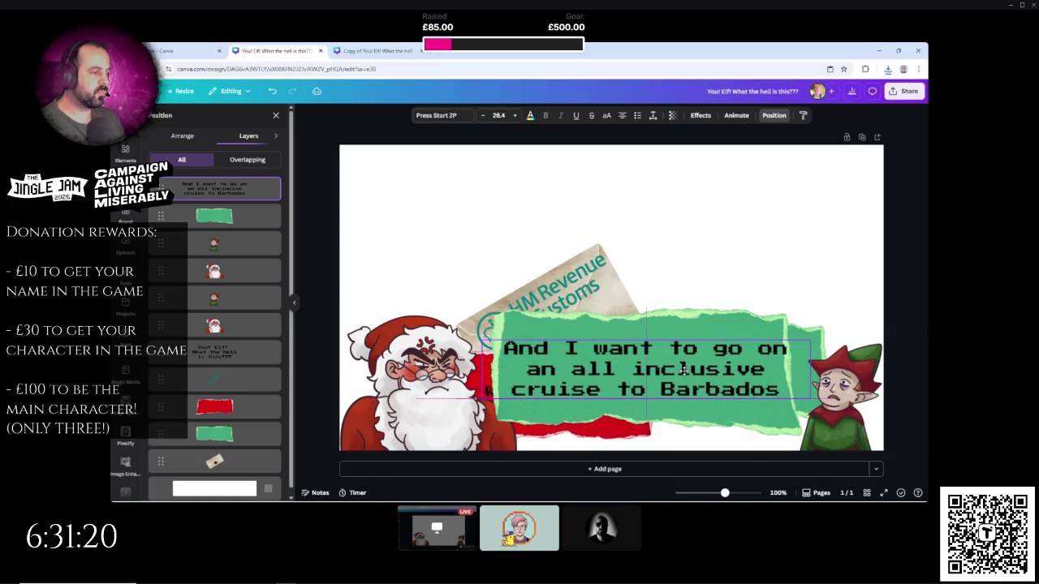
# - Shrink the Barbados text box in two passes to fit the green paper, then paste the cruise ship image
pyautogui.click(745, 388)
pyautogui.moveTo(809, 398); pyautogui.dragTo(787, 383)
pyautogui.click(812, 341)
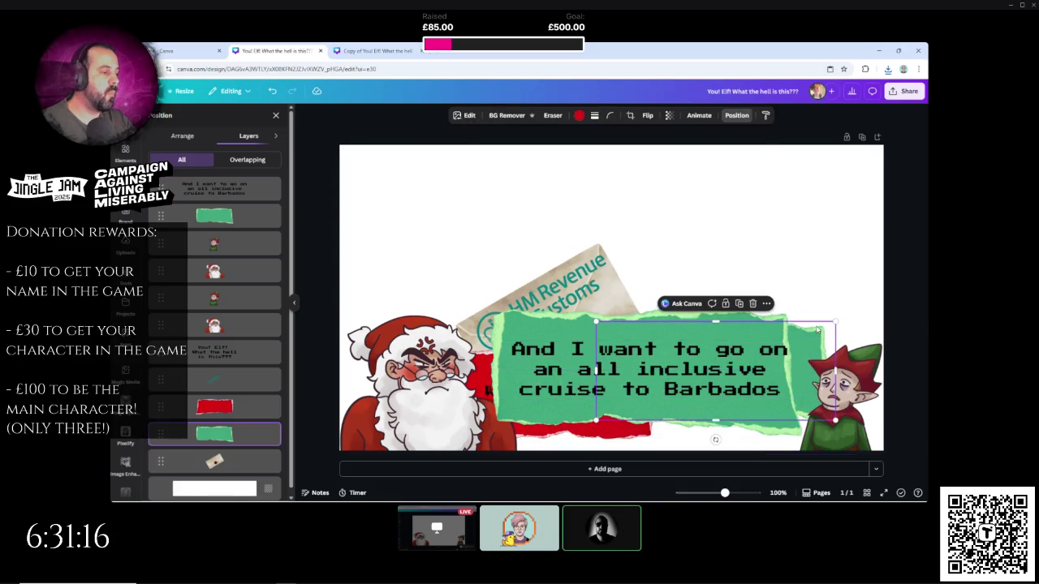
pyautogui.click(831, 270)
pyautogui.click(770, 392)
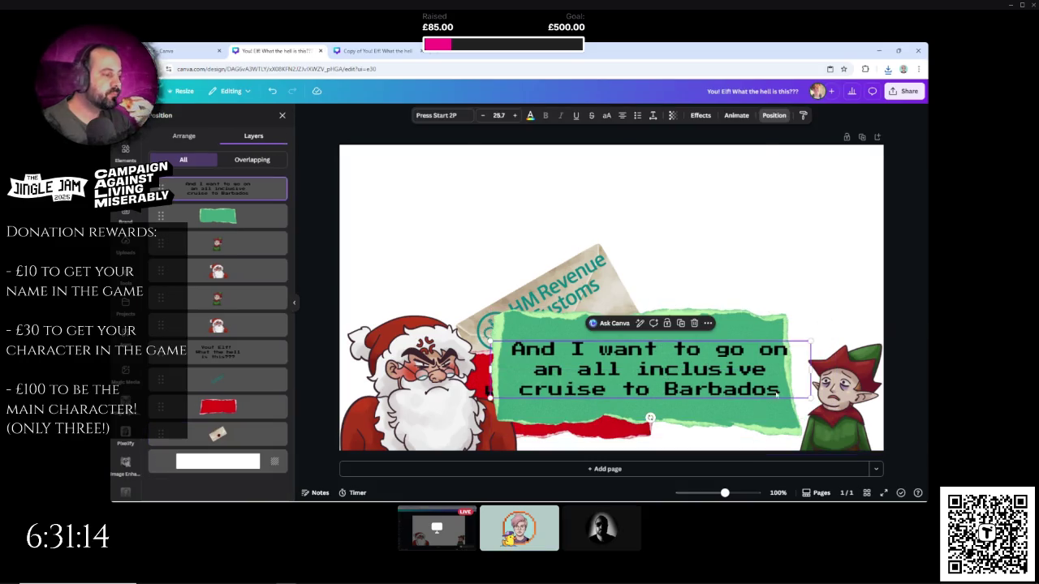
pyautogui.moveTo(811, 398); pyautogui.dragTo(804, 394)
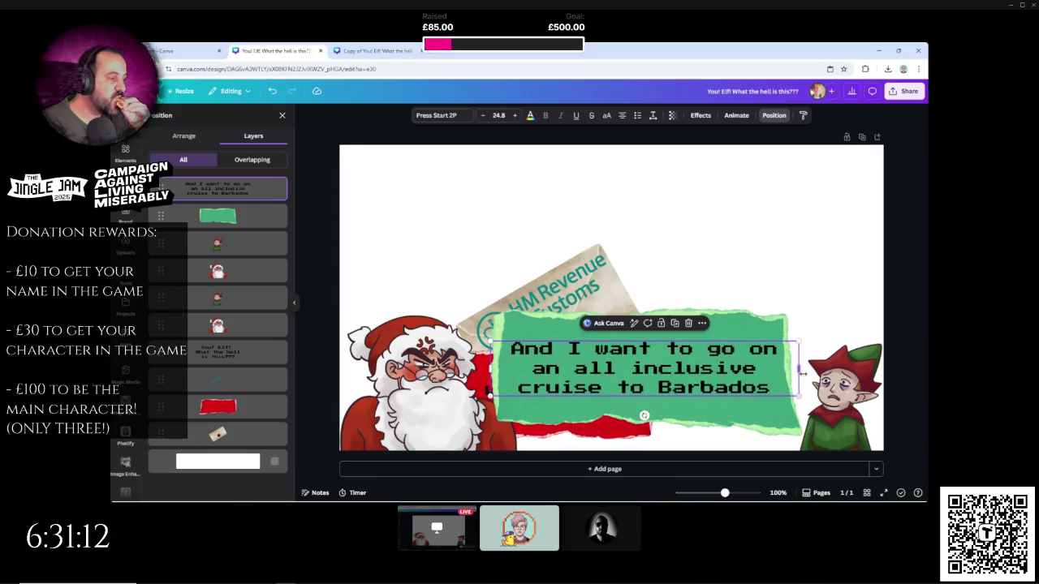
pyautogui.click(843, 260)
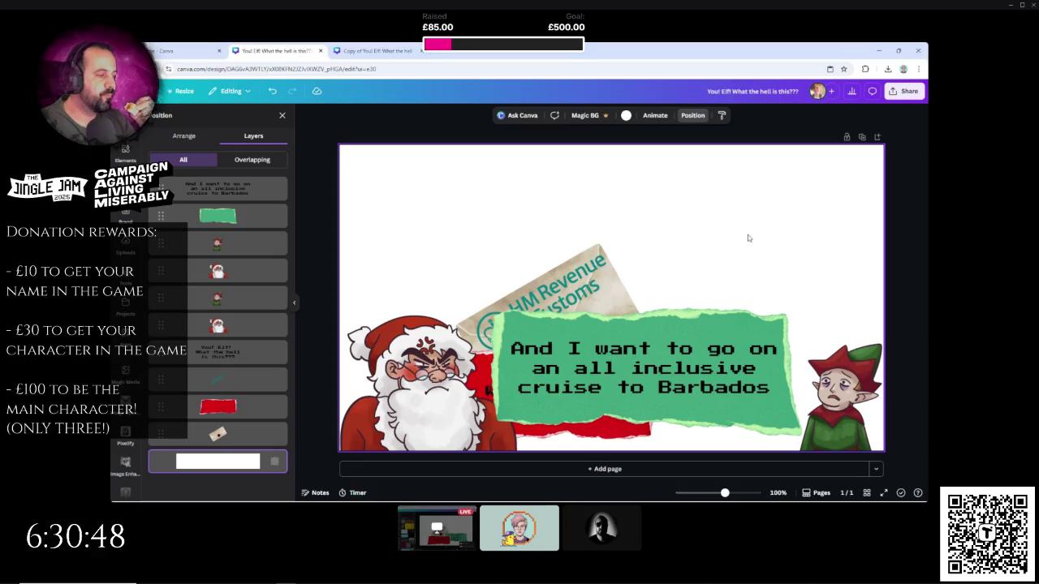
pyautogui.hotkey('ctrl', 'v')
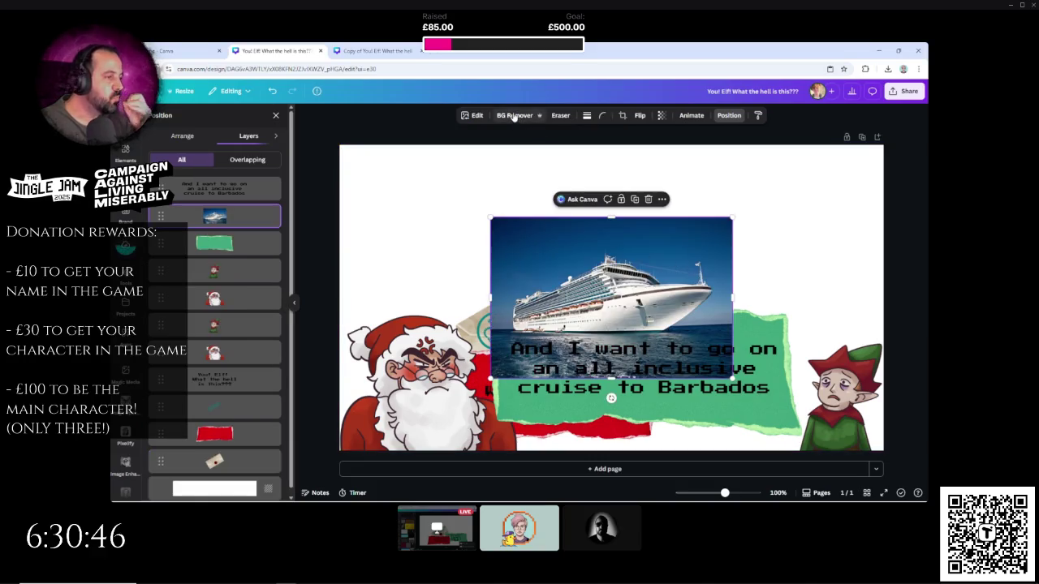
# - Remove the cruise ship's background, move it up and right, and enlarge it
pyautogui.click(514, 116)
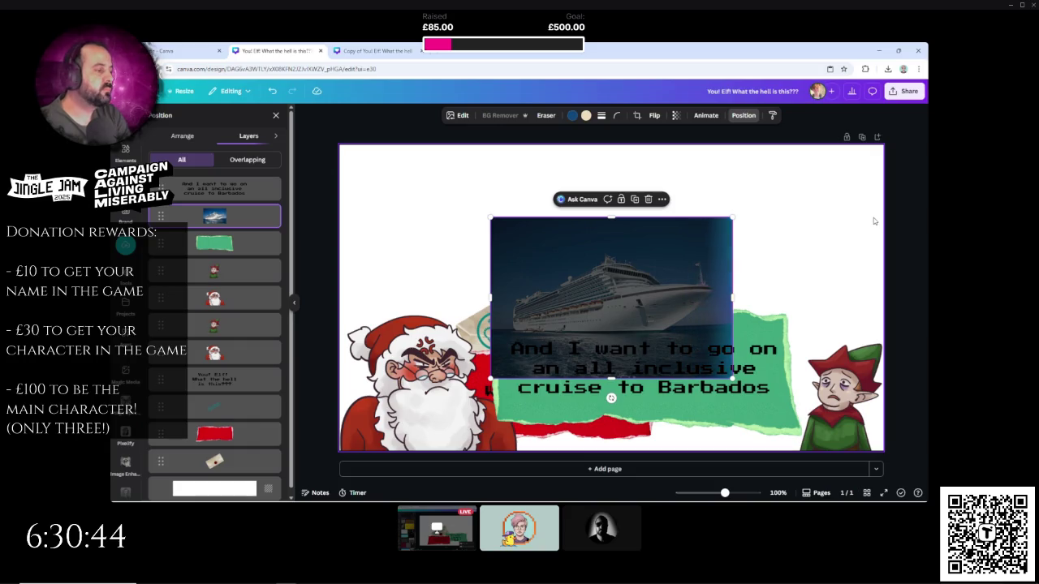
pyautogui.moveTo(709, 279); pyautogui.dragTo(752, 270)
pyautogui.moveTo(776, 208); pyautogui.dragTo(842, 163)
pyautogui.moveTo(812, 195); pyautogui.dragTo(816, 211)
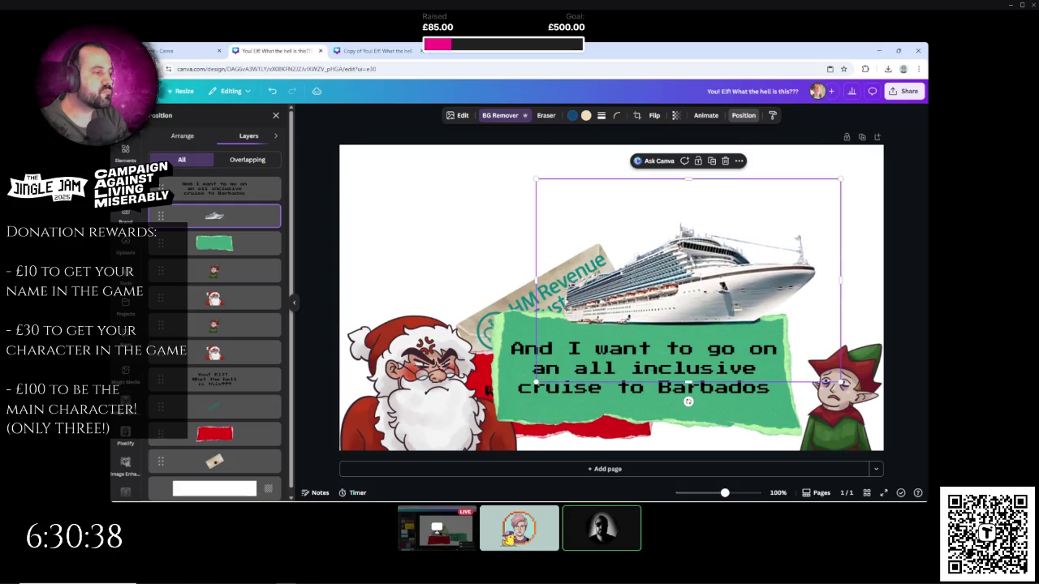
# - Drag the ship below the green paper in the Layers list and deselect it
pyautogui.click(744, 116)
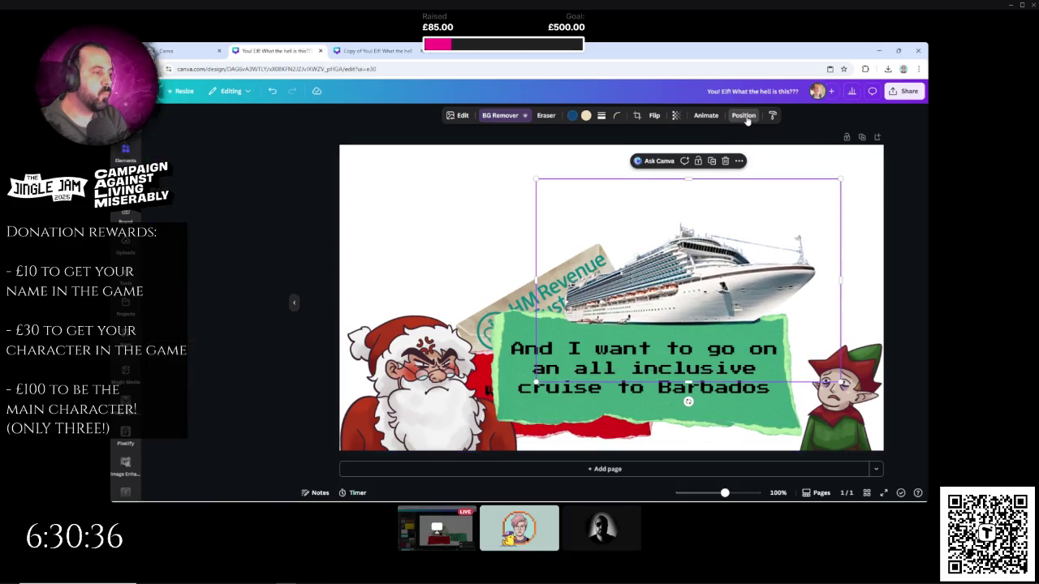
pyautogui.click(744, 115)
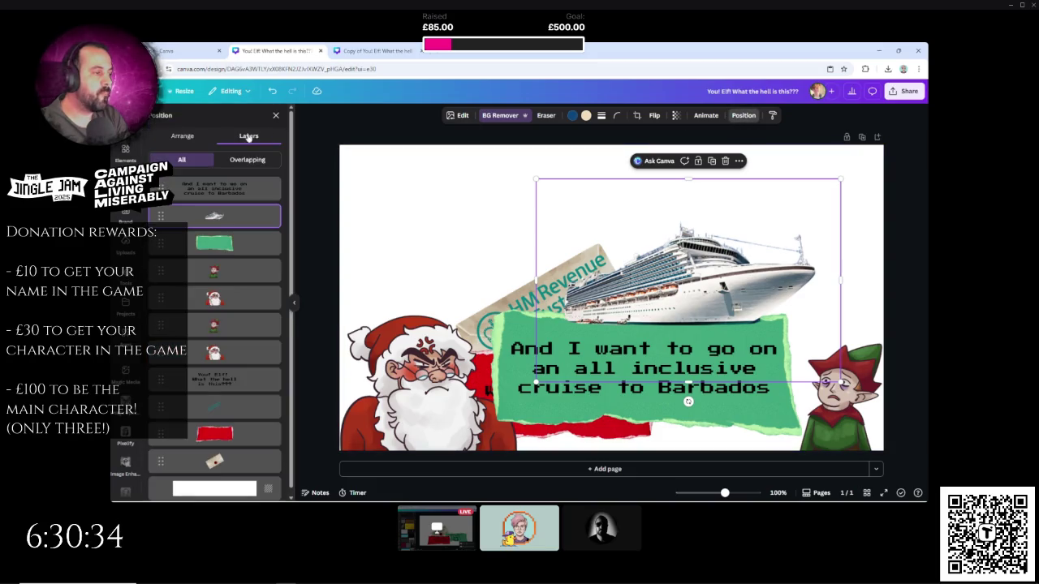
pyautogui.moveTo(195, 231)
pyautogui.mouseDown()
pyautogui.moveTo(198, 256)
pyautogui.moveTo(198, 248)
pyautogui.mouseUp()
pyautogui.press('Escape')
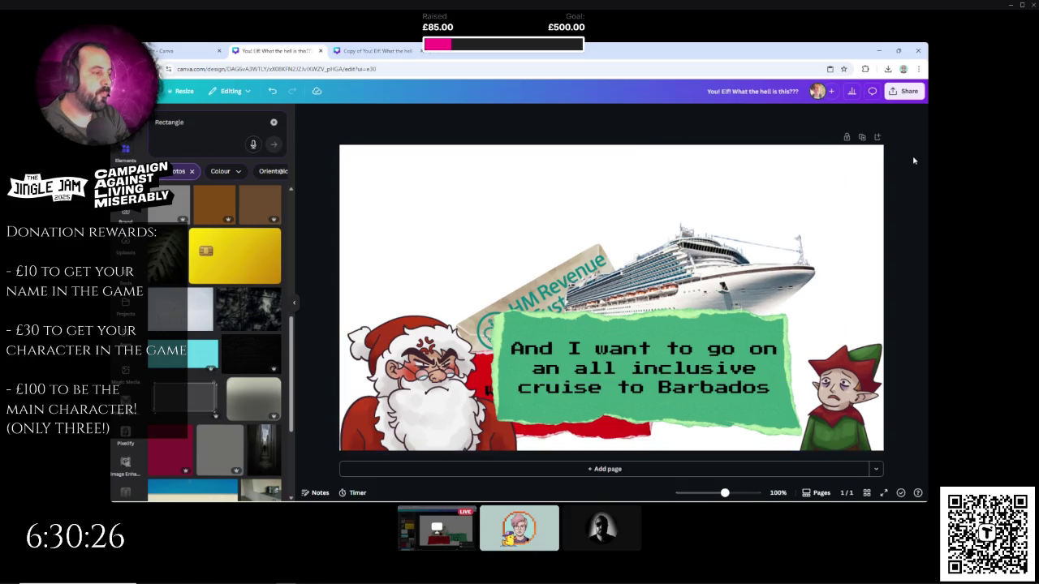
# - Delete the elf and Santa images from the slide
pyautogui.click(852, 381)
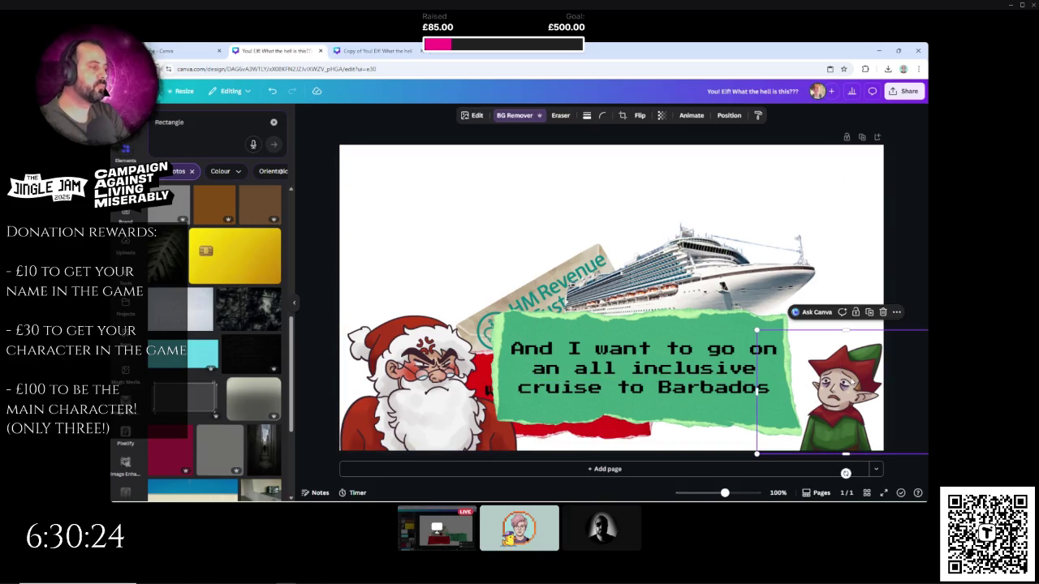
pyautogui.press('Escape')
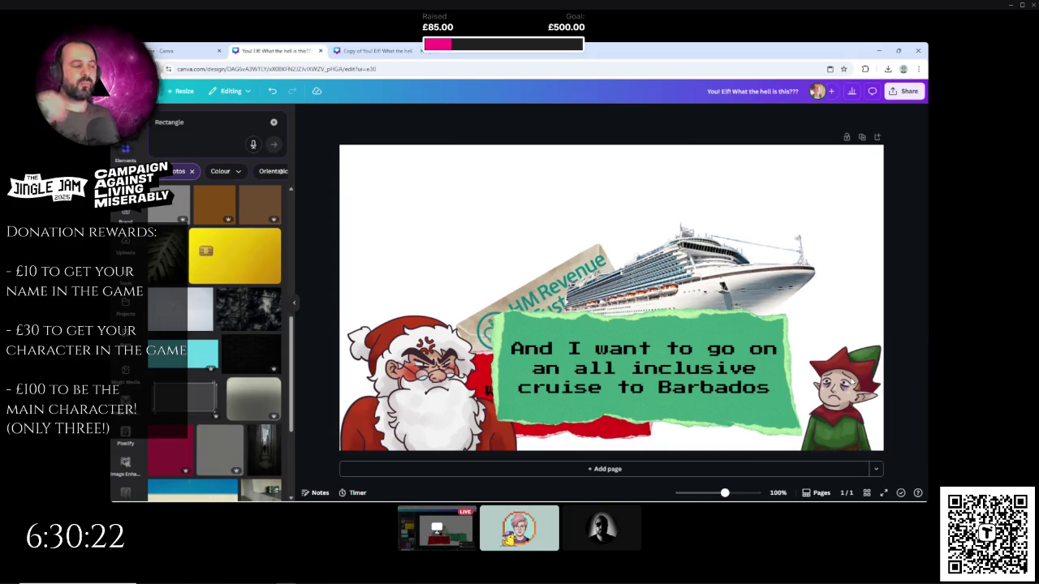
pyautogui.click(852, 380)
pyautogui.press('Delete')
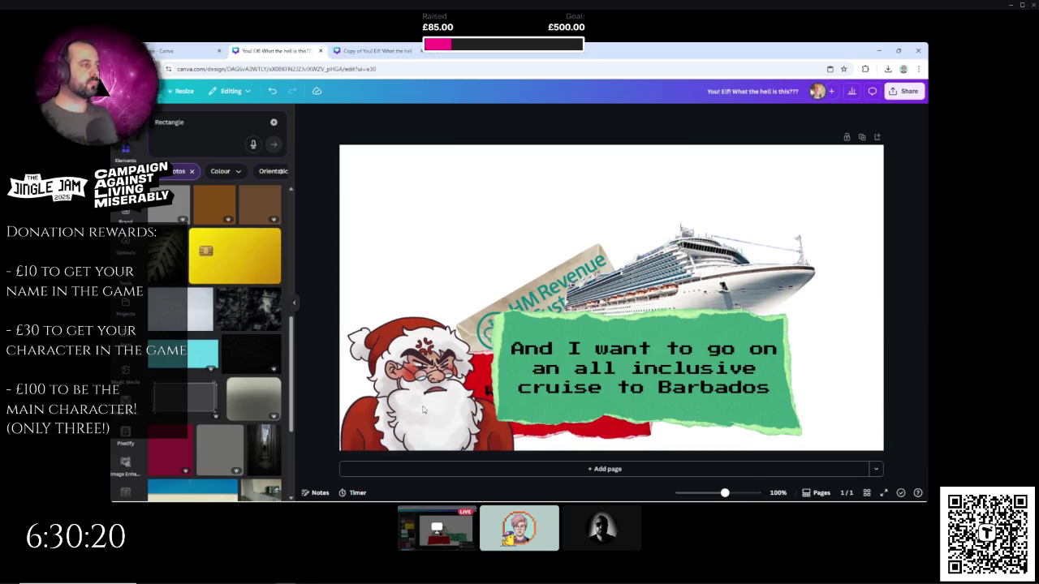
pyautogui.click(422, 410)
pyautogui.press('Delete')
# - Download the design as a PNG from the Share menu
pyautogui.click(903, 91)
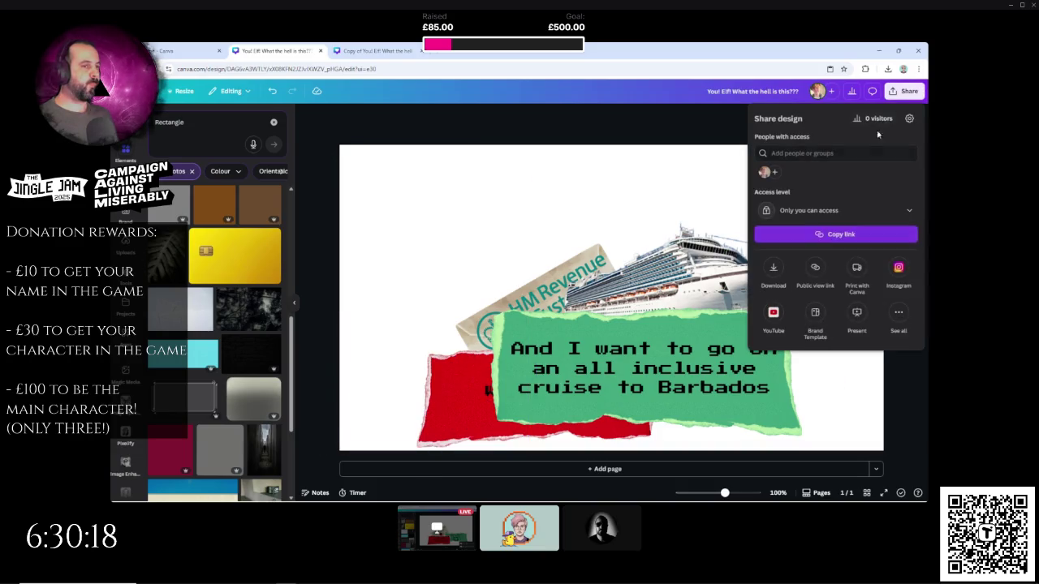
pyautogui.click(774, 267)
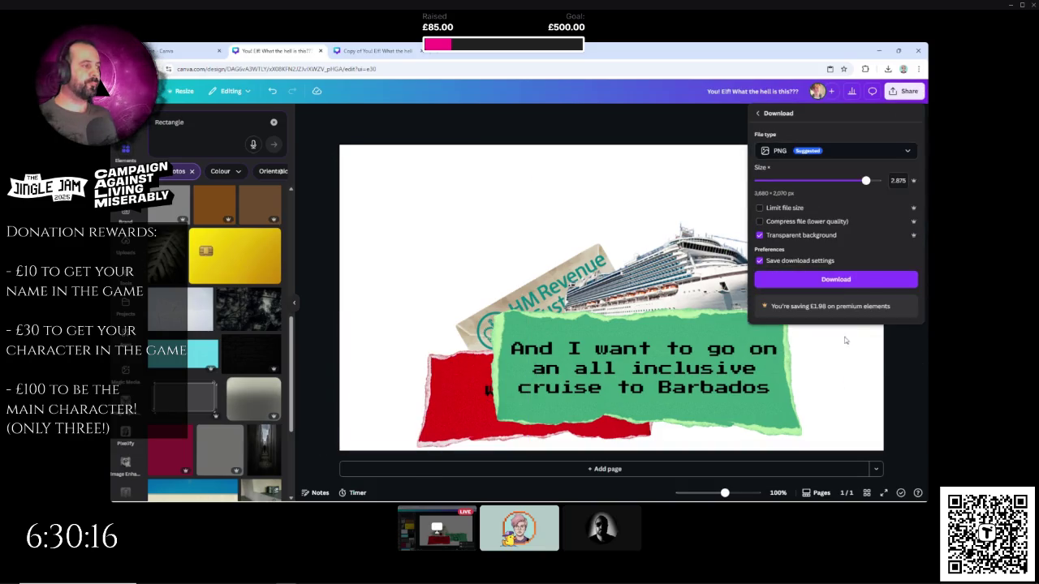
pyautogui.click(843, 279)
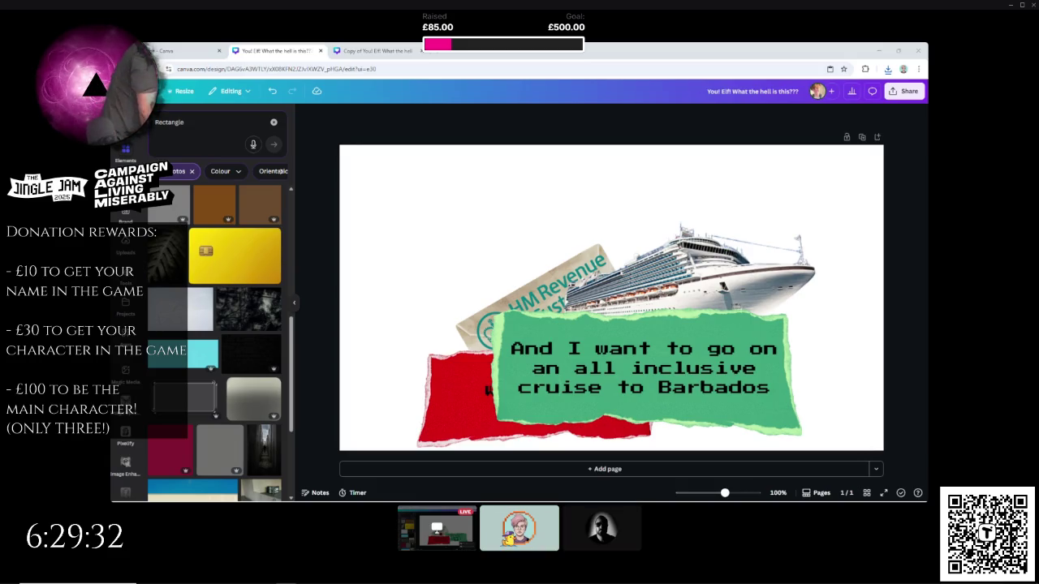
# - Delete the cruise caption, the green and red torn papers with their text, and the cruise ship
pyautogui.click(856, 403)
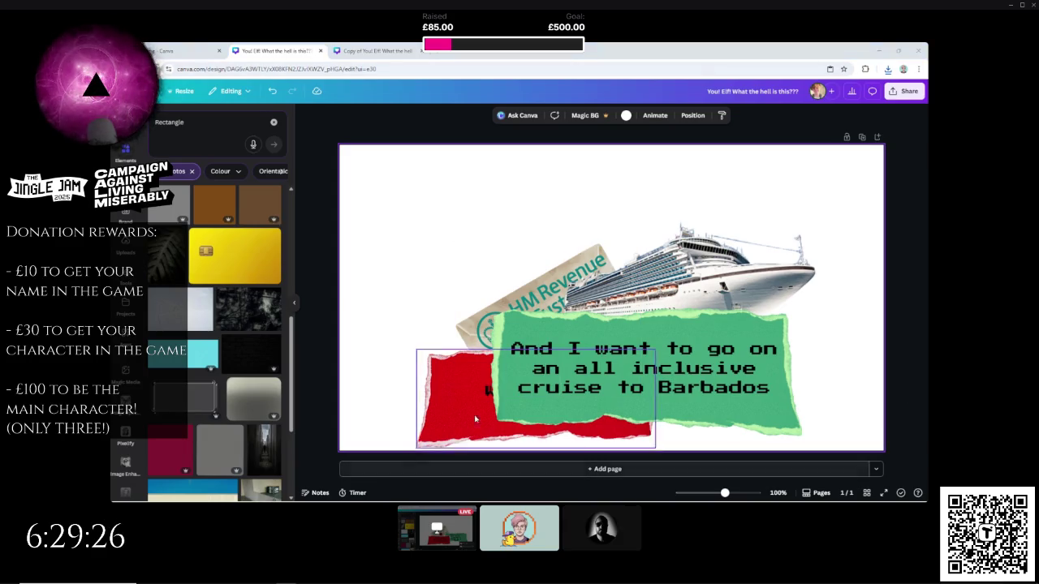
pyautogui.click(683, 372)
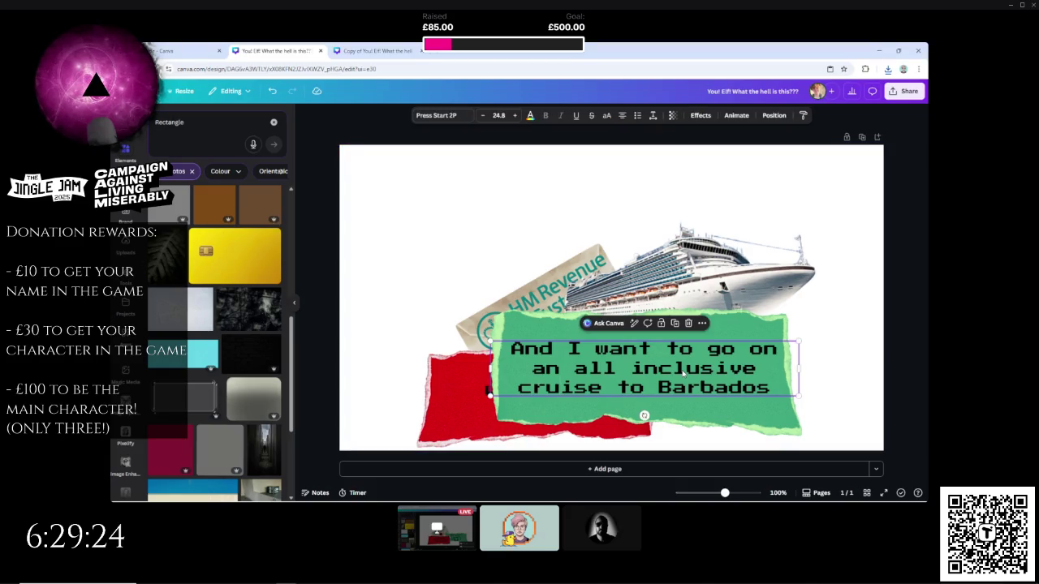
pyautogui.press('Delete')
pyautogui.click(691, 358)
pyautogui.press('Delete')
pyautogui.click(569, 381)
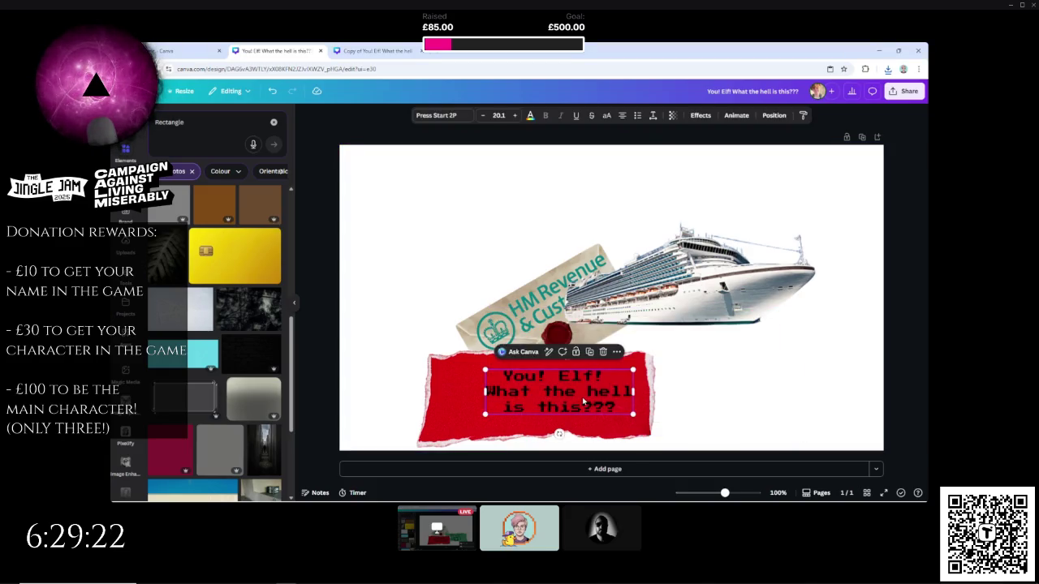
pyautogui.press('Delete')
pyautogui.click(585, 402)
pyautogui.press('Delete')
pyautogui.click(622, 311)
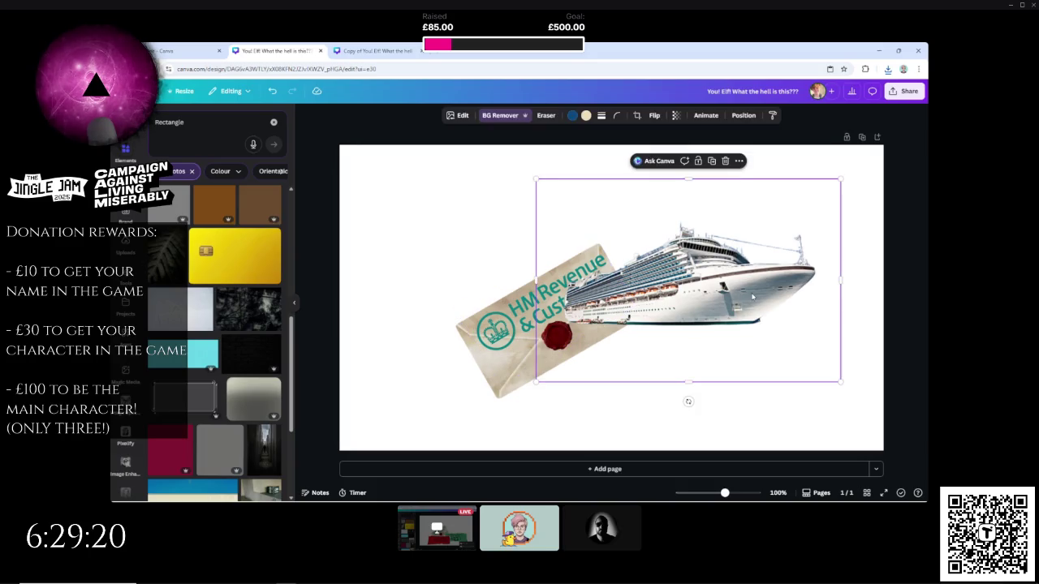
pyautogui.press('Delete')
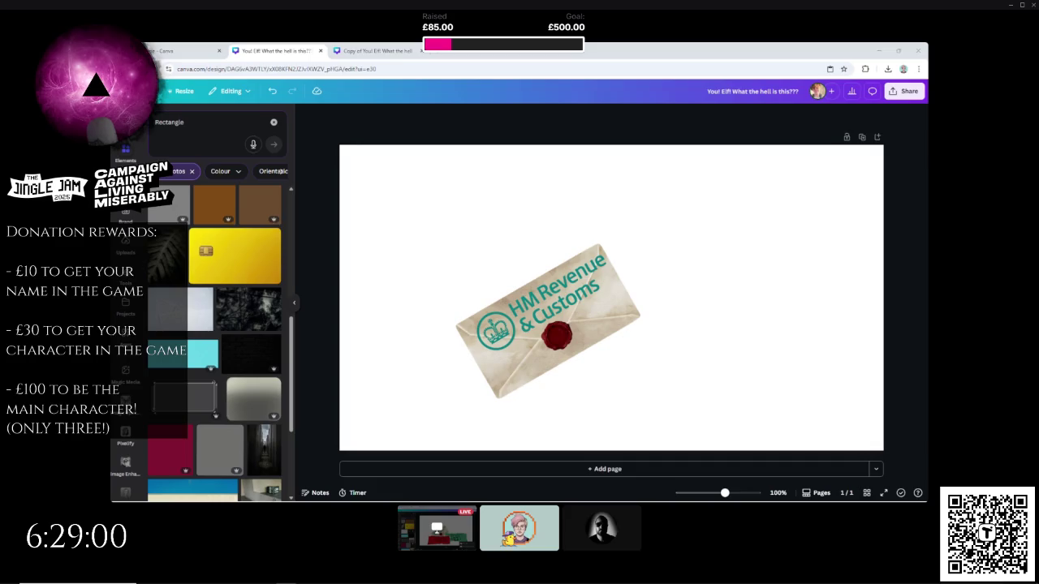
pyautogui.click(375, 50)
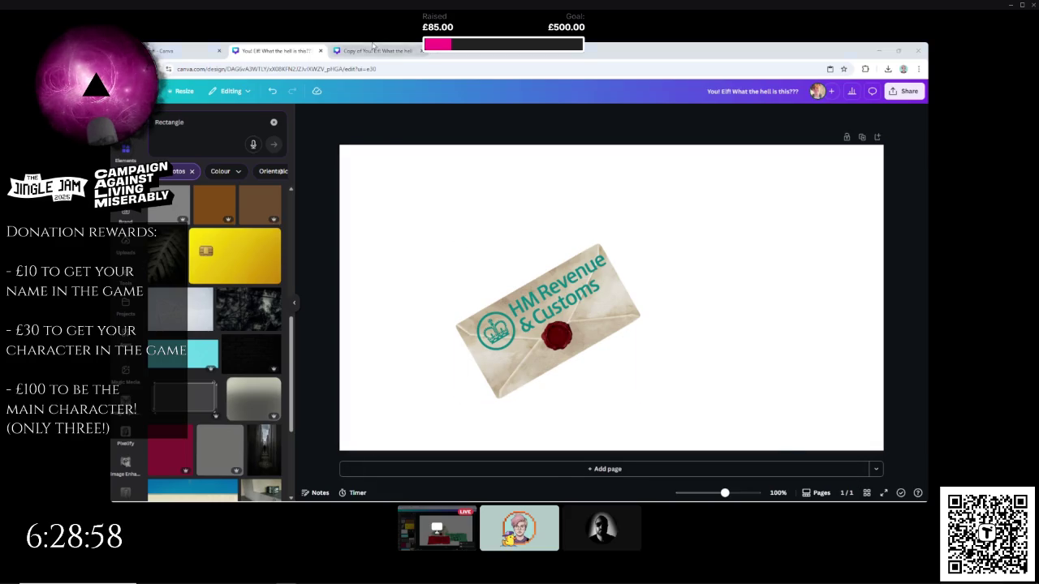
# - In the copied design, select both the Santa and elf layers from the Layers list
pyautogui.click(342, 419)
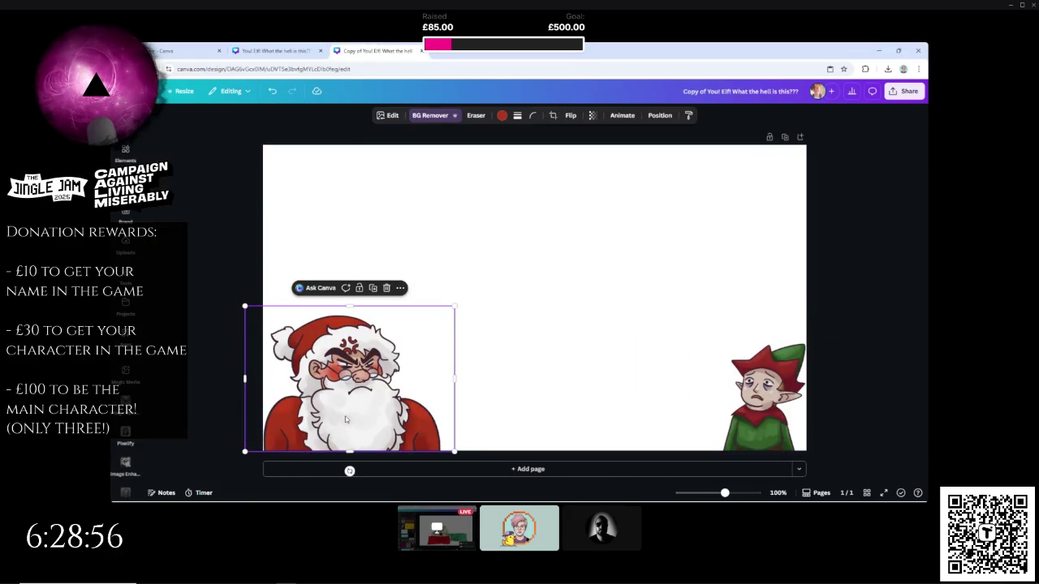
pyautogui.click(659, 116)
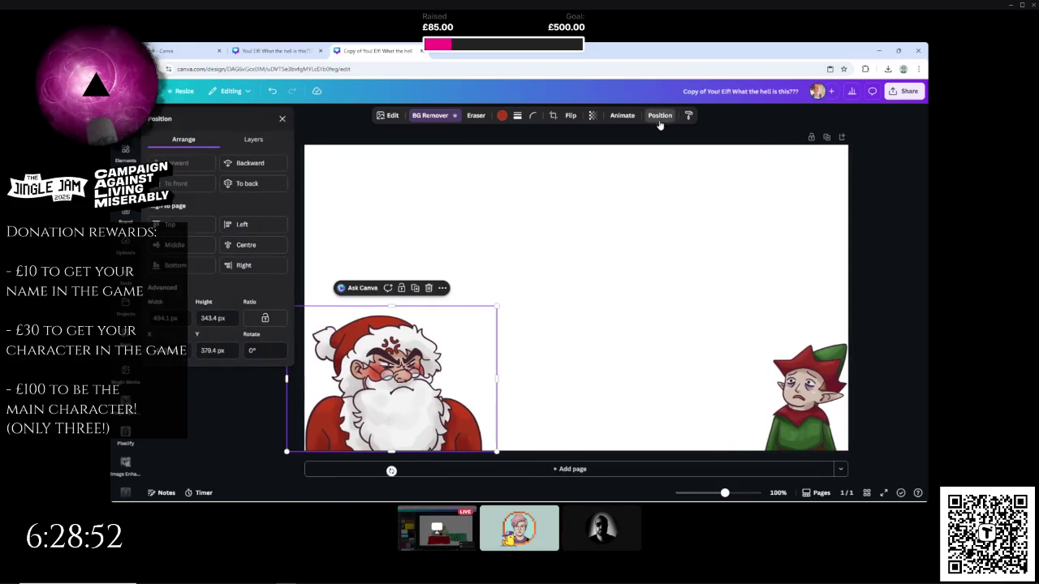
pyautogui.click(253, 139)
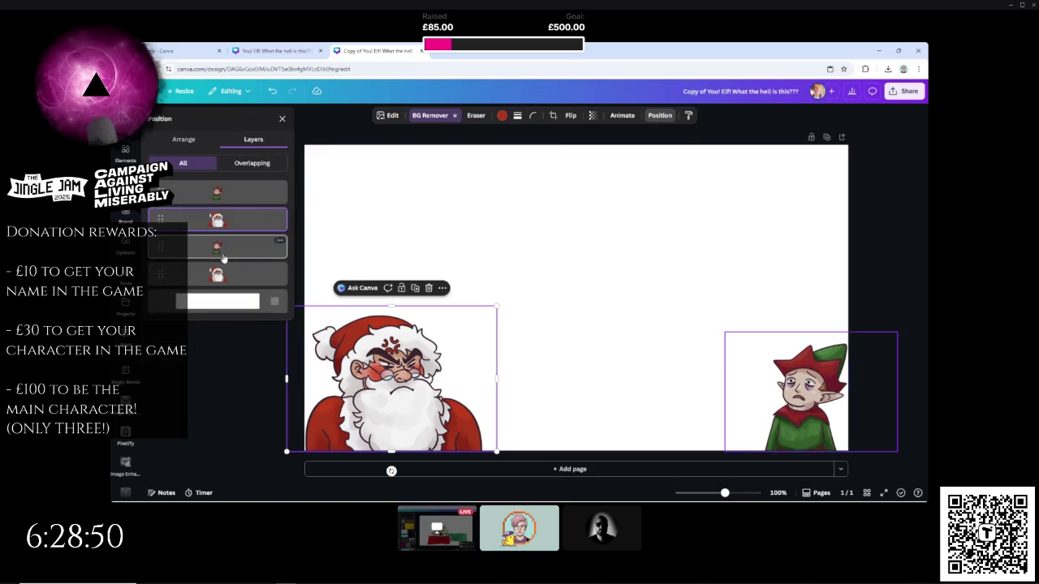
pyautogui.click(223, 257)
pyautogui.keyDown('shift'); pyautogui.click(219, 274); pyautogui.keyUp('shift')
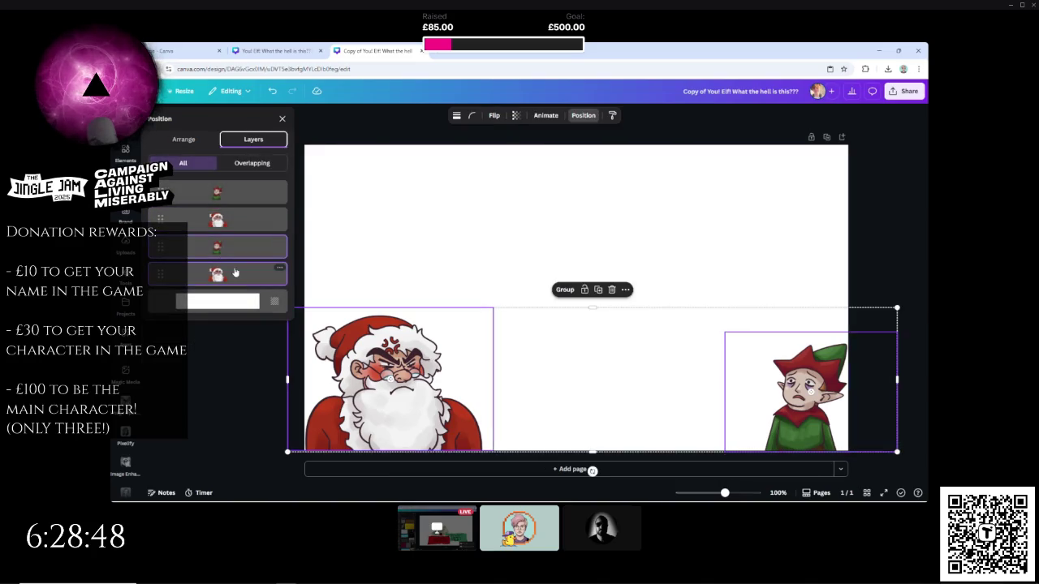
# - Return to the envelope design and paste Santa and the elf onto it
pyautogui.click(265, 46)
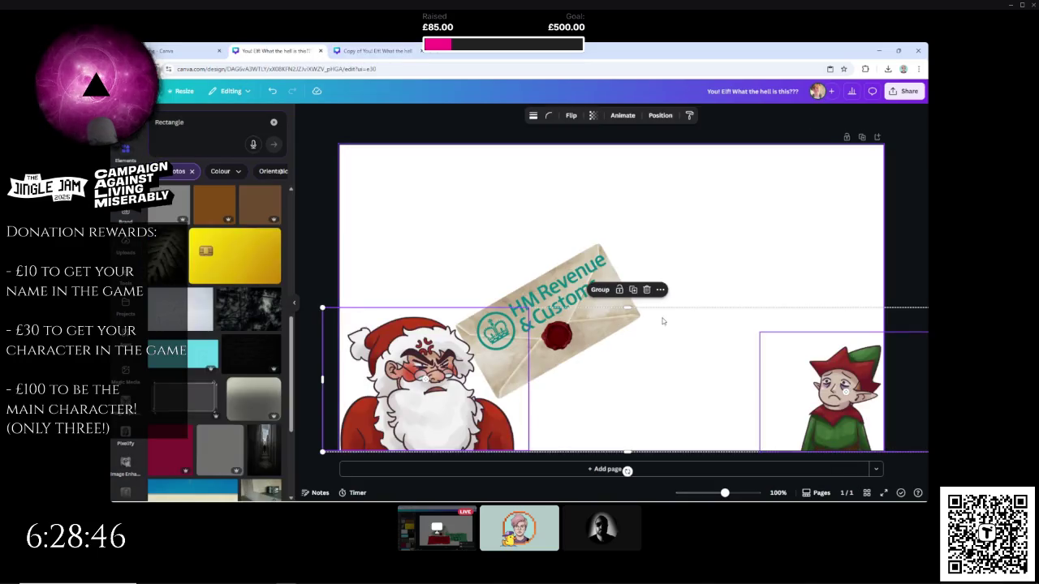
pyautogui.click(704, 252)
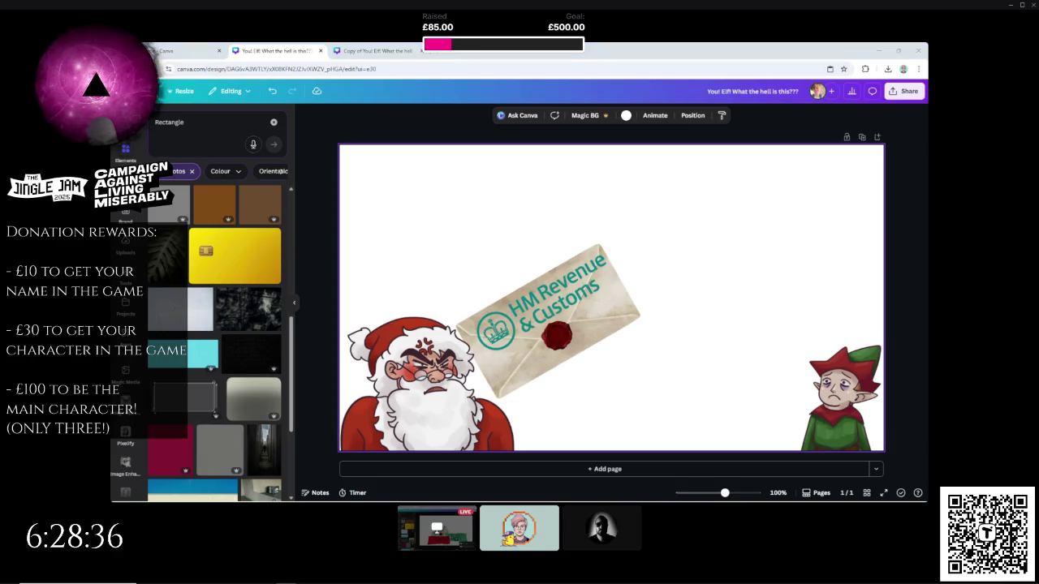
pyautogui.rightClick(710, 270)
# - Paste Santa's gloved hands, remove their background, flip them horizontally, and size them over Santa
pyautogui.click(727, 314)
pyautogui.click(515, 115)
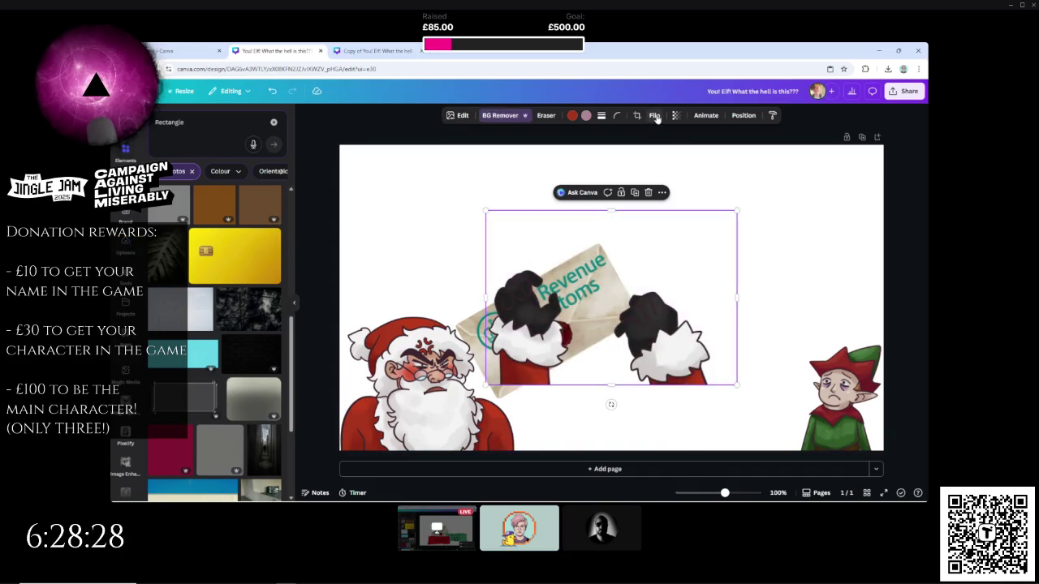
pyautogui.click(656, 116)
pyautogui.click(664, 138)
pyautogui.moveTo(654, 323)
pyautogui.mouseDown()
pyautogui.moveTo(551, 345)
pyautogui.moveTo(474, 395)
pyautogui.mouseUp()
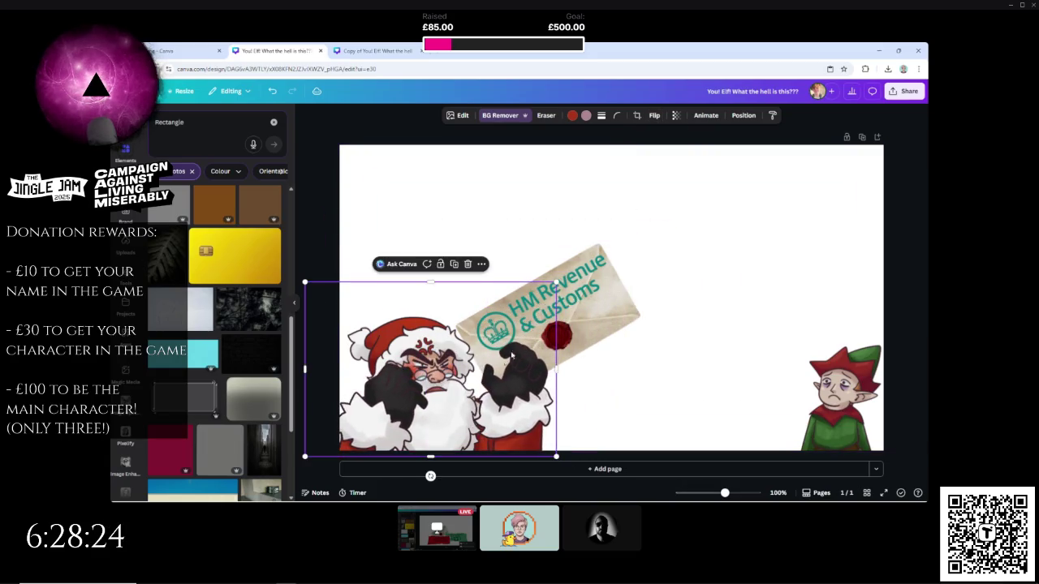
pyautogui.moveTo(553, 286); pyautogui.dragTo(524, 307)
pyautogui.moveTo(489, 384); pyautogui.dragTo(499, 386)
pyautogui.click(892, 258)
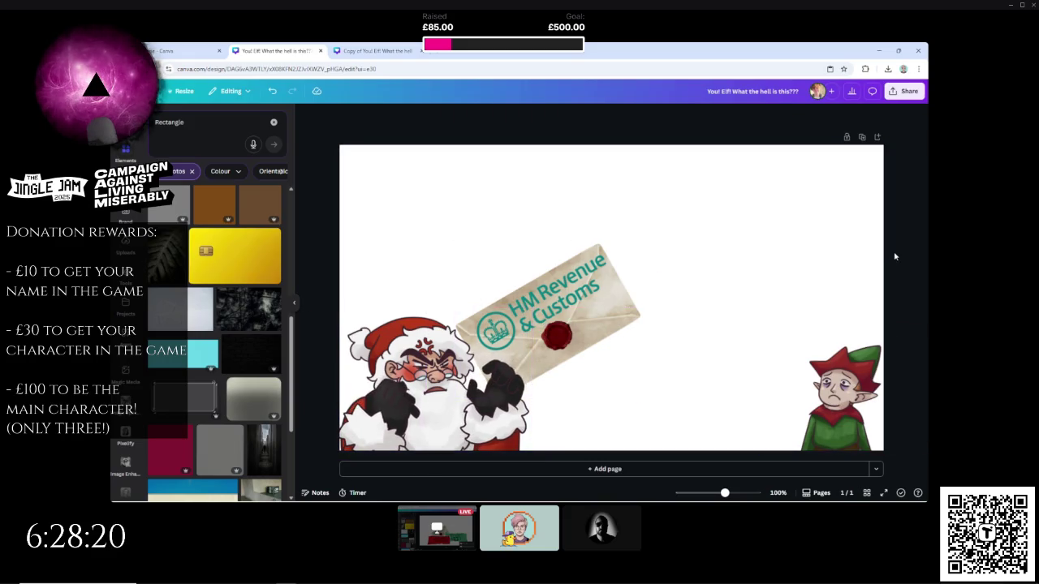
# - Remove the HMRC envelope and clear the Rectangle search in the Elements panel
pyautogui.click(579, 290)
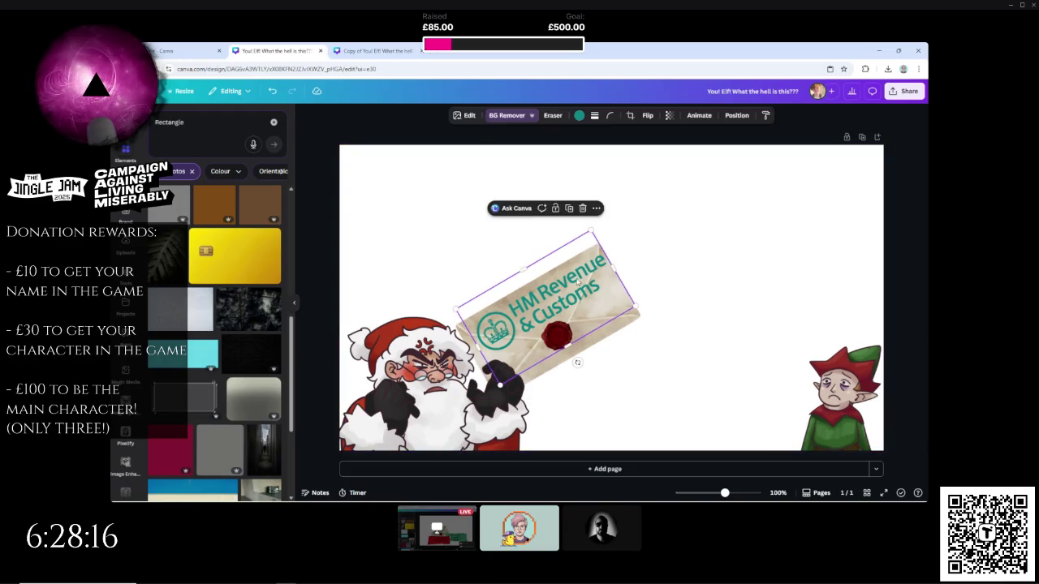
pyautogui.hotkey('ctrl', 'z')
pyautogui.hotkey('ctrl', 'z')
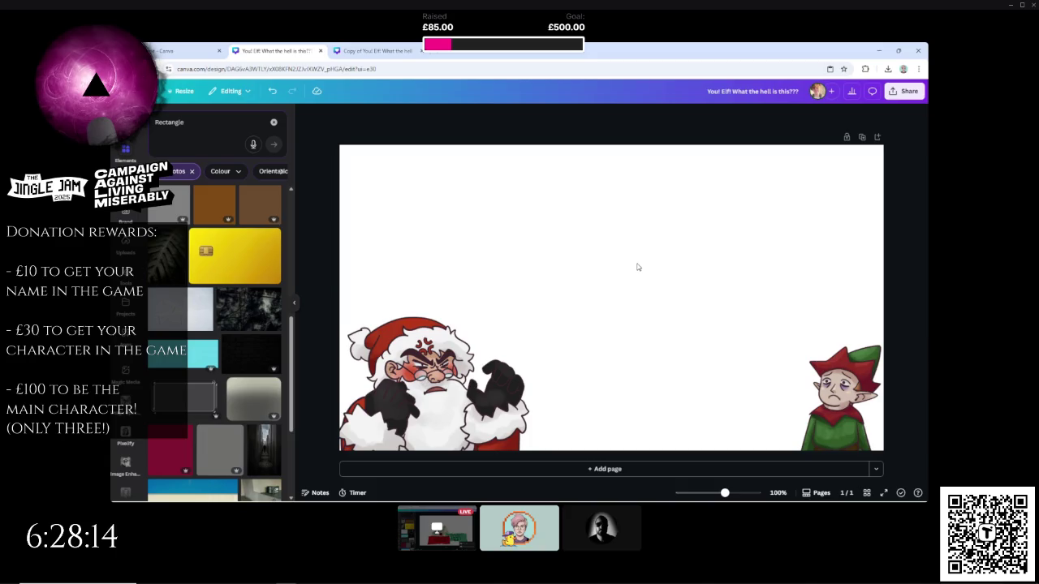
pyautogui.click(125, 153)
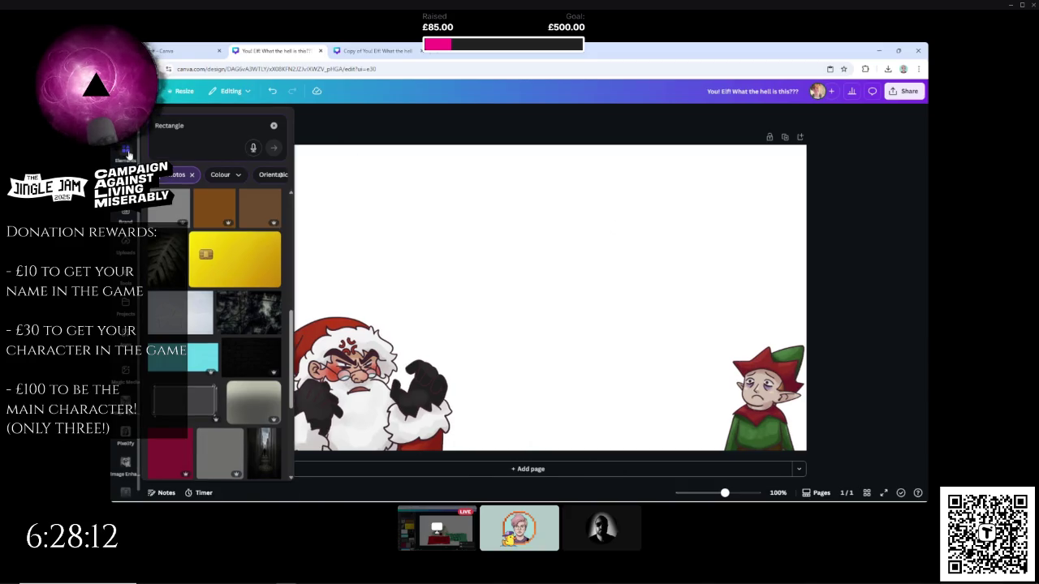
pyautogui.click(126, 154)
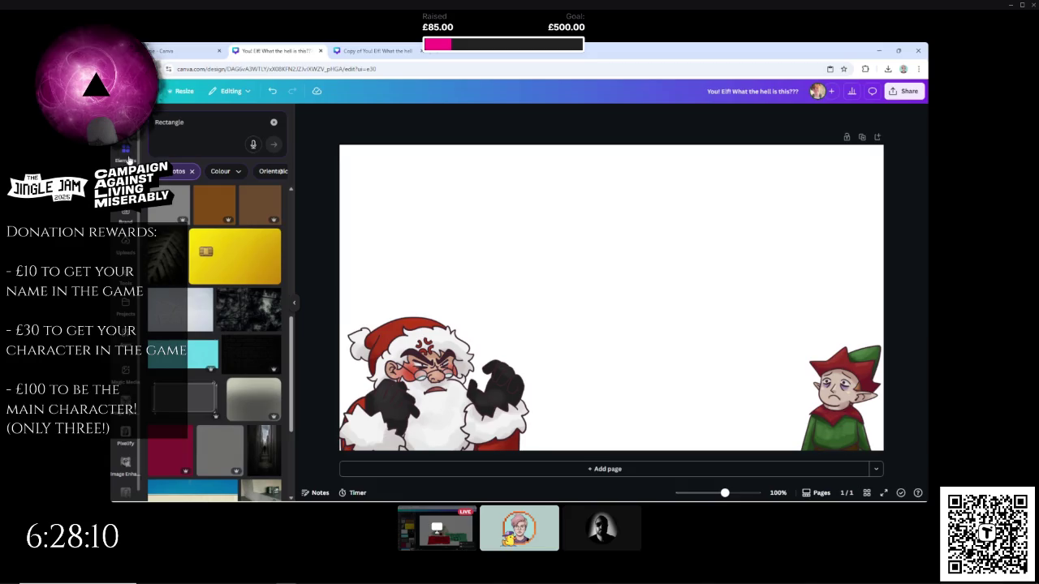
pyautogui.click(272, 123)
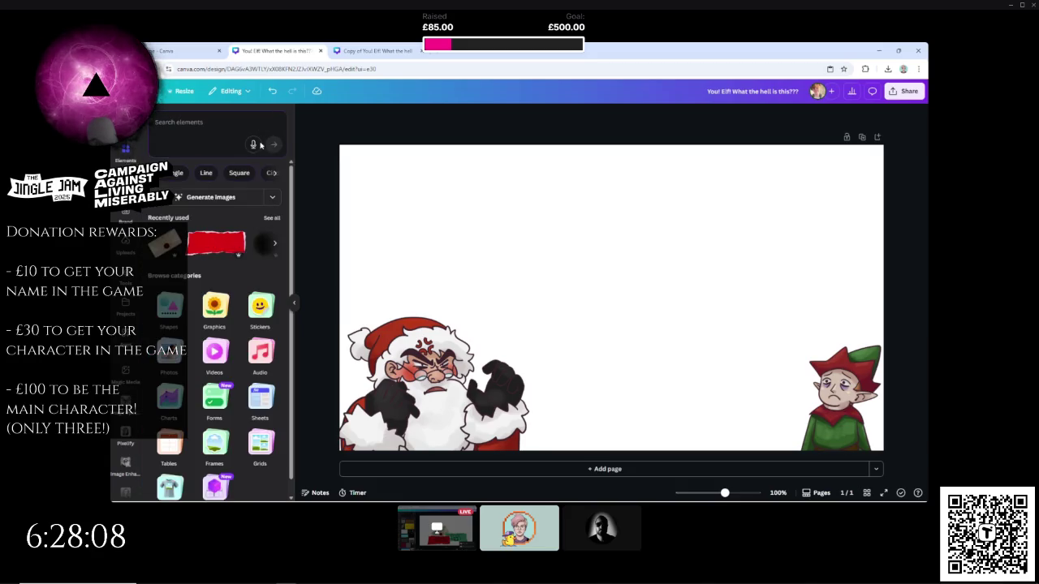
# - Insert the red torn paper from Recently used, nudge it down, and drag it below Santa in Layers
pyautogui.click(211, 244)
pyautogui.moveTo(586, 301)
pyautogui.mouseDown()
pyautogui.moveTo(584, 292)
pyautogui.moveTo(584, 327)
pyautogui.mouseUp()
pyautogui.rightClick(585, 327)
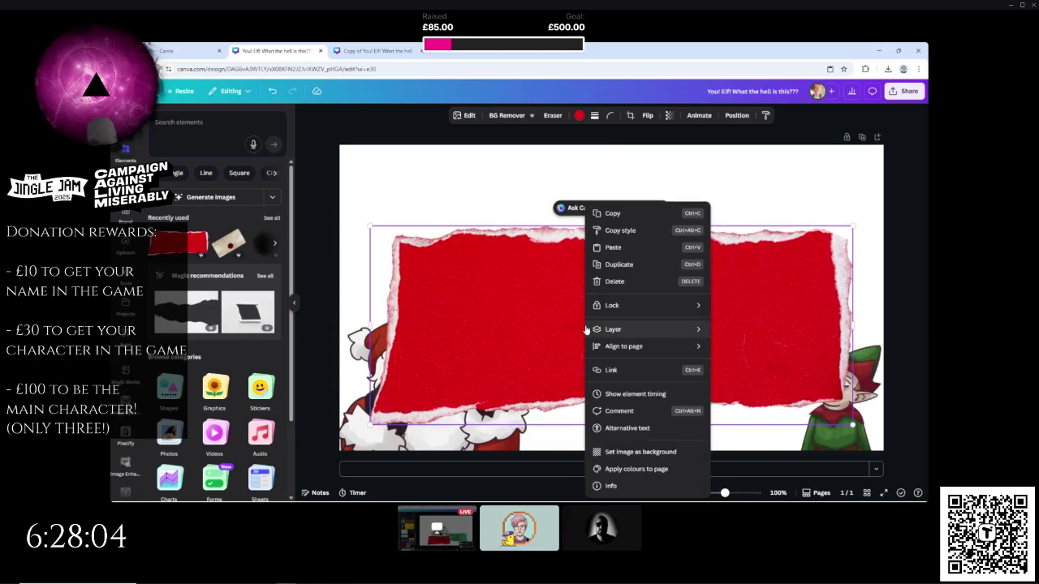
pyautogui.click(737, 116)
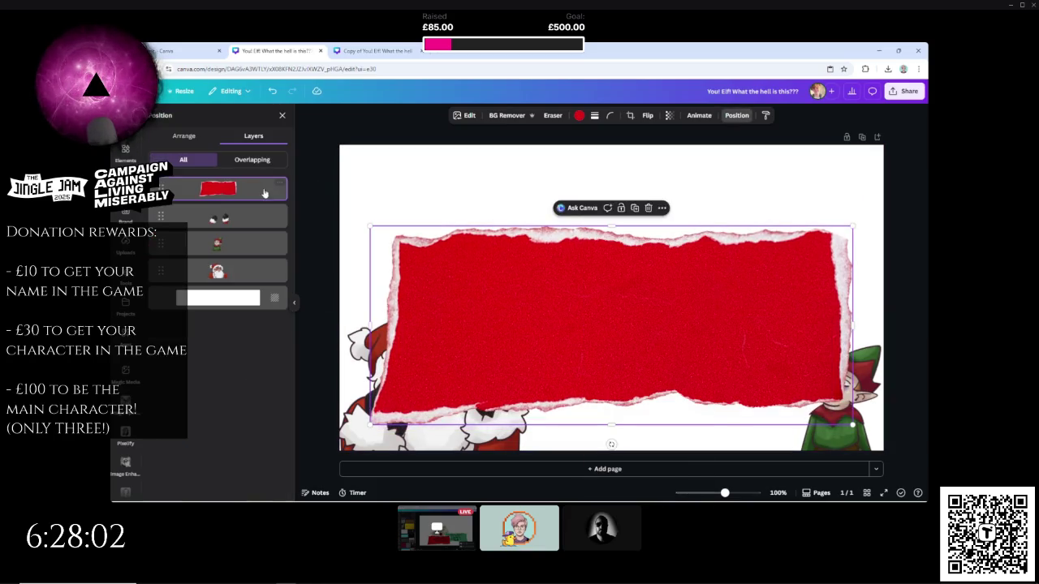
pyautogui.moveTo(163, 189)
pyautogui.mouseDown()
pyautogui.moveTo(163, 274)
pyautogui.moveTo(163, 220)
pyautogui.moveTo(162, 249)
pyautogui.mouseUp()
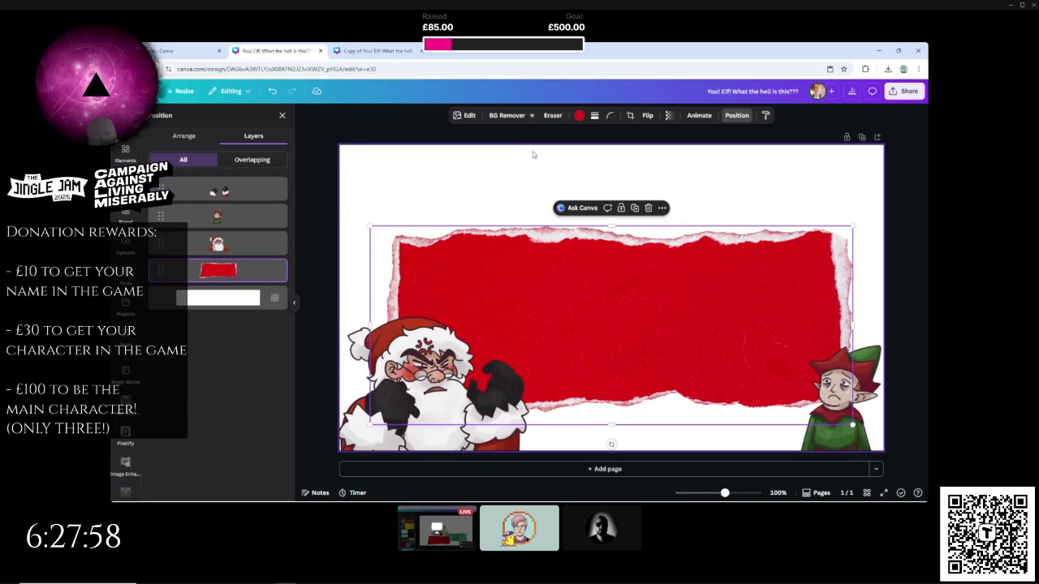
pyautogui.click(431, 142)
pyautogui.click(390, 114)
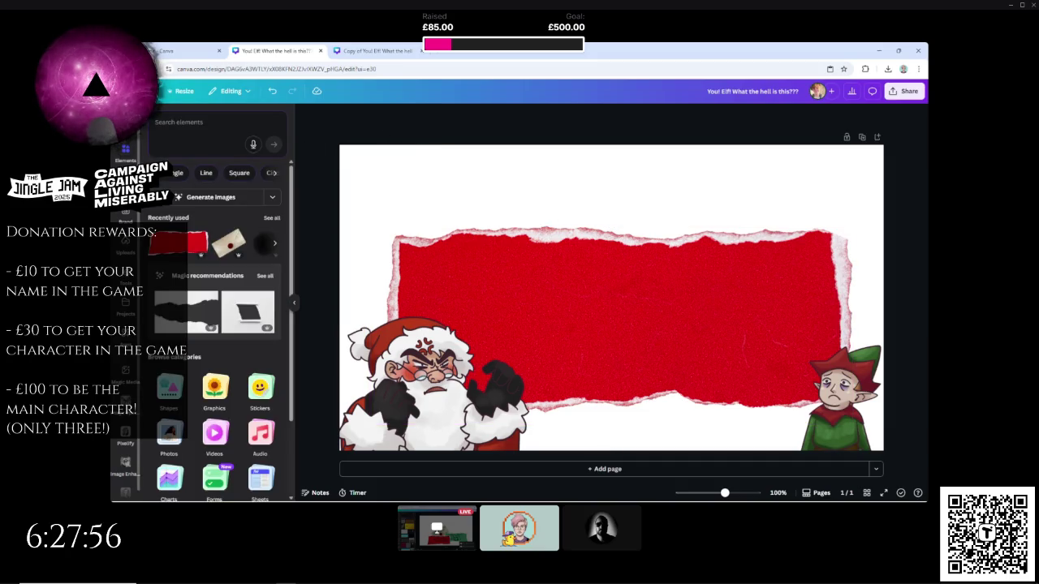
# - Search Canva fonts for 'pixel' and add a Press Start 2P text box
pyautogui.click(211, 122)
pyautogui.write('pixel')
pyautogui.press('Return')
pyautogui.click(208, 188)
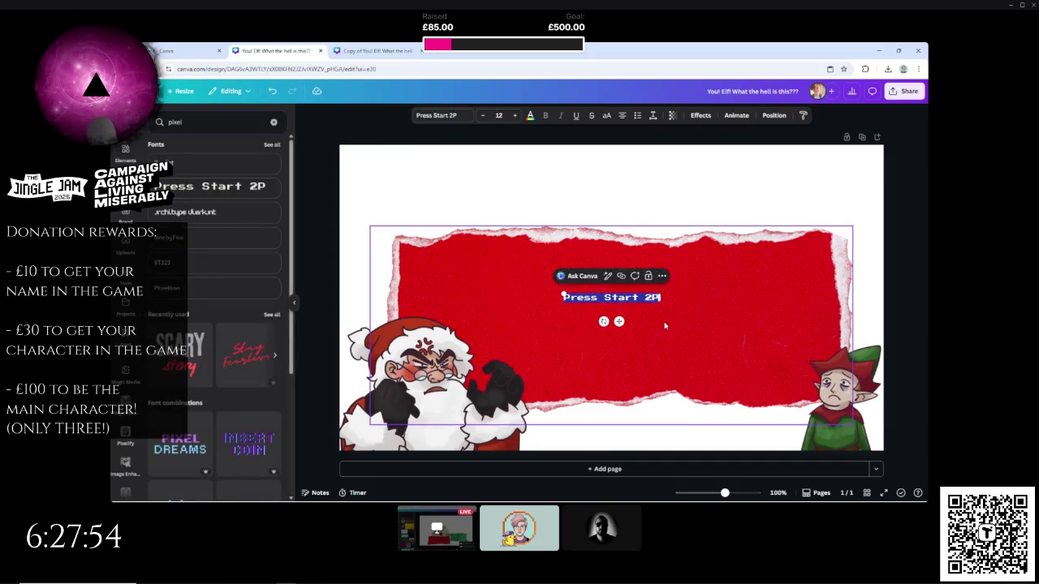
# - Type the 'GET OVER HERE AND PAY MY TAXES…' message, fix the typo, and place it on the red banner
pyautogui.press('BackSpace')
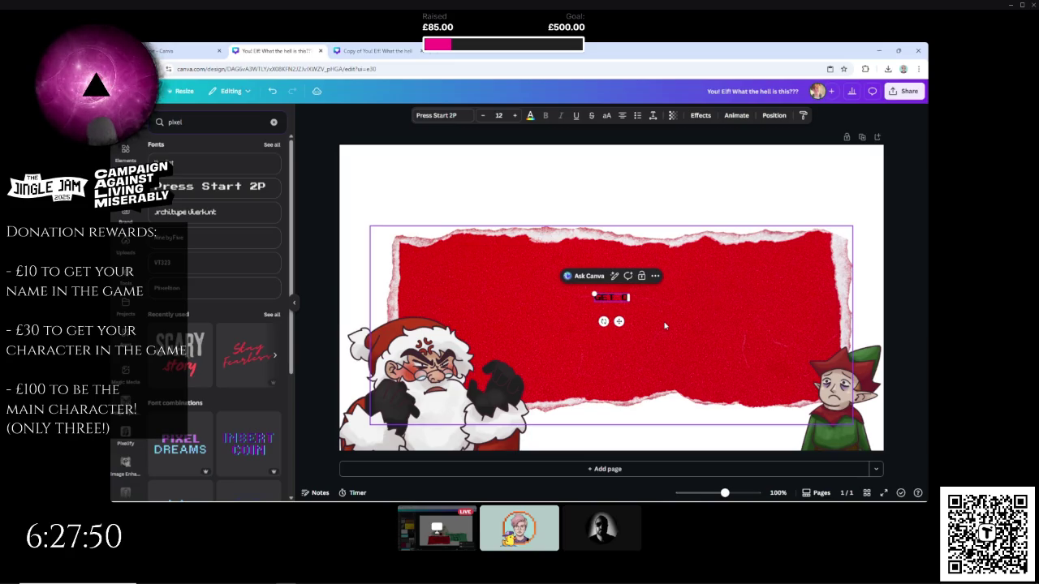
pyautogui.write('N HERE AND PAY')
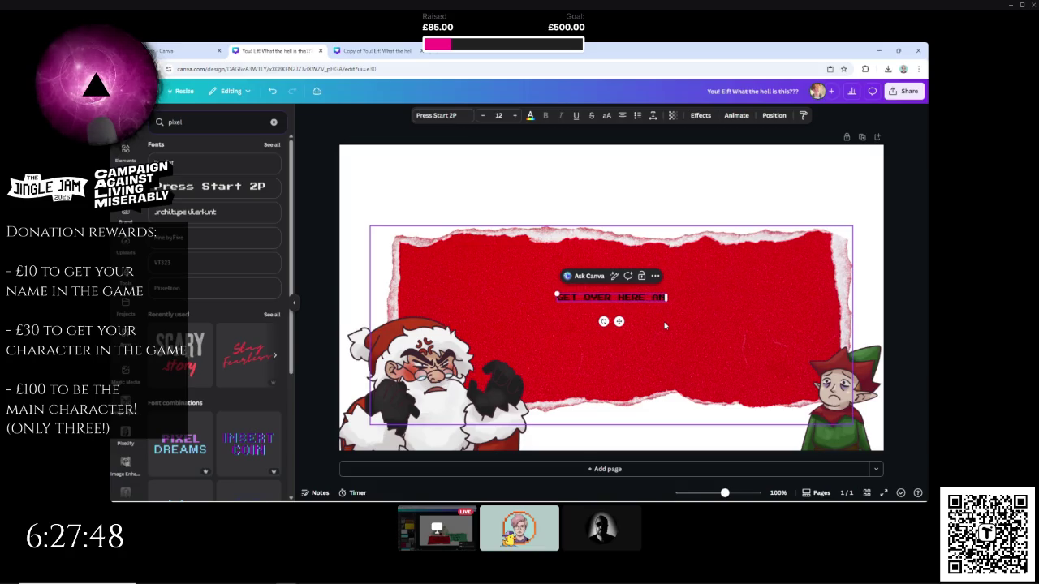
pyautogui.write(' MY TA')
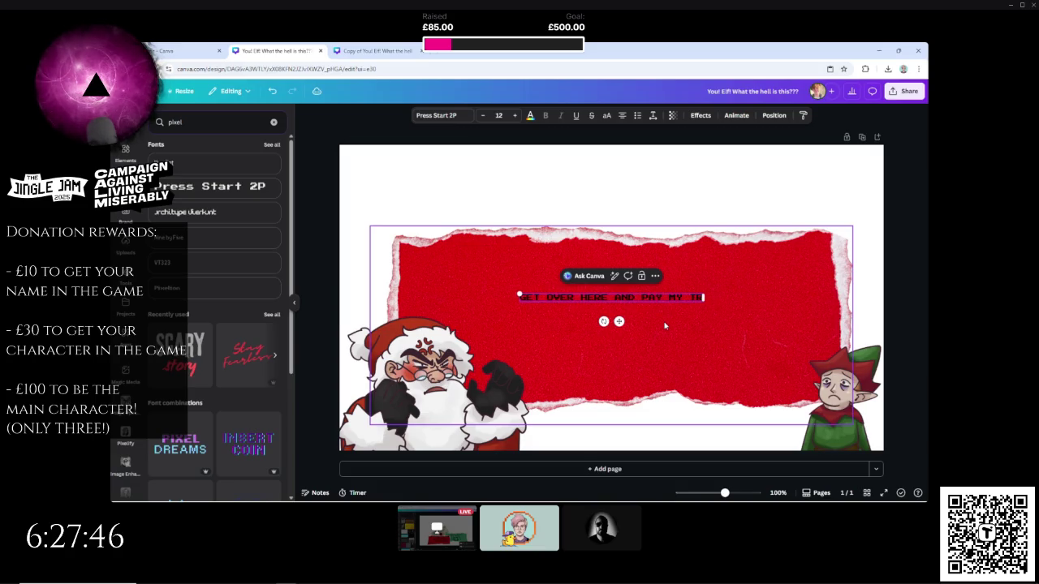
pyautogui.write('XES OF YOUR')
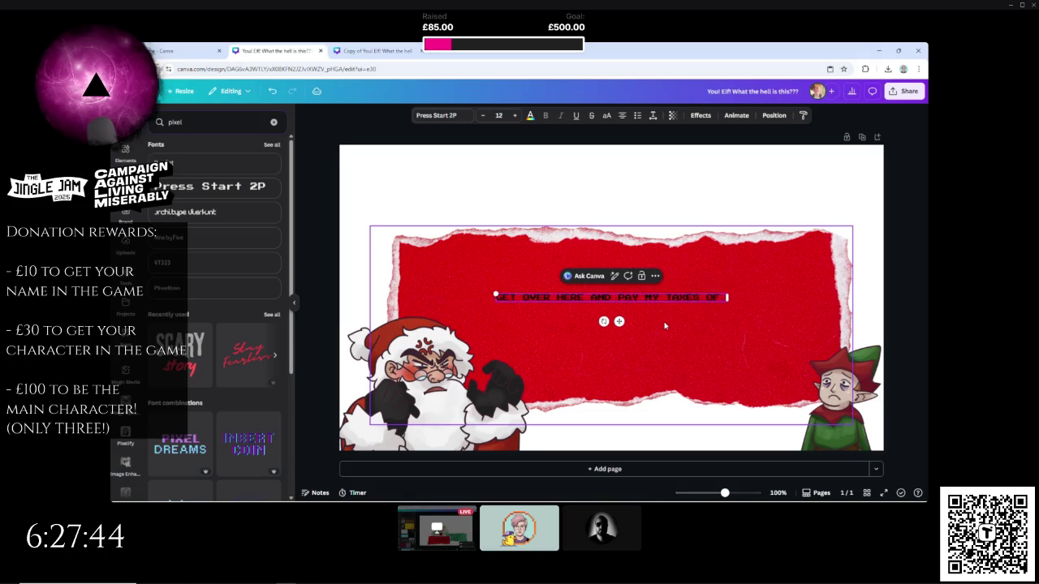
pyautogui.press('BackSpace')
pyautogui.write('!')
pyautogui.write('NEVER')
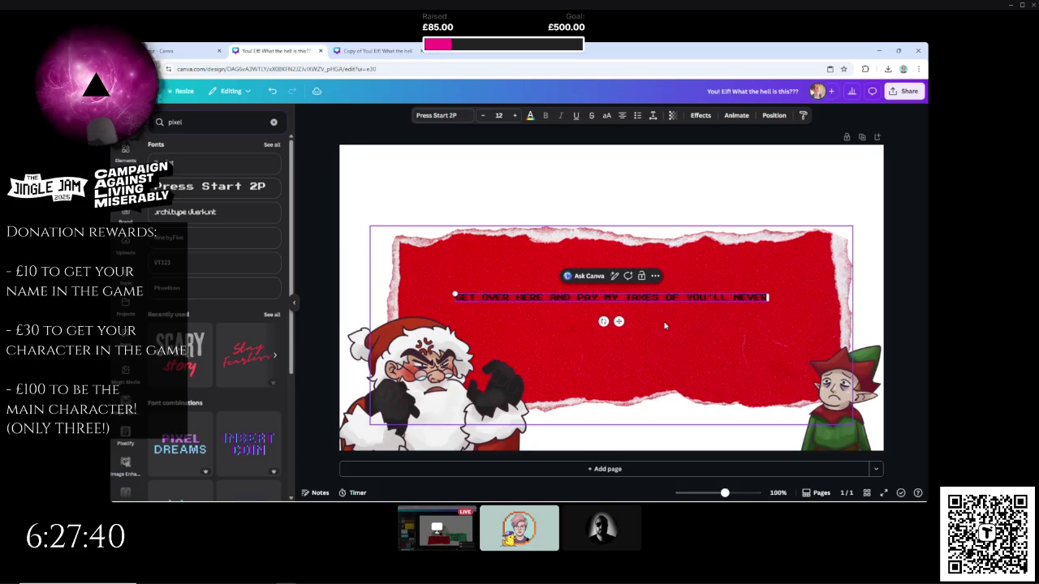
pyautogui.write(' EAT ANYTHING EVE')
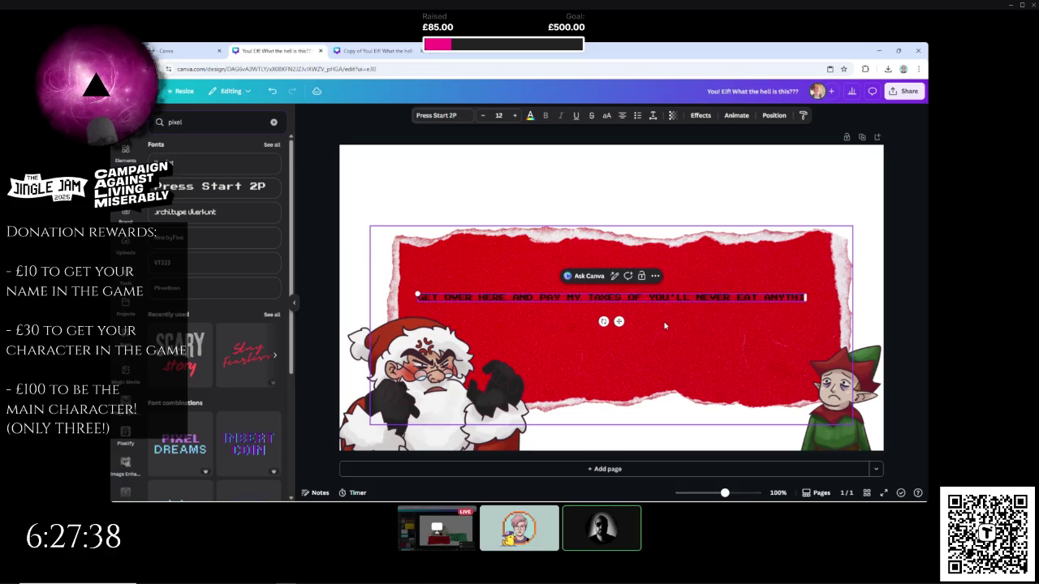
pyautogui.write('R AGAIN!!!')
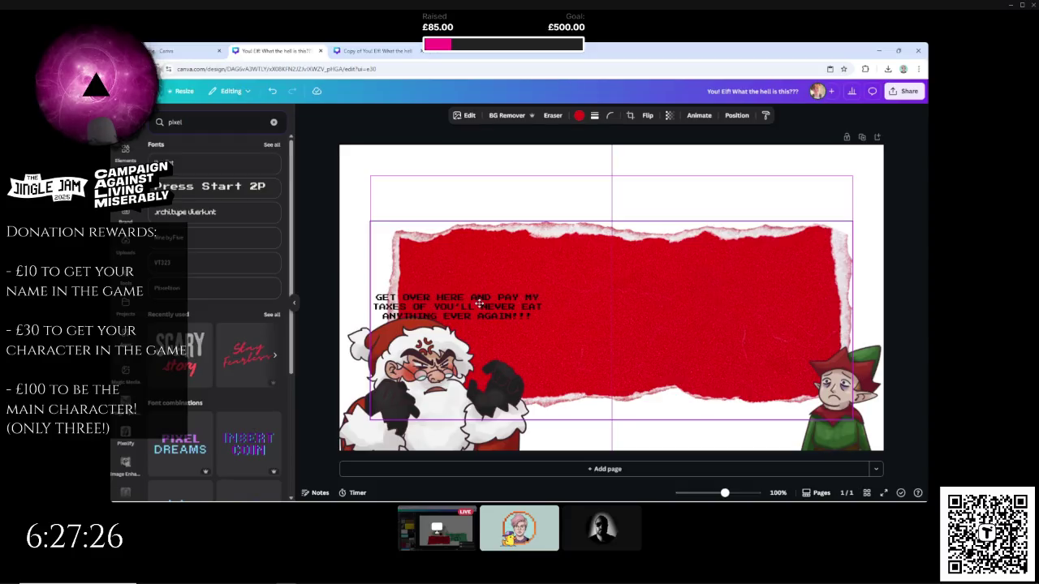
pyautogui.moveTo(467, 306); pyautogui.dragTo(493, 284)
# - Enlarge the caption to size 35.5 and centre it across the red banner
pyautogui.moveTo(589, 293); pyautogui.dragTo(844, 353)
pyautogui.moveTo(830, 285)
pyautogui.mouseDown()
pyautogui.moveTo(816, 299)
pyautogui.moveTo(762, 308)
pyautogui.moveTo(751, 325)
pyautogui.moveTo(812, 371)
pyautogui.moveTo(877, 388)
pyautogui.mouseUp()
pyautogui.moveTo(649, 304); pyautogui.dragTo(642, 308)
# - Move the text layer beneath Santa, just above the banner, then select Santa
pyautogui.click(774, 116)
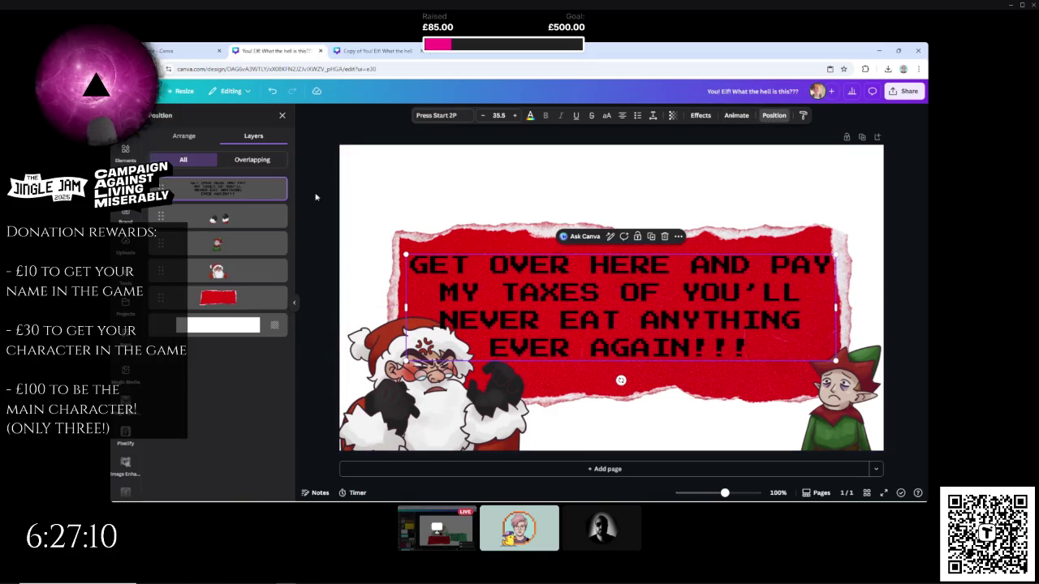
pyautogui.moveTo(199, 278); pyautogui.dragTo(199, 276)
pyautogui.click(592, 150)
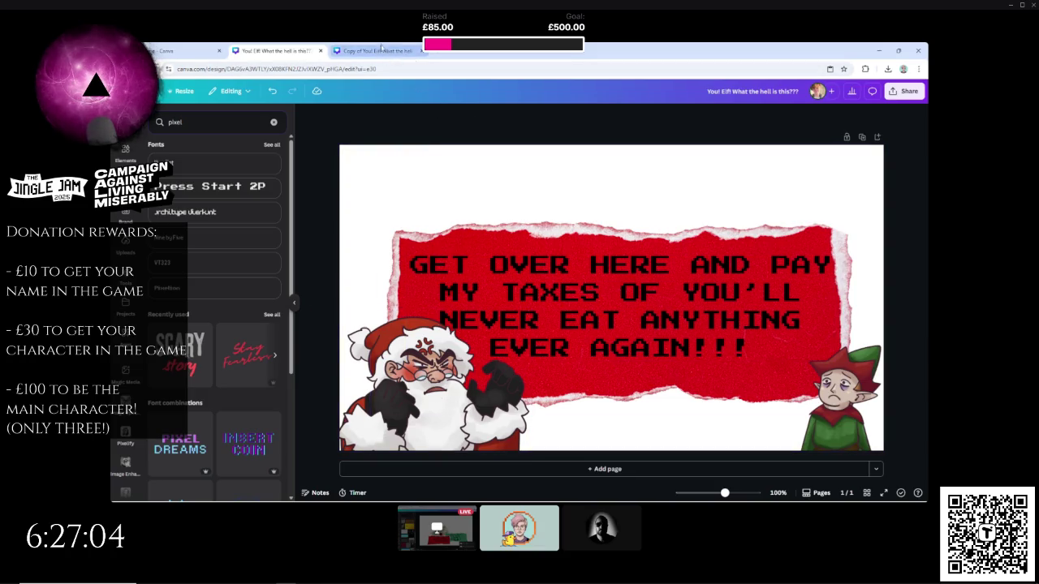
pyautogui.moveTo(320, 313)
pyautogui.mouseDown()
pyautogui.moveTo(349, 358)
pyautogui.moveTo(453, 445)
pyautogui.mouseUp()
pyautogui.click(364, 431)
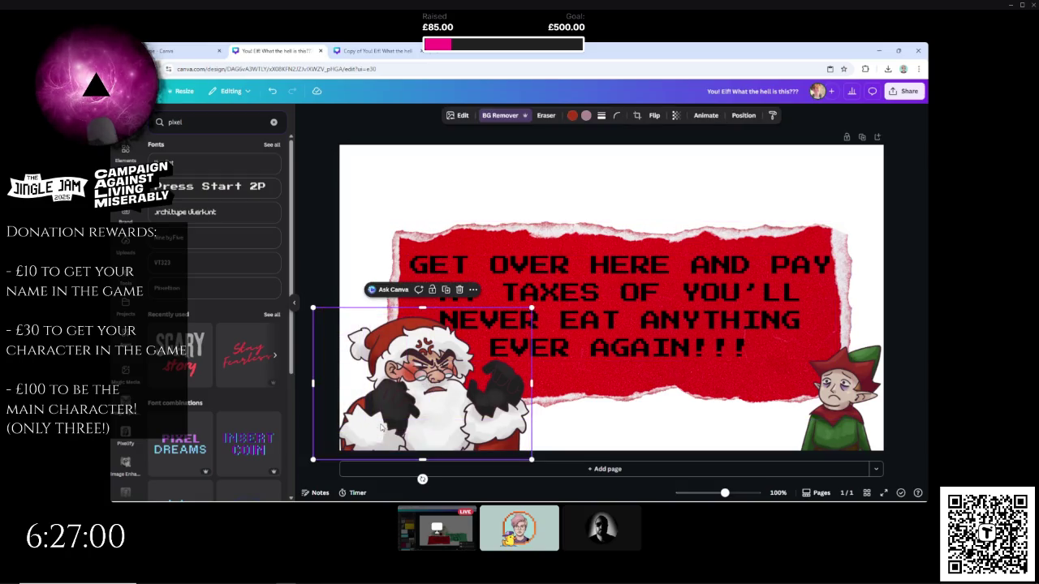
# - In the banner-free copy, swap the elf and Santa layer order
pyautogui.click(742, 115)
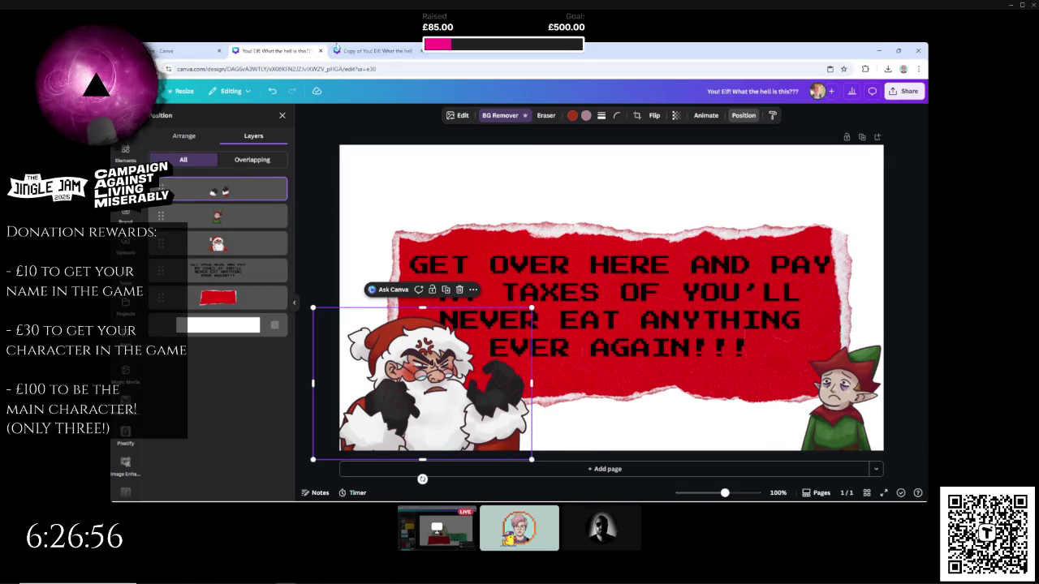
pyautogui.hotkey('ctrl', 'Tab')
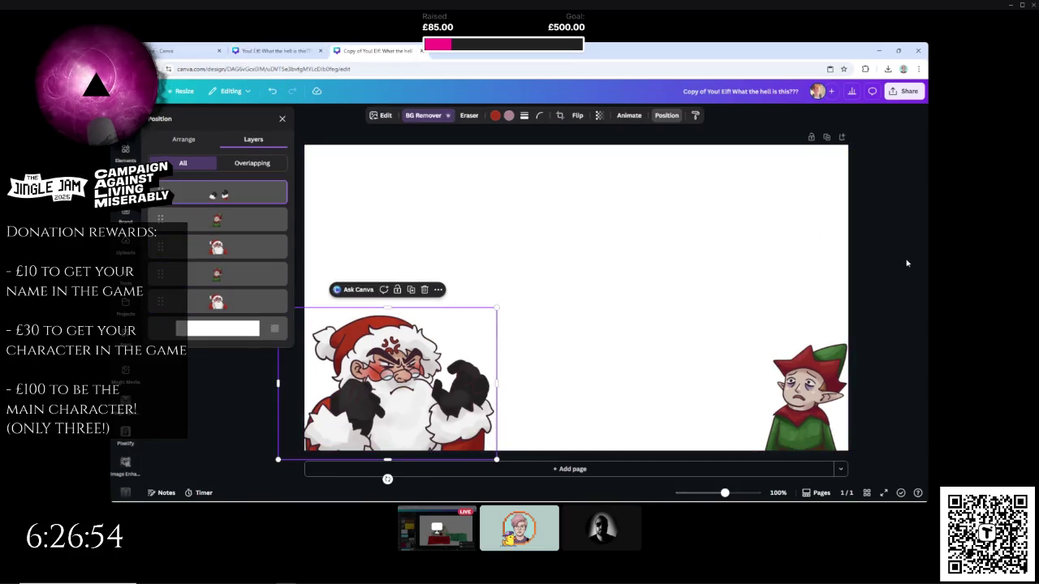
pyautogui.click(666, 116)
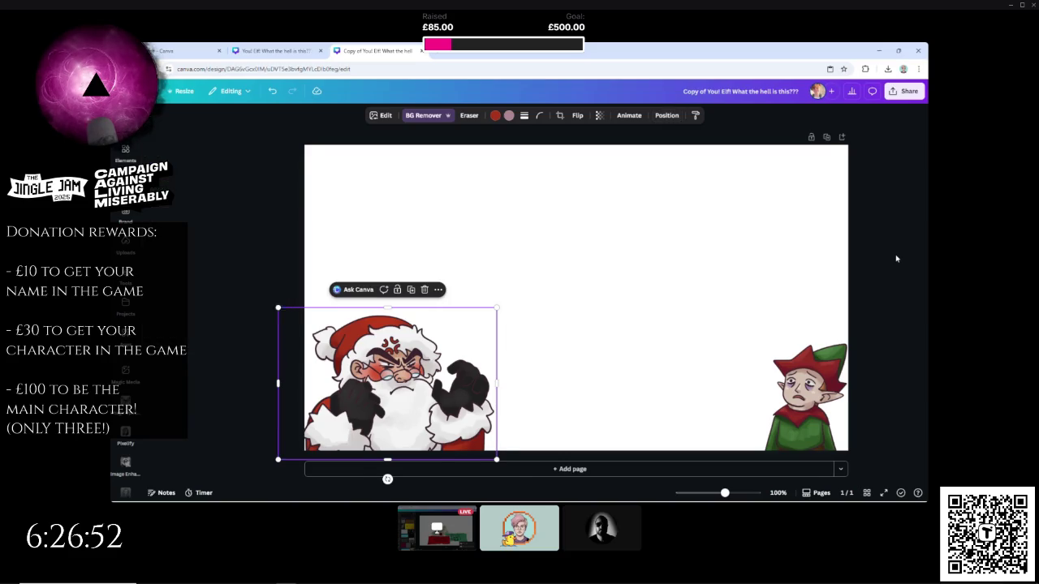
pyautogui.click(664, 115)
pyautogui.click(233, 218)
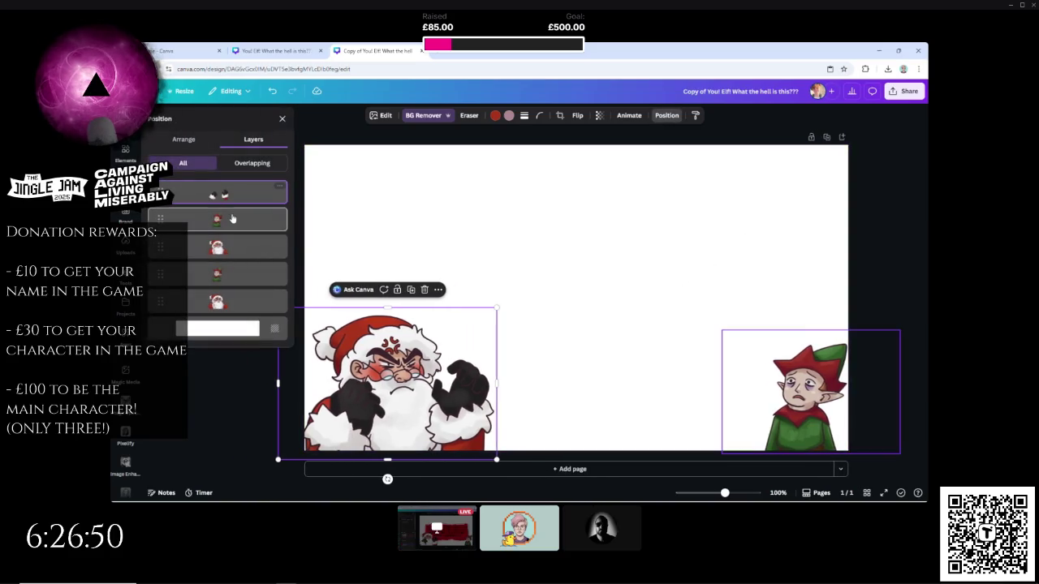
pyautogui.moveTo(232, 218)
pyautogui.mouseDown()
pyautogui.moveTo(230, 274)
pyautogui.moveTo(216, 223)
pyautogui.moveTo(227, 317)
pyautogui.moveTo(227, 303)
pyautogui.mouseUp()
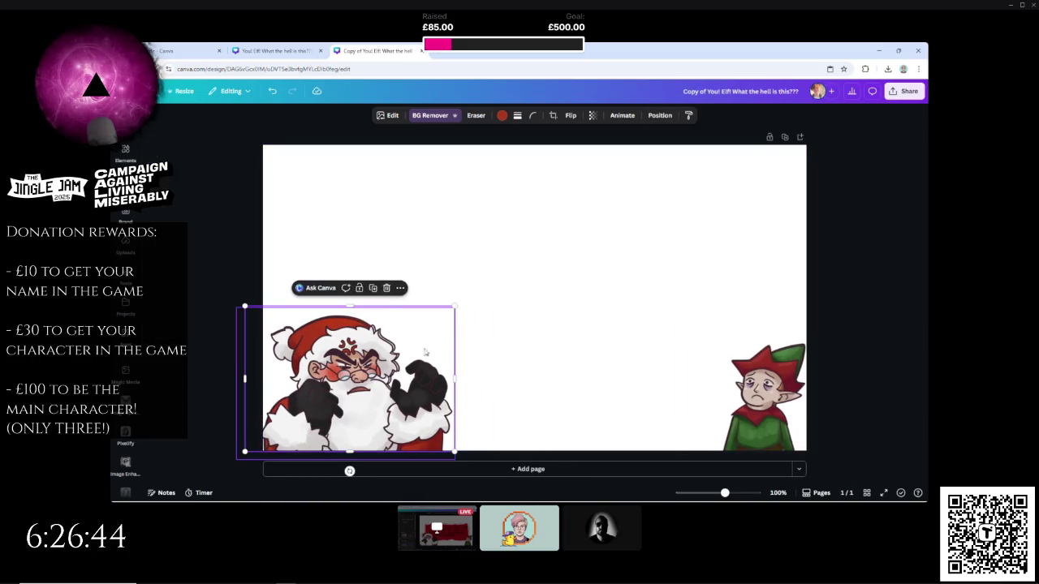
# - Adjust Santa's size and shrink the elf to fit the page edge
pyautogui.click(659, 115)
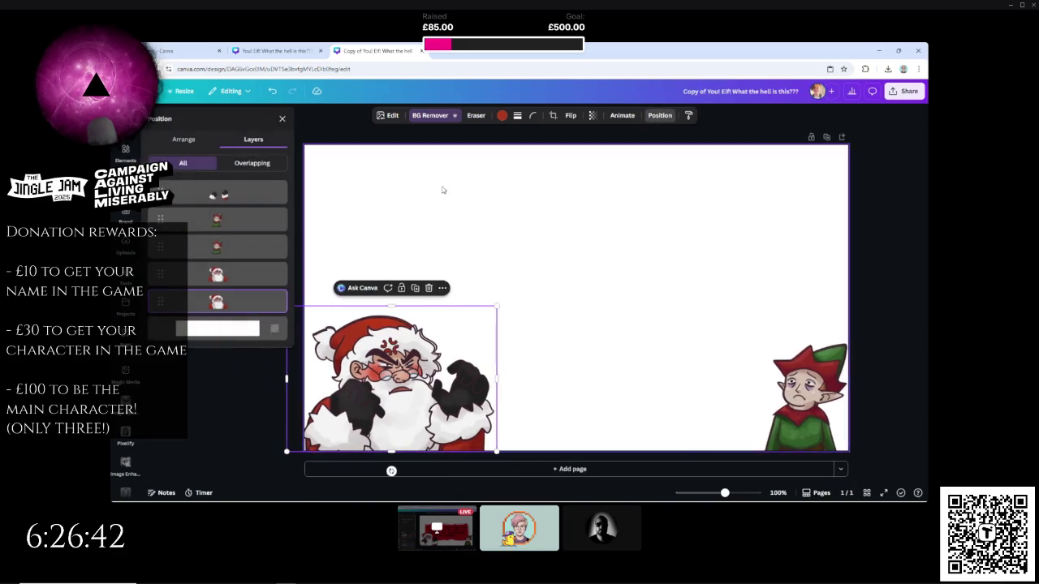
pyautogui.moveTo(494, 308); pyautogui.dragTo(493, 309)
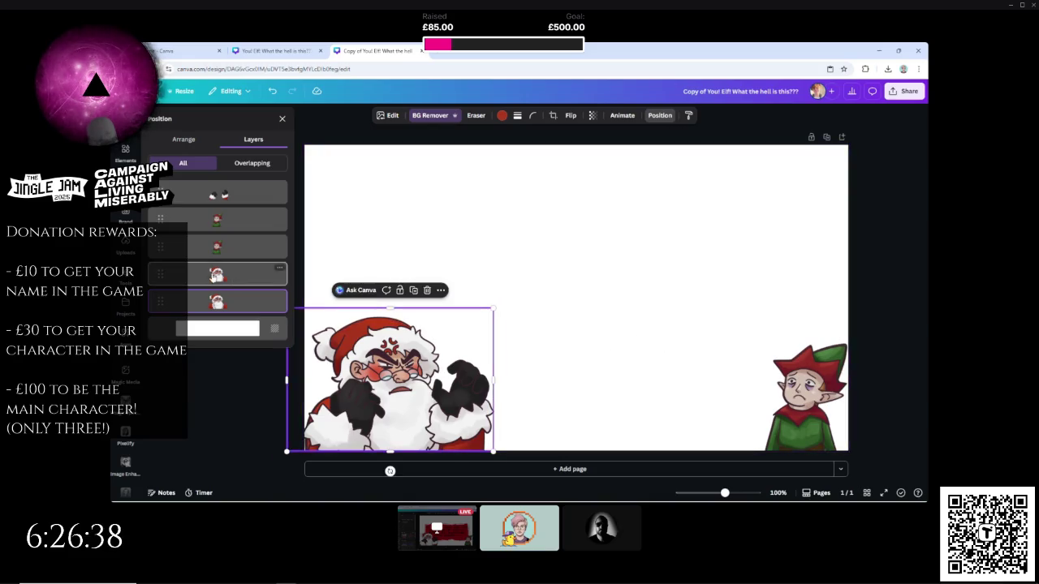
pyautogui.click(219, 246)
pyautogui.moveTo(721, 331); pyautogui.dragTo(721, 329)
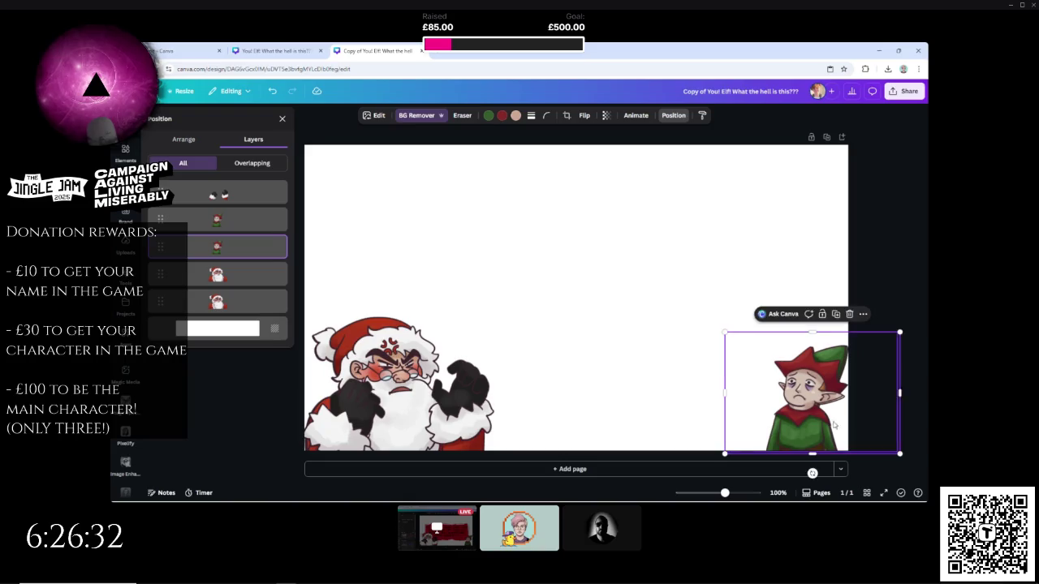
pyautogui.moveTo(900, 454); pyautogui.dragTo(849, 451)
pyautogui.press('Escape')
pyautogui.press('Escape')
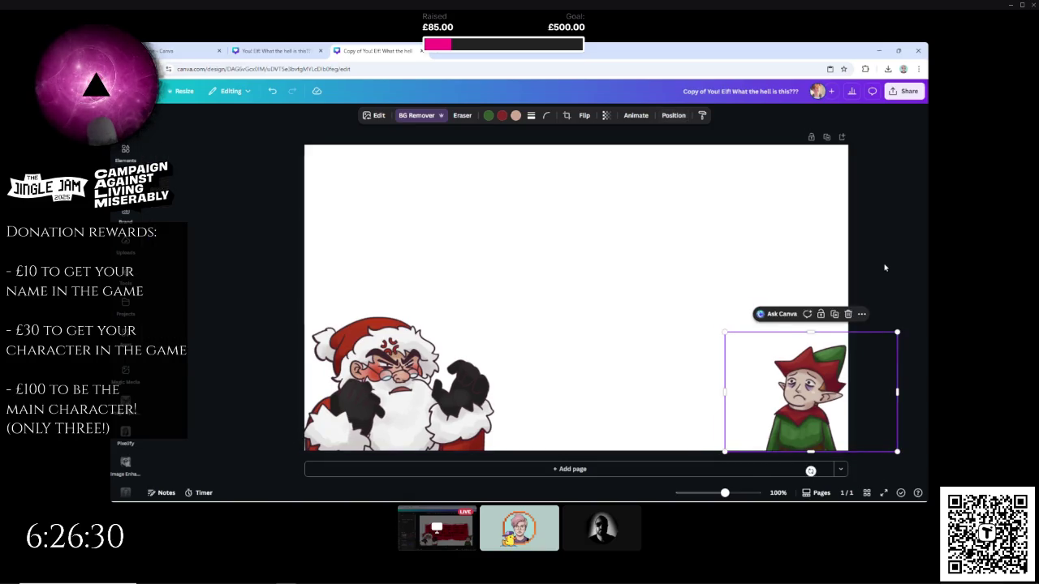
# - Download the Santa-and-elf copy as a PNG and return to the original design
pyautogui.click(907, 92)
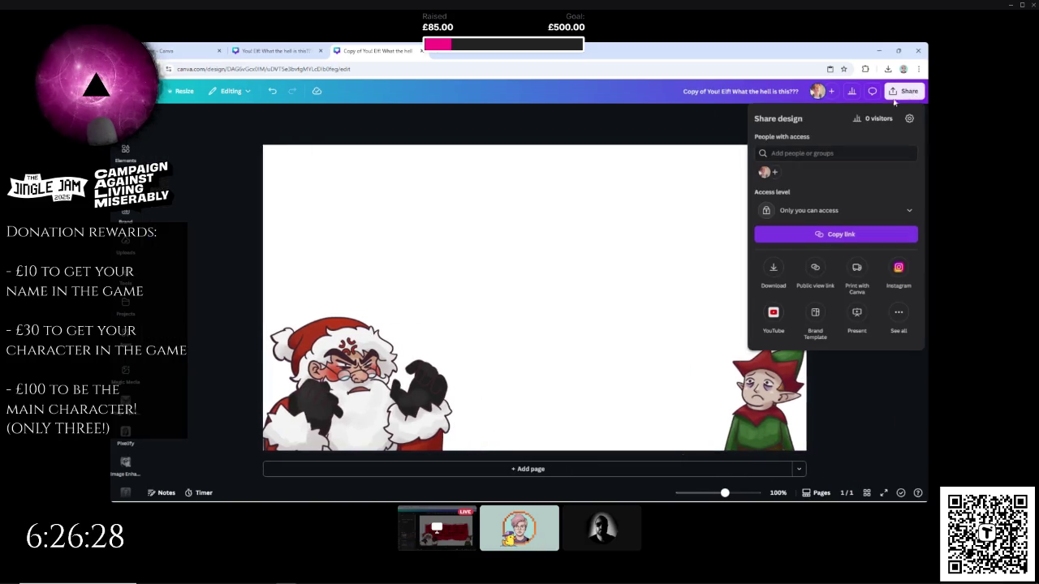
pyautogui.click(775, 275)
pyautogui.click(831, 279)
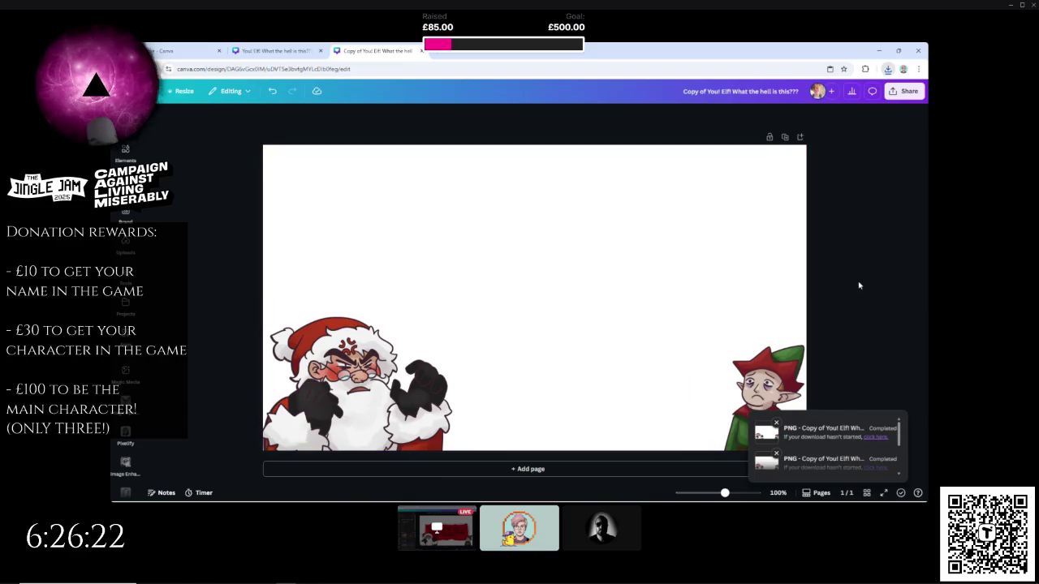
pyautogui.click(260, 51)
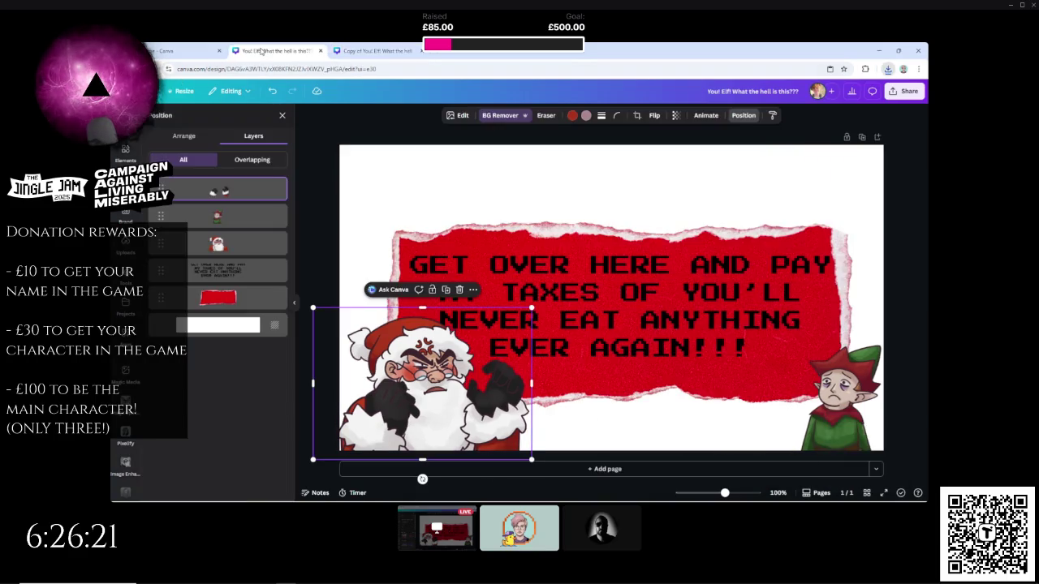
# - Delete Santa and the elf from the original design, leaving only the captioned banner
pyautogui.click(353, 244)
pyautogui.click(383, 348)
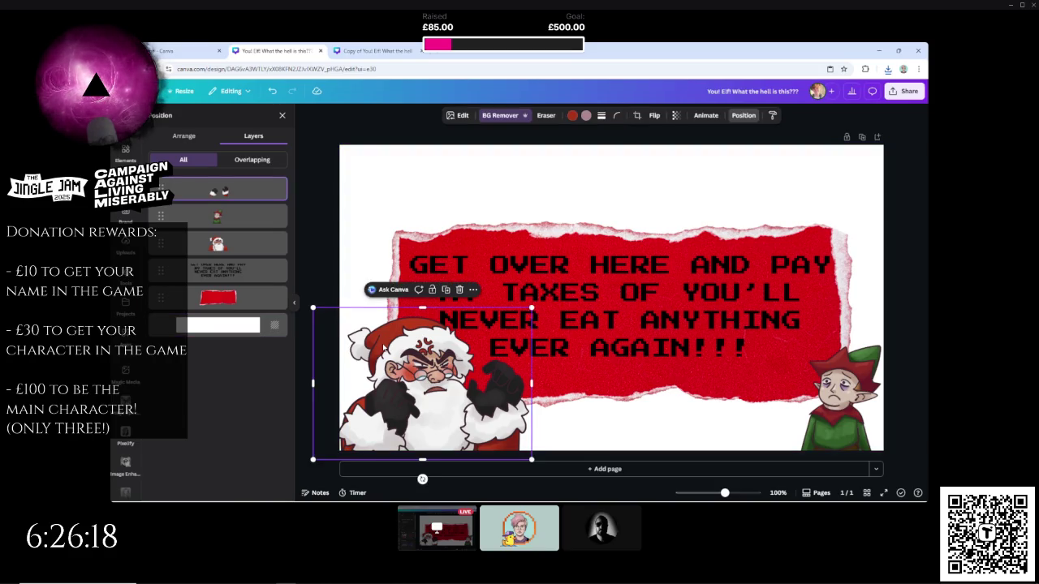
pyautogui.click(383, 347)
pyautogui.click(387, 373)
pyautogui.press('Delete')
pyautogui.click(857, 420)
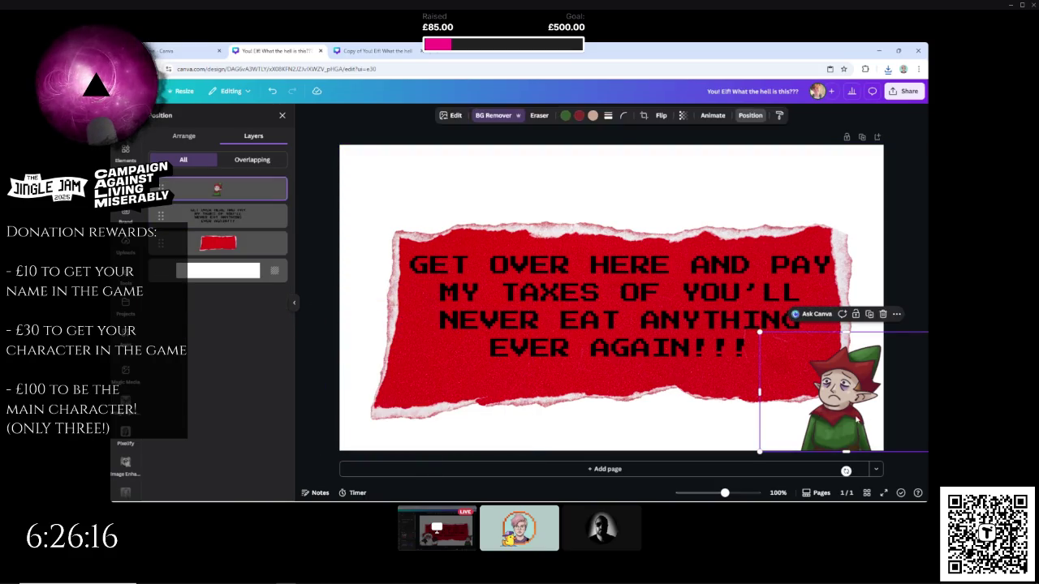
pyautogui.press('Delete')
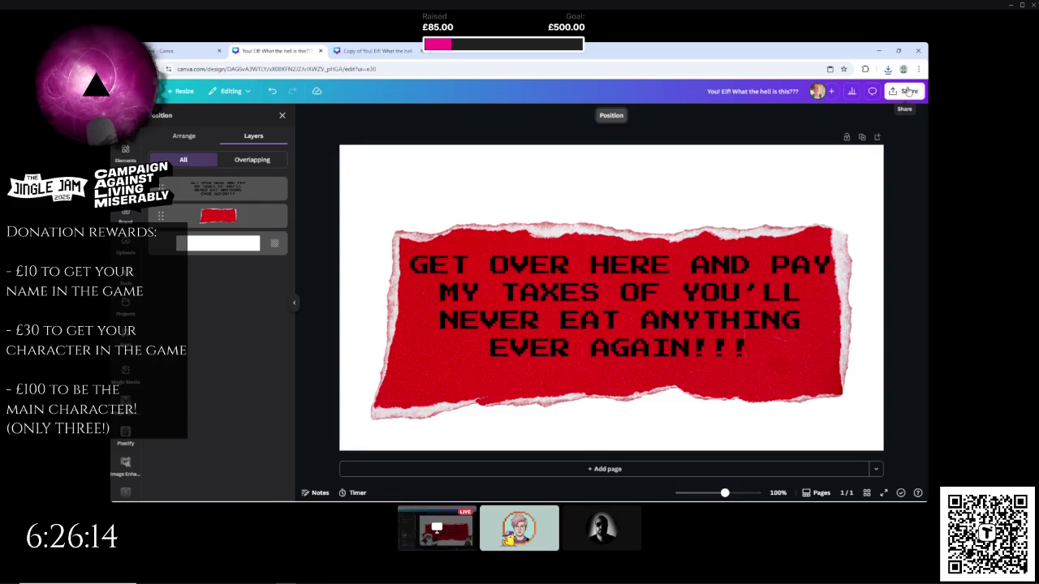
# - Download the text-only banner as a PNG, then switch to the You! Elf! copy
pyautogui.click(907, 92)
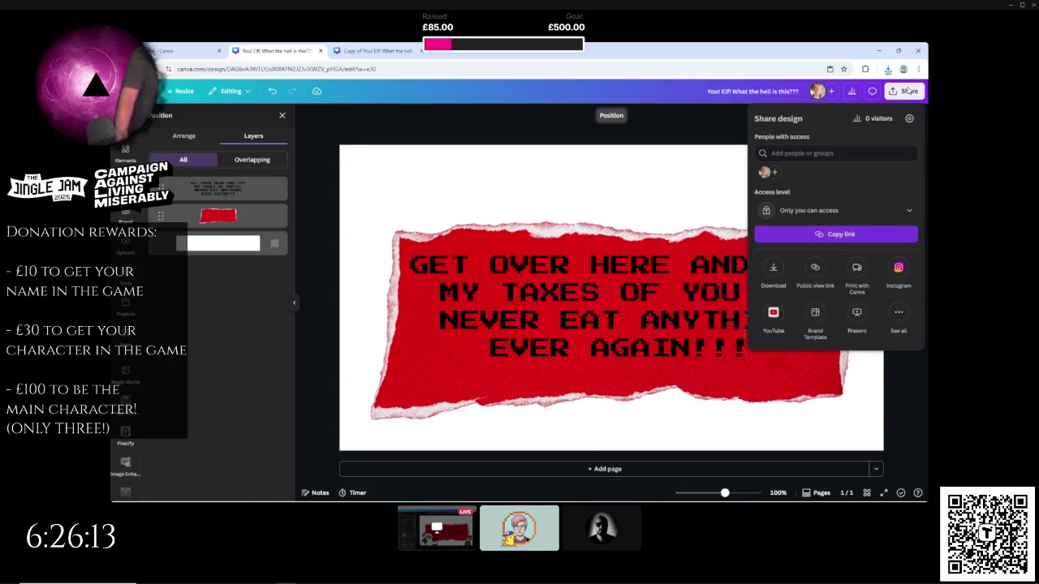
pyautogui.click(771, 275)
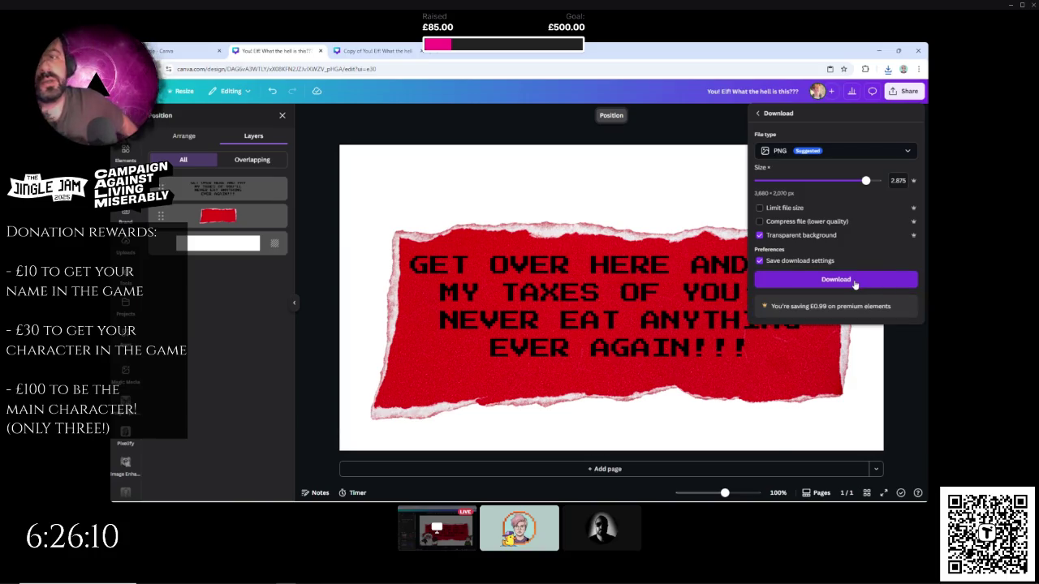
pyautogui.click(855, 282)
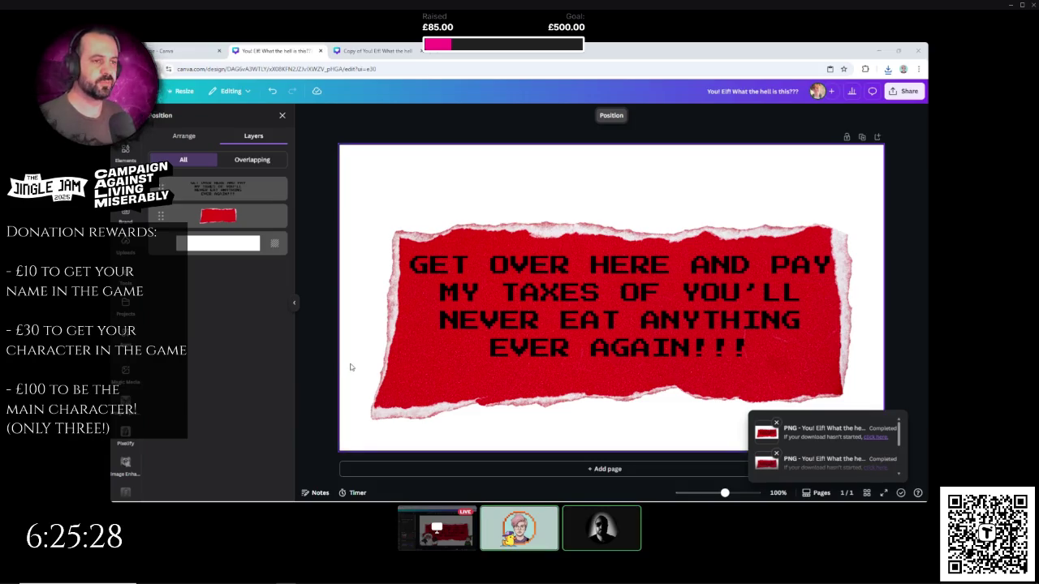
pyautogui.click(397, 50)
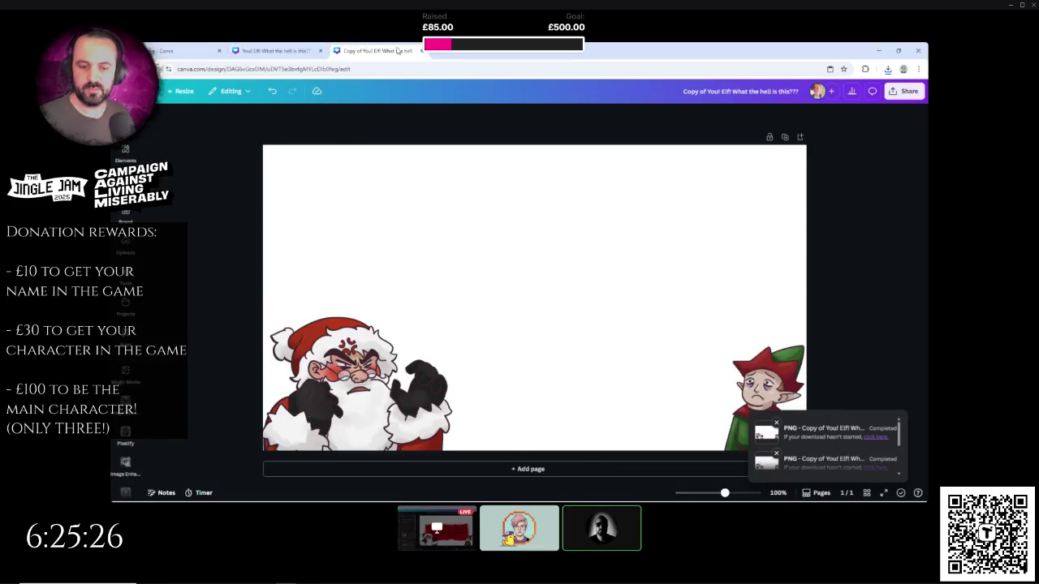
# - Close both You! Elf! design tabs and the Create a design panel on Canva home
pyautogui.click(421, 50)
pyautogui.click(320, 50)
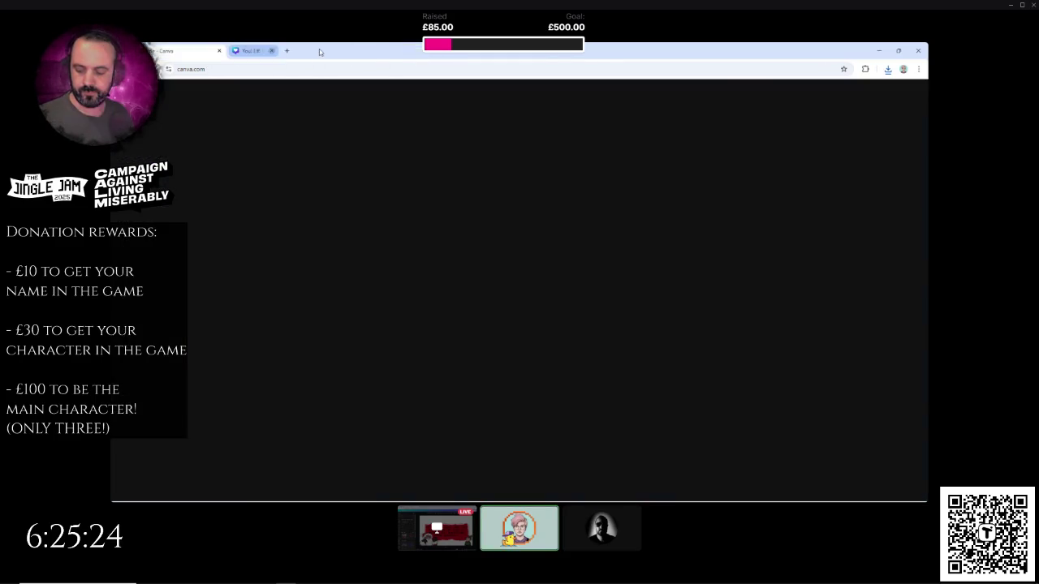
pyautogui.click(843, 108)
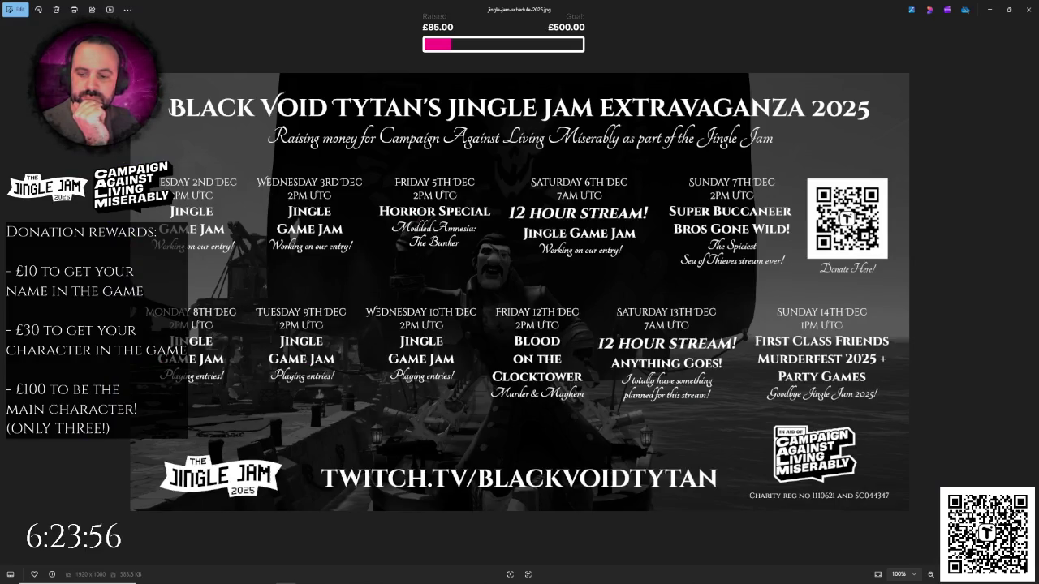
pyautogui.hotkey('alt', 'Tab')
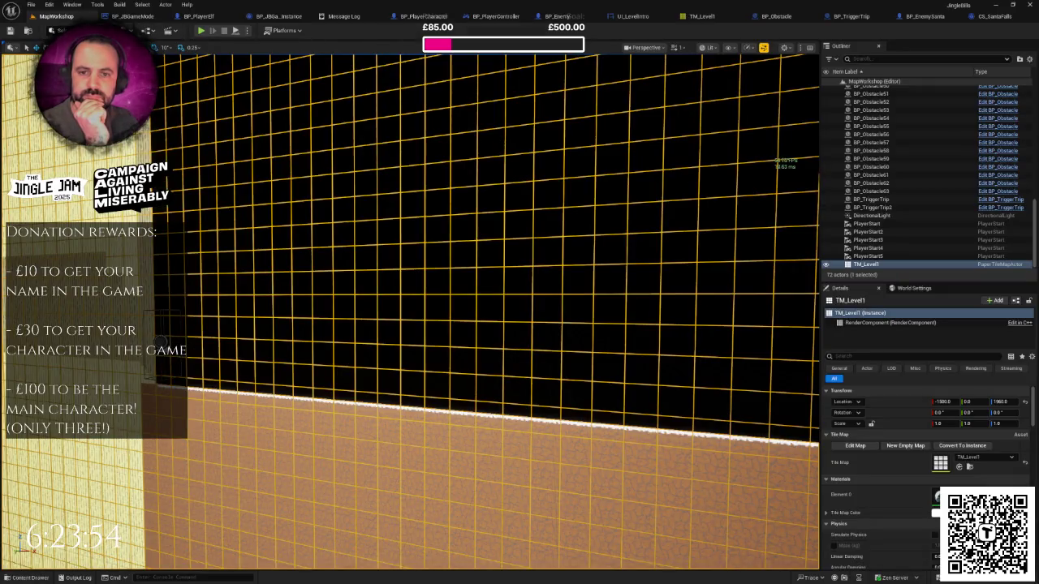
# - Return to the Jingle Jam schedule in Photos, dismiss its window menu, and go to Discord
pyautogui.hotkey('alt', 'Tab')
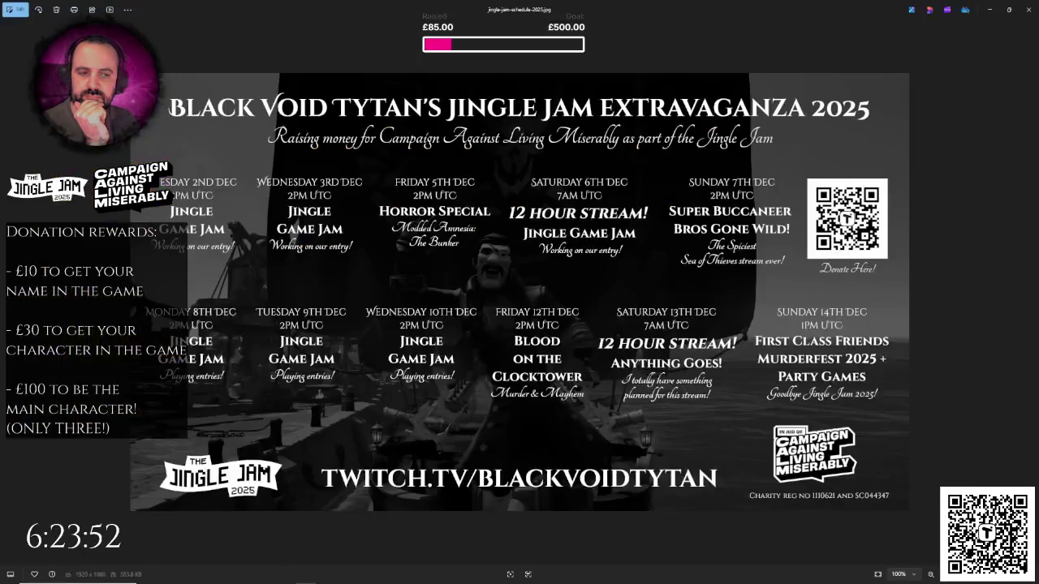
pyautogui.rightClick(313, 11)
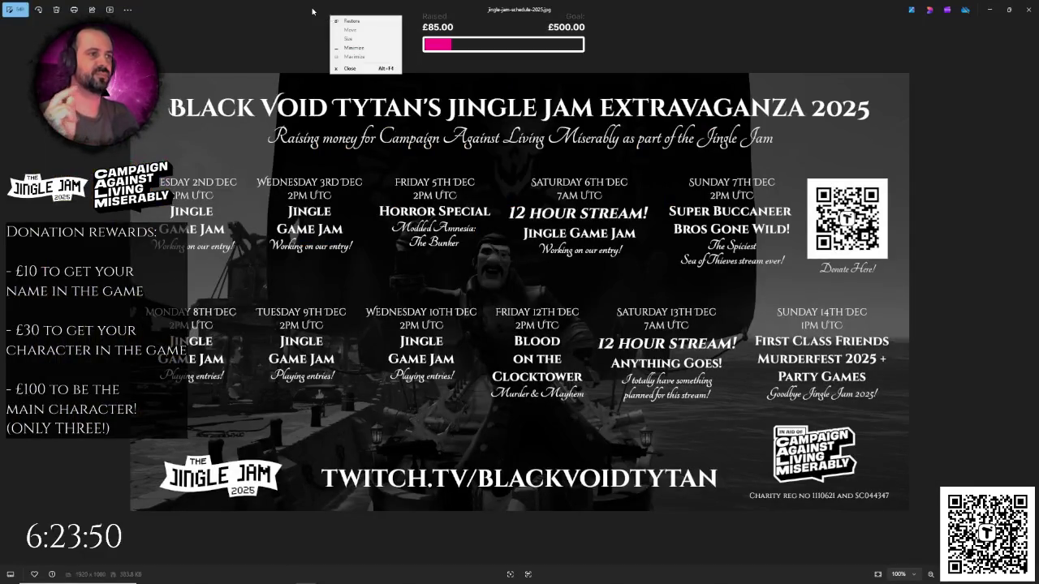
pyautogui.press('Escape')
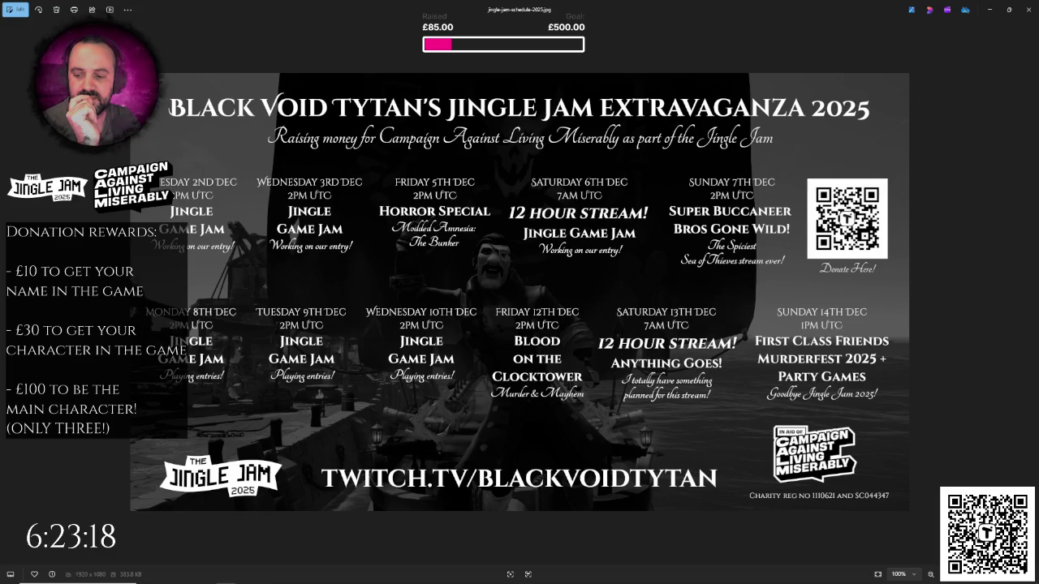
pyautogui.hotkey('alt', 'Tab')
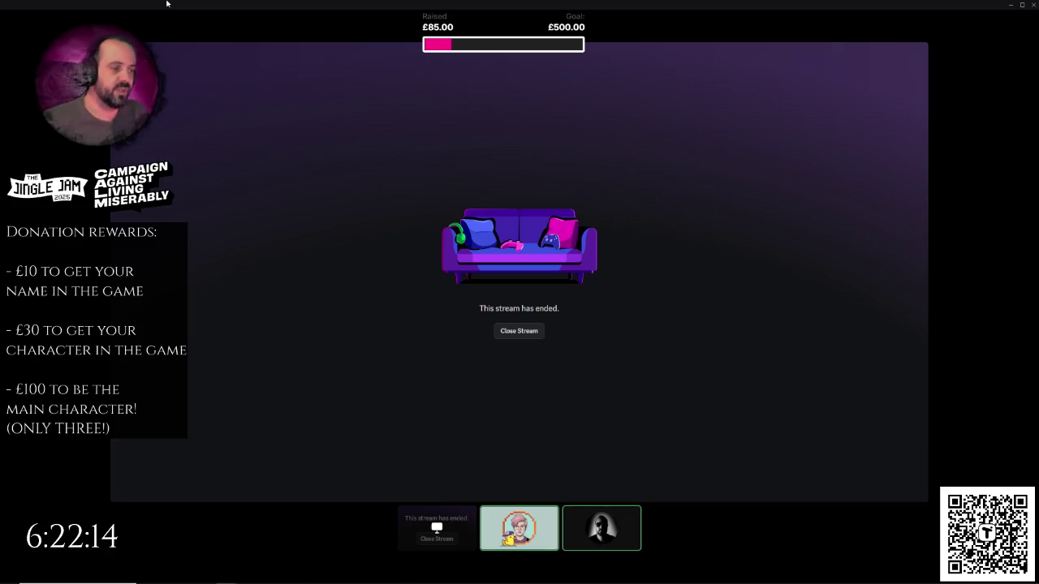
# - Close the ended stream, disconnect from the voice call, and return to the Unreal Editor
pyautogui.click(537, 334)
pyautogui.click(589, 566)
pyautogui.hotkey('alt', 'Tab')
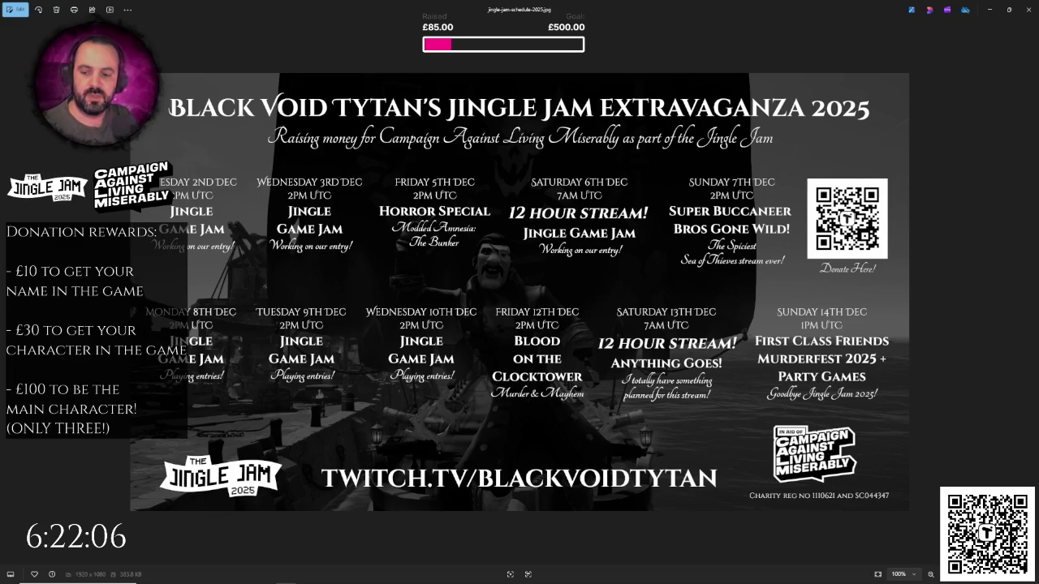
pyautogui.hotkey('alt', 'Tab')
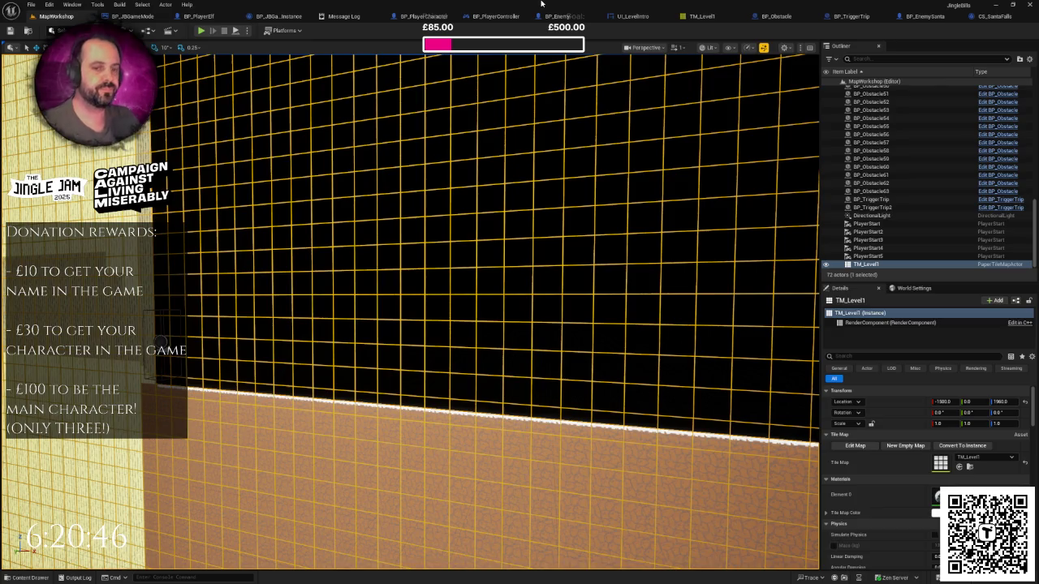
pyautogui.moveTo(556, 197)
pyautogui.mouseDown()
pyautogui.moveTo(446, 202)
pyautogui.moveTo(555, 189)
pyautogui.moveTo(403, 225)
pyautogui.mouseUp()
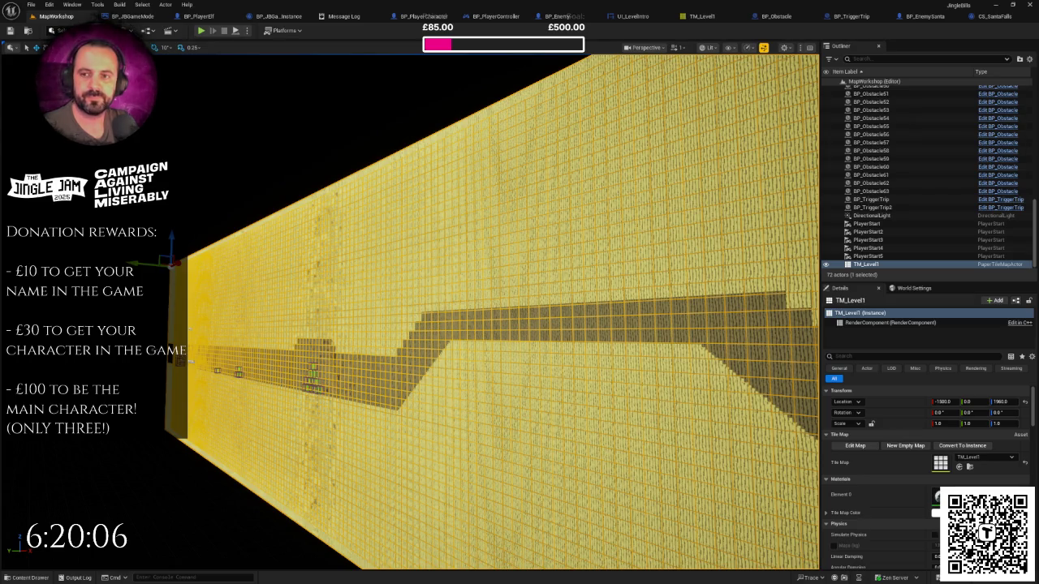
# - Orbit around TM_Level1, deselect it, and frame the tile map's whole length
pyautogui.moveTo(323, 303); pyautogui.dragTo(373, 321)
pyautogui.moveTo(584, 110)
pyautogui.mouseDown()
pyautogui.moveTo(560, 110)
pyautogui.moveTo(584, 109)
pyautogui.mouseUp()
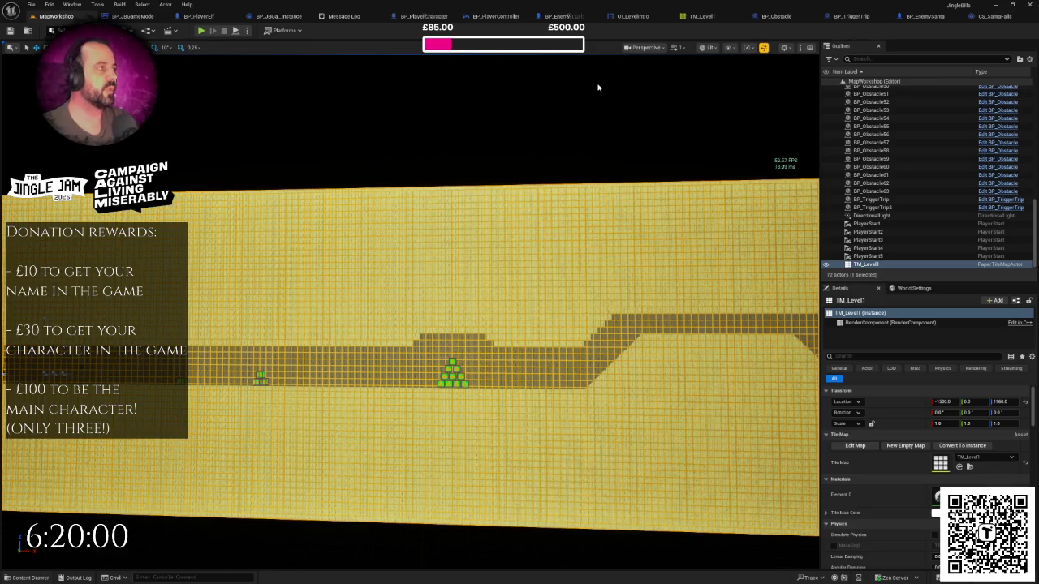
pyautogui.moveTo(613, 146); pyautogui.dragTo(439, 154)
pyautogui.moveTo(566, 170)
pyautogui.mouseDown()
pyautogui.moveTo(584, 180)
pyautogui.moveTo(409, 264)
pyautogui.mouseUp()
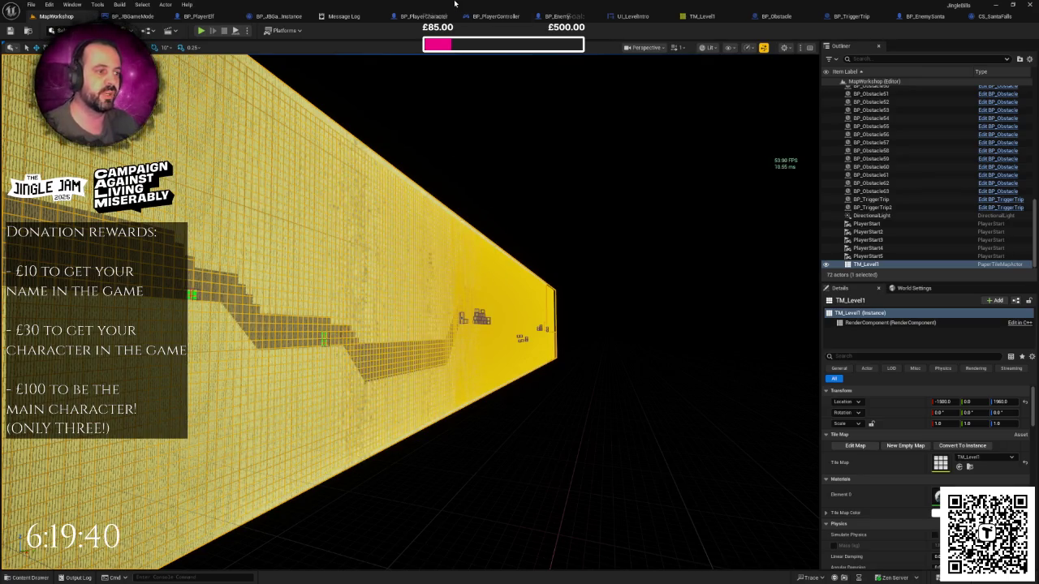
pyautogui.moveTo(502, 276)
pyautogui.mouseDown()
pyautogui.moveTo(357, 276)
pyautogui.moveTo(495, 233)
pyautogui.moveTo(430, 233)
pyautogui.moveTo(470, 233)
pyautogui.mouseUp()
pyautogui.click(547, 206)
pyautogui.moveTo(547, 206); pyautogui.dragTo(455, 206)
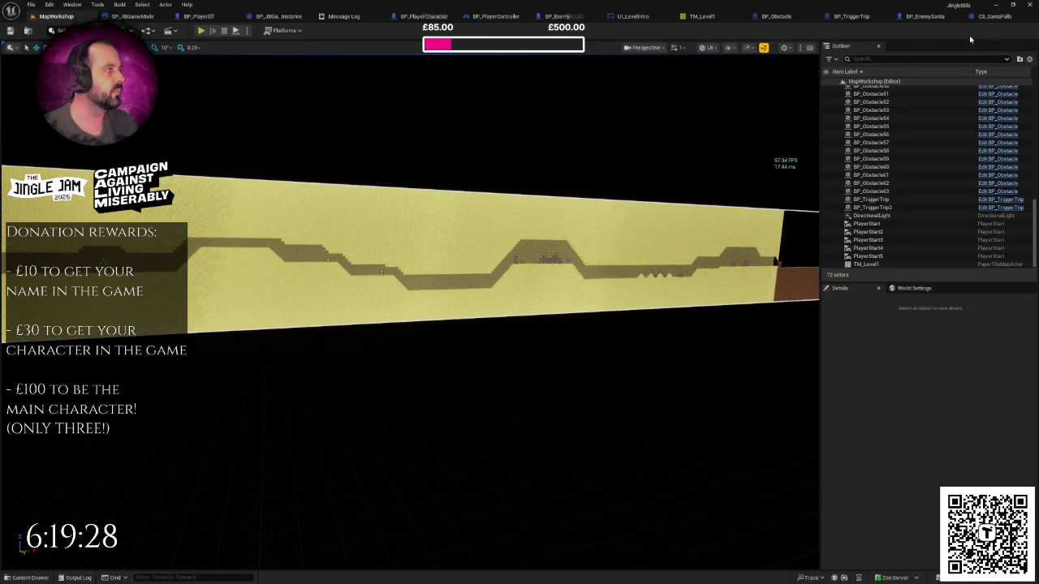
pyautogui.click(927, 16)
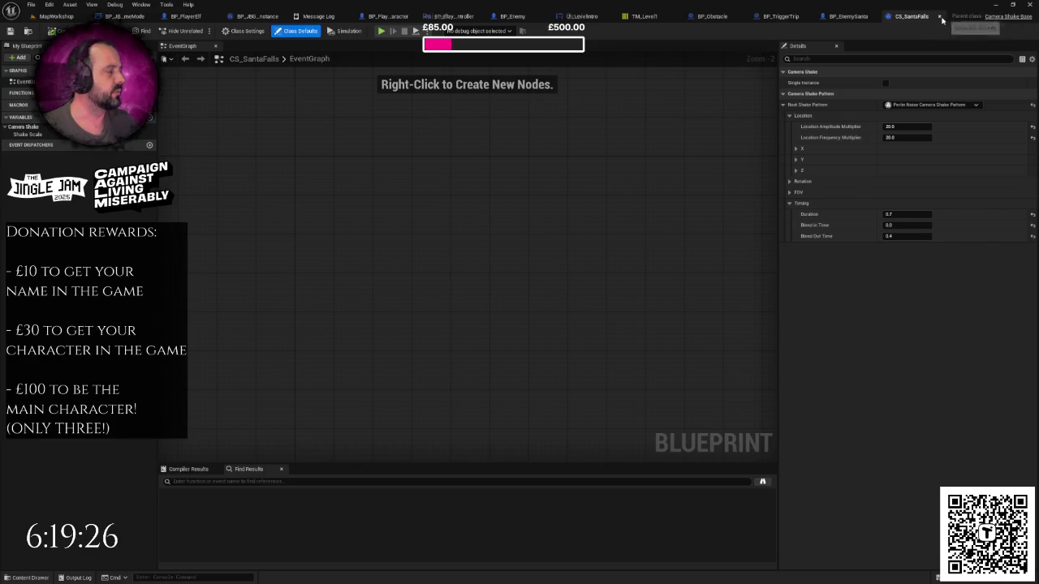
# - Close nine editor tabs, CS_SantaFalls through BP_PlayerCharacter, leaving BP_JBGameInstance showing
pyautogui.click(941, 17)
pyautogui.click(943, 17)
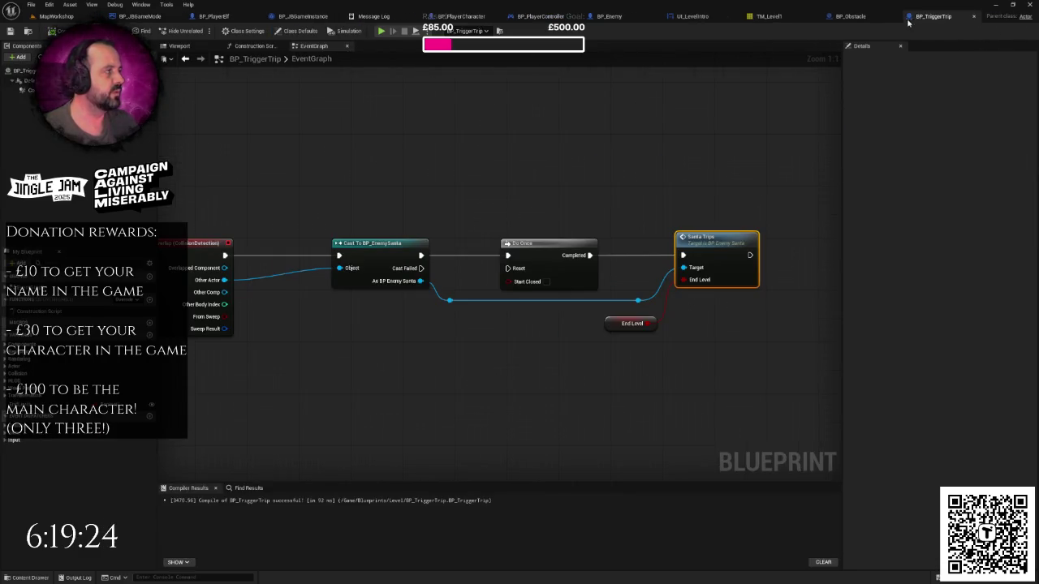
pyautogui.click(975, 18)
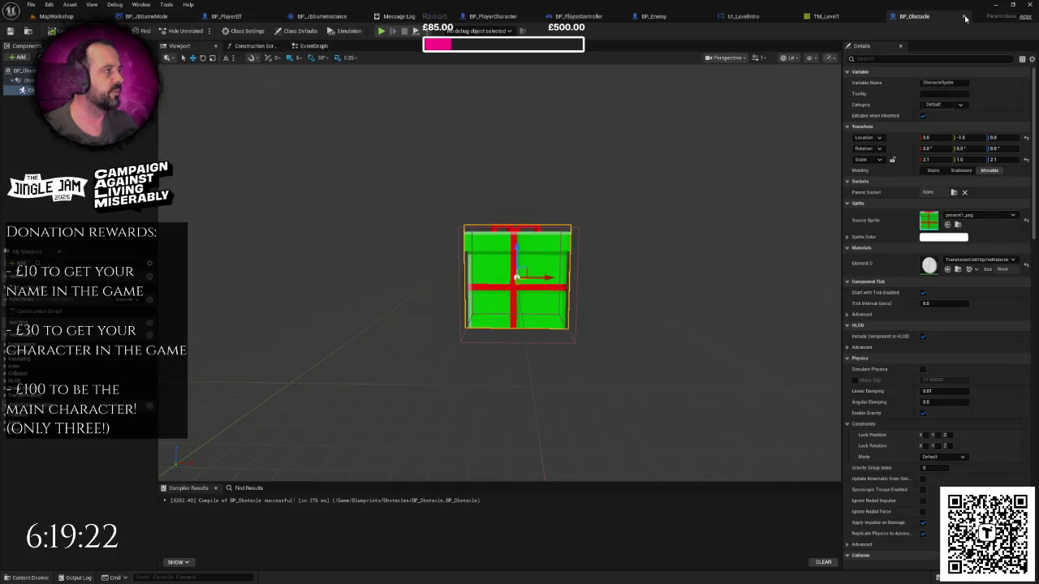
pyautogui.click(965, 18)
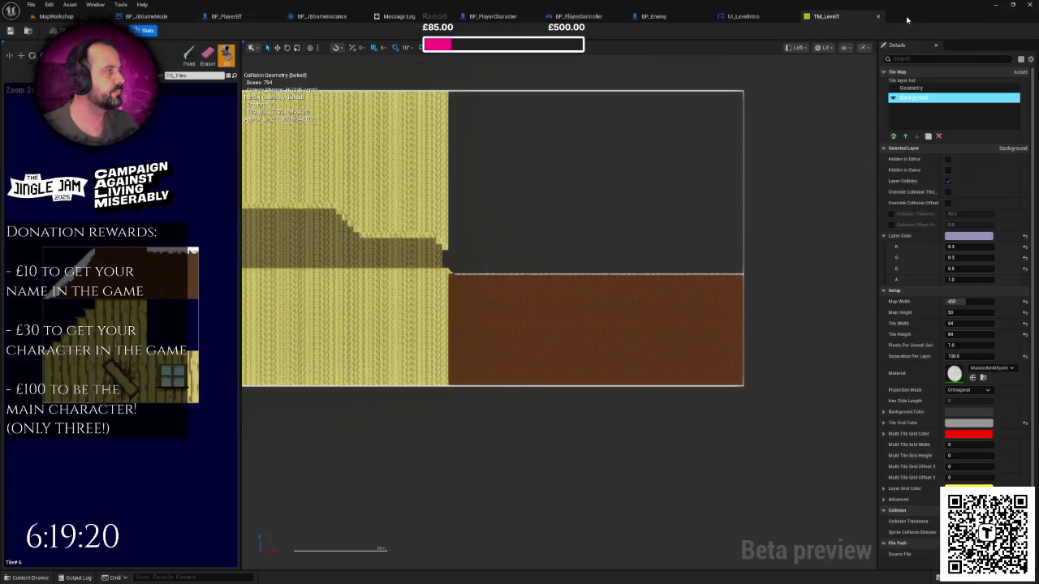
pyautogui.middleClick(805, 18)
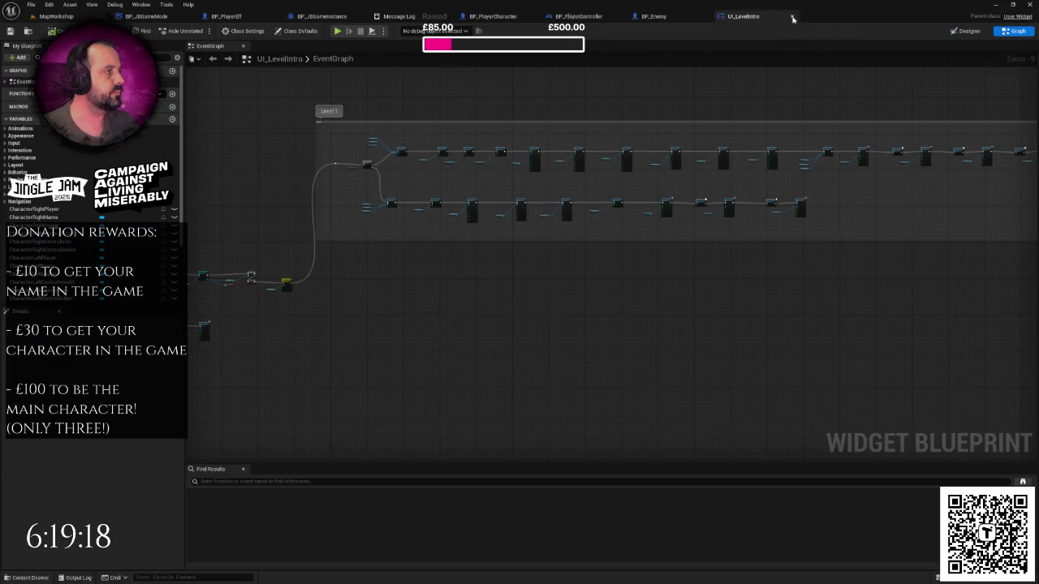
pyautogui.middleClick(751, 18)
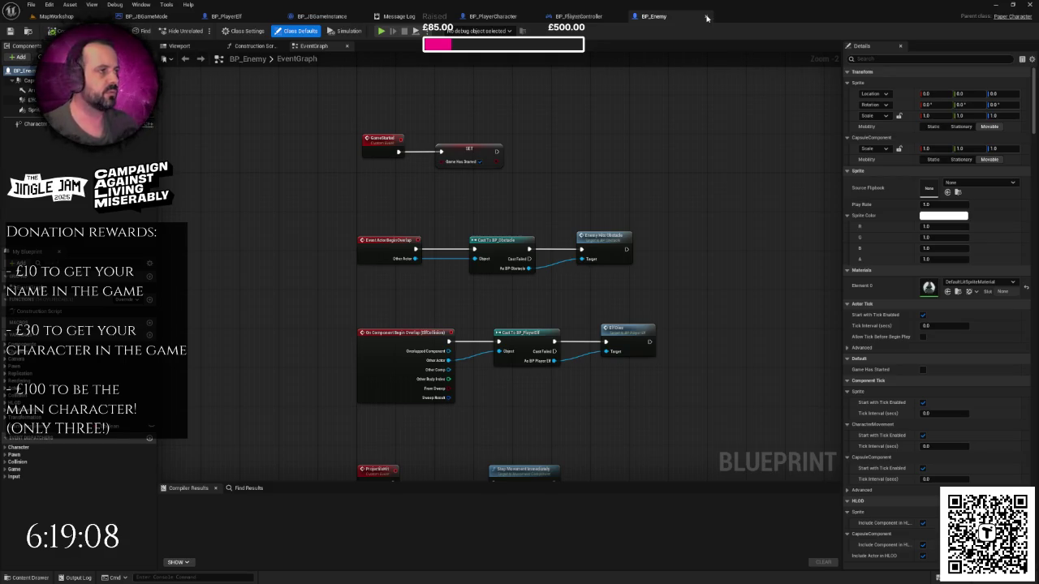
pyautogui.click(706, 18)
pyautogui.click(622, 17)
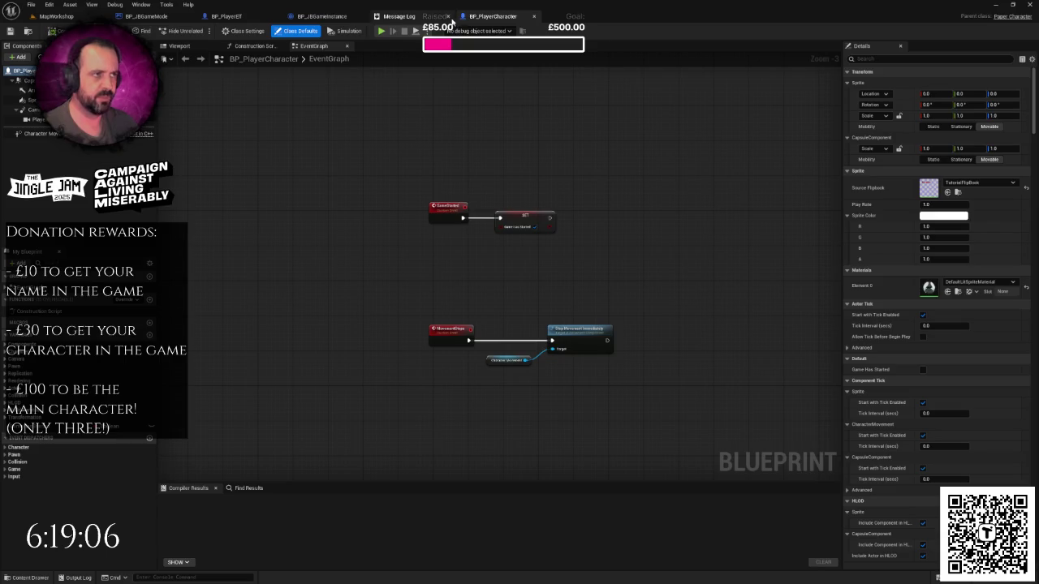
pyautogui.click(449, 17)
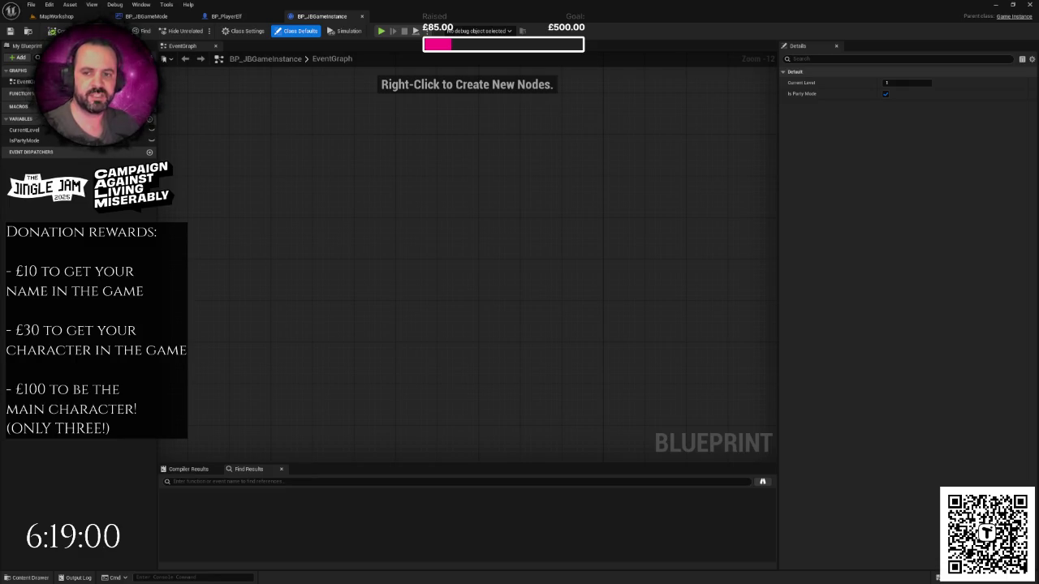
pyautogui.hotkey('alt', 'Tab')
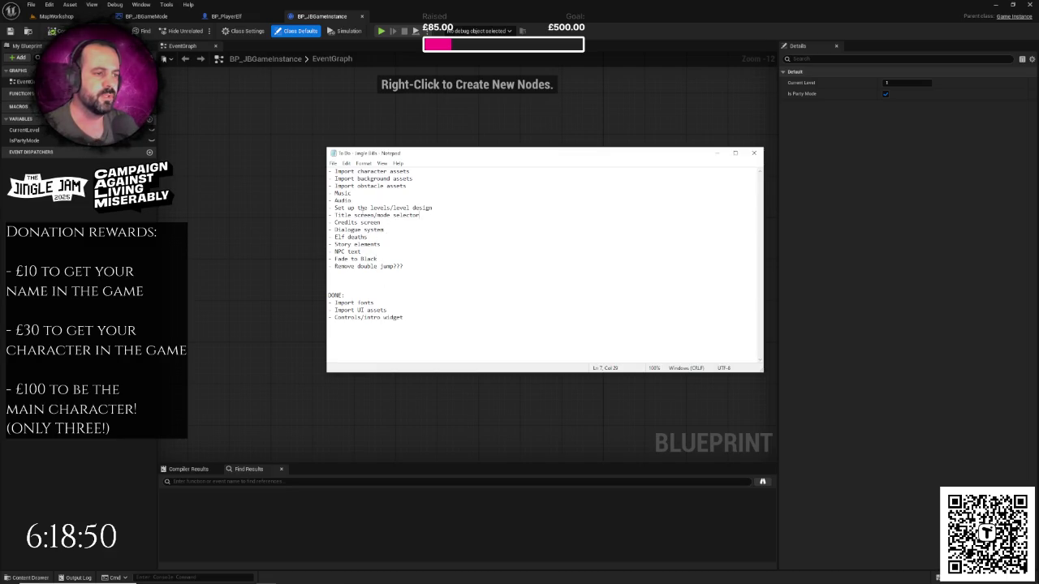
# - Nudge the To Do notes window slightly to the left
pyautogui.moveTo(402, 153); pyautogui.dragTo(396, 154)
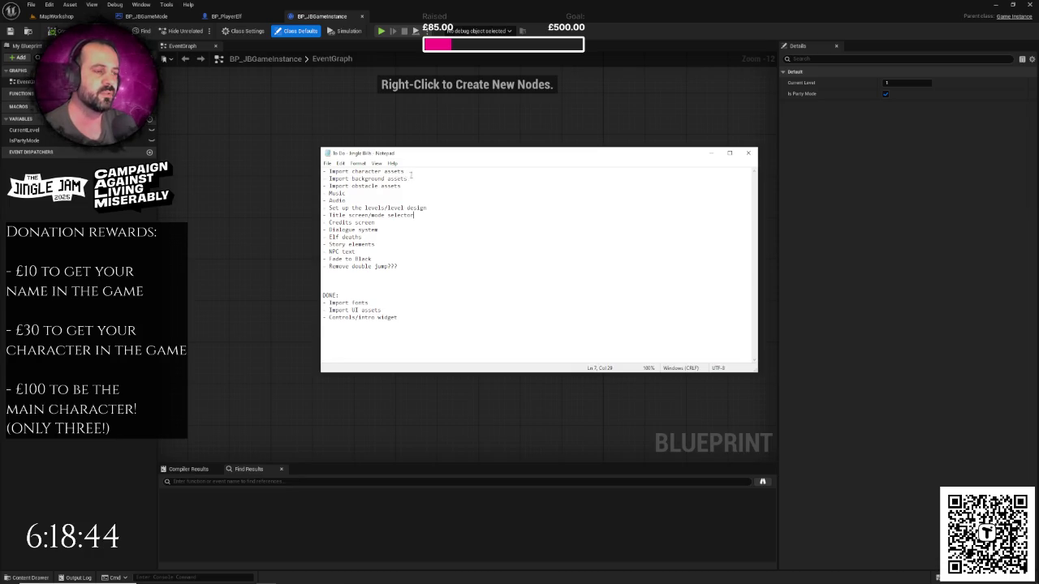
pyautogui.rightClick(418, 160)
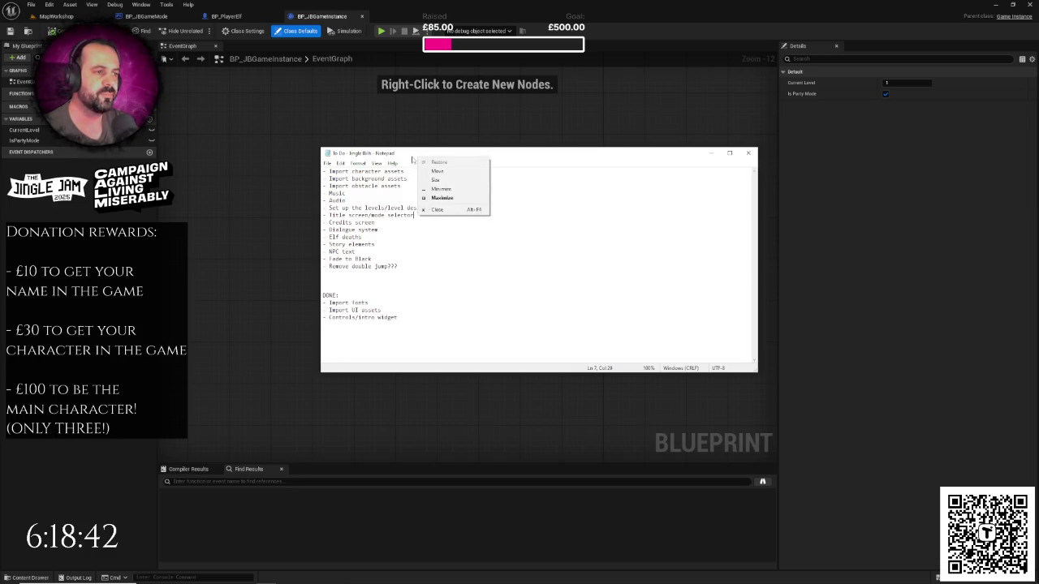
pyautogui.moveTo(412, 160); pyautogui.dragTo(410, 159)
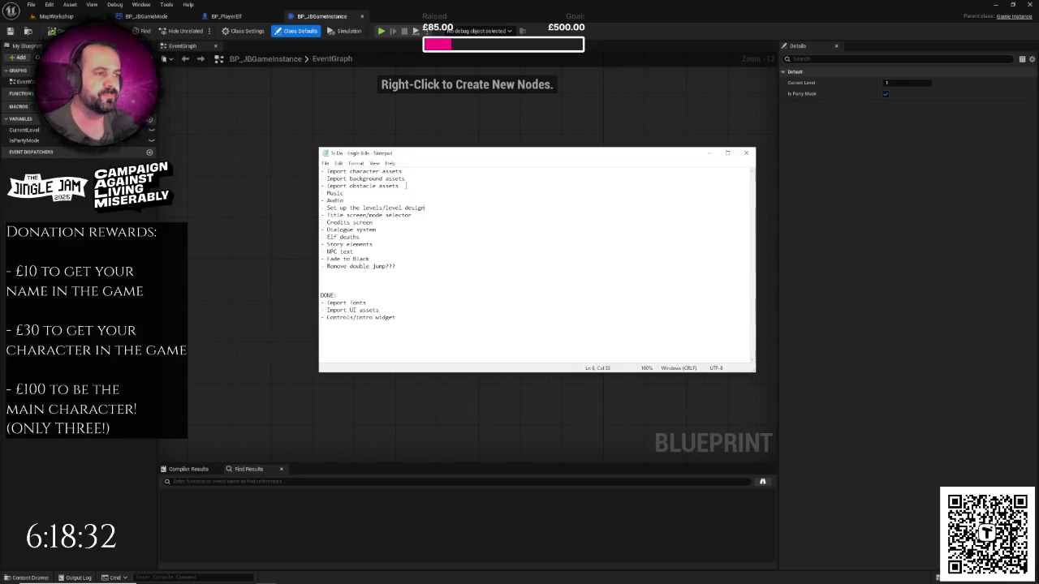
# - Move the Import background and obstacle assets lines under DONE after Controls/intro widget, and save
pyautogui.moveTo(406, 186); pyautogui.dragTo(316, 178)
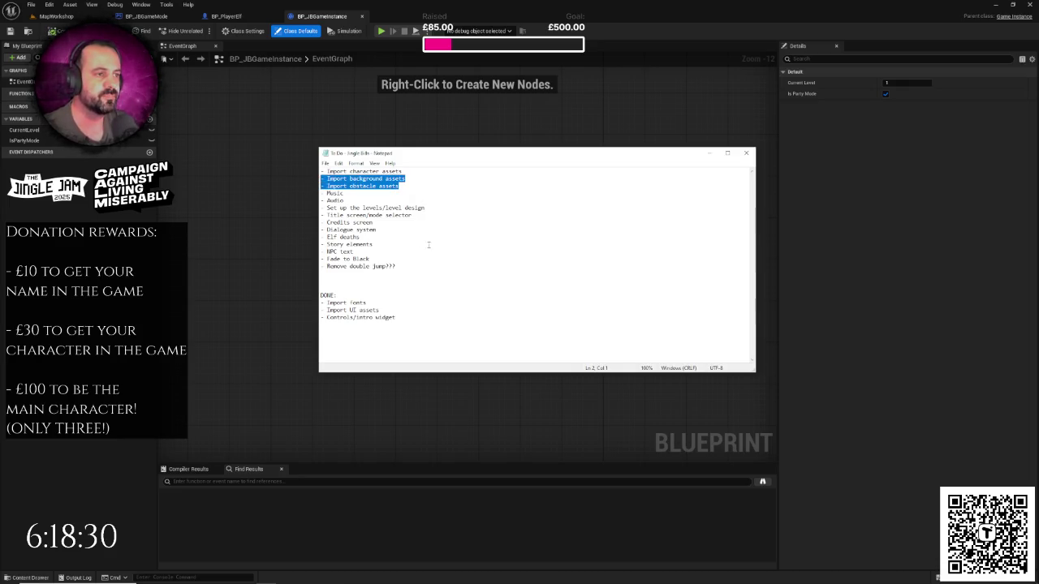
pyautogui.hotkey('ctrl', 'x')
pyautogui.click(409, 310)
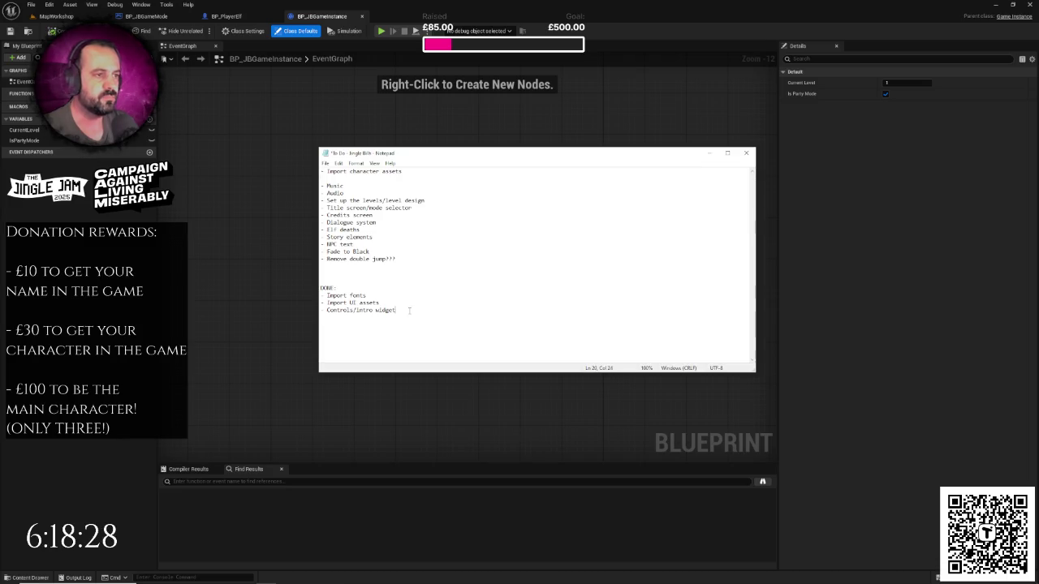
pyautogui.press('Return')
pyautogui.hotkey('ctrl', 'v')
pyautogui.hotkey('ctrl', 's')
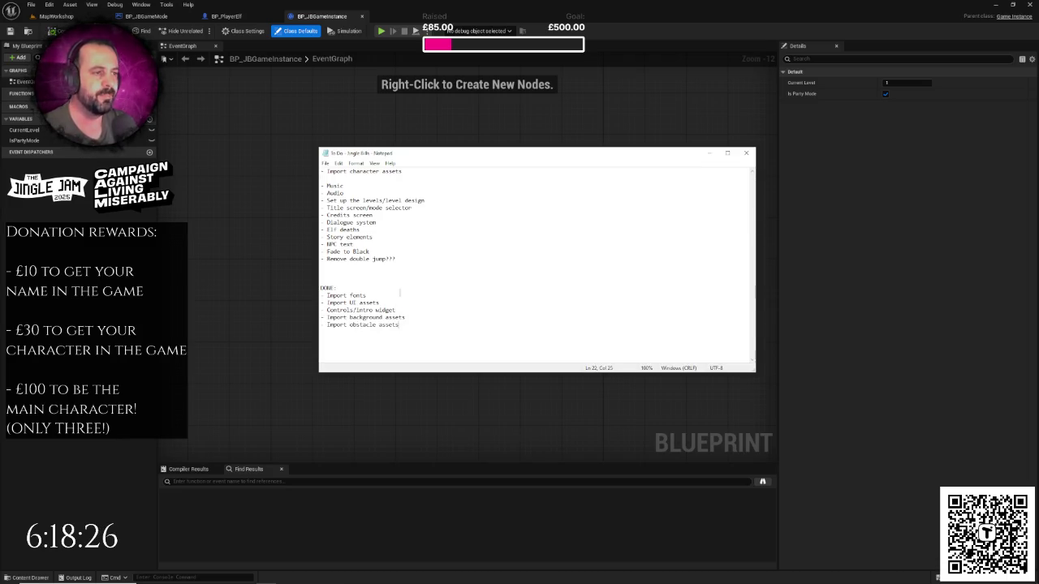
# - Remove the leftover blank line, save again, and bring up the MapWorkshop level
pyautogui.click(383, 179)
pyautogui.press('BackSpace')
pyautogui.hotkey('ctrl', 's')
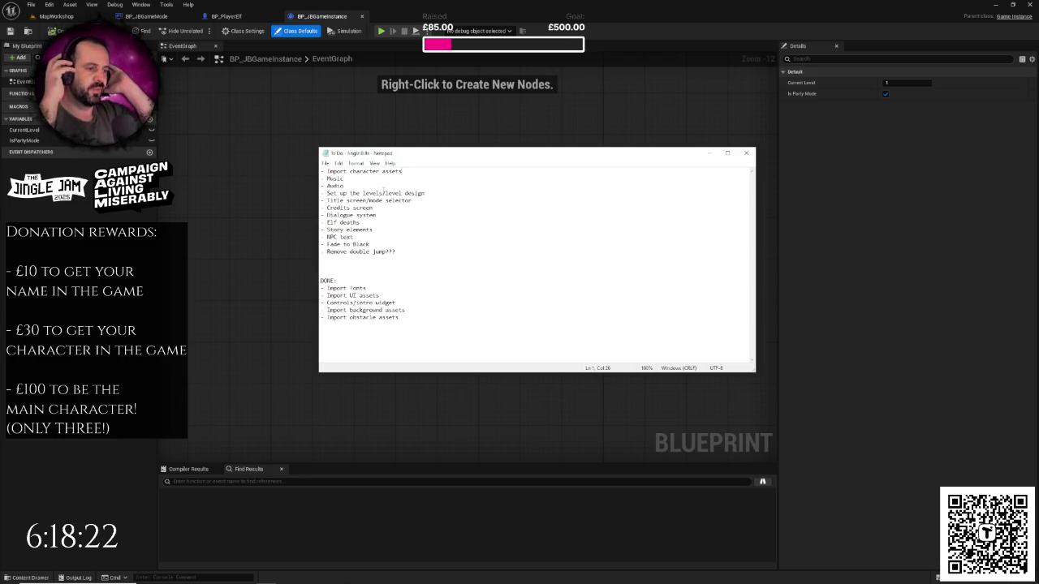
pyautogui.hotkey('alt', 'Tab')
pyautogui.click(56, 17)
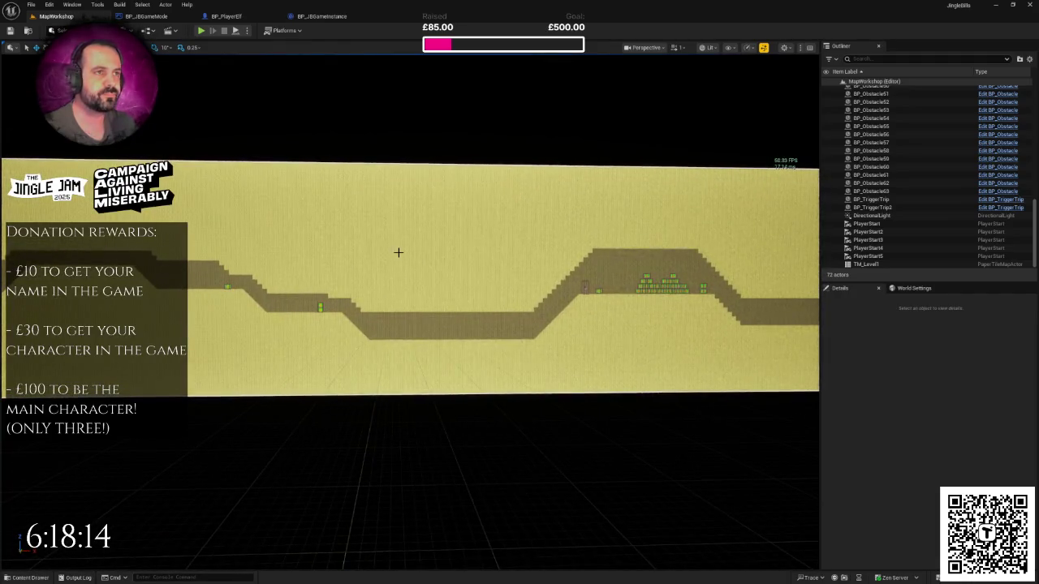
# - In the Content Drawer, make a new folder named Dialogue under Content/UI and open it
pyautogui.hotkey('ctrl', 'space')
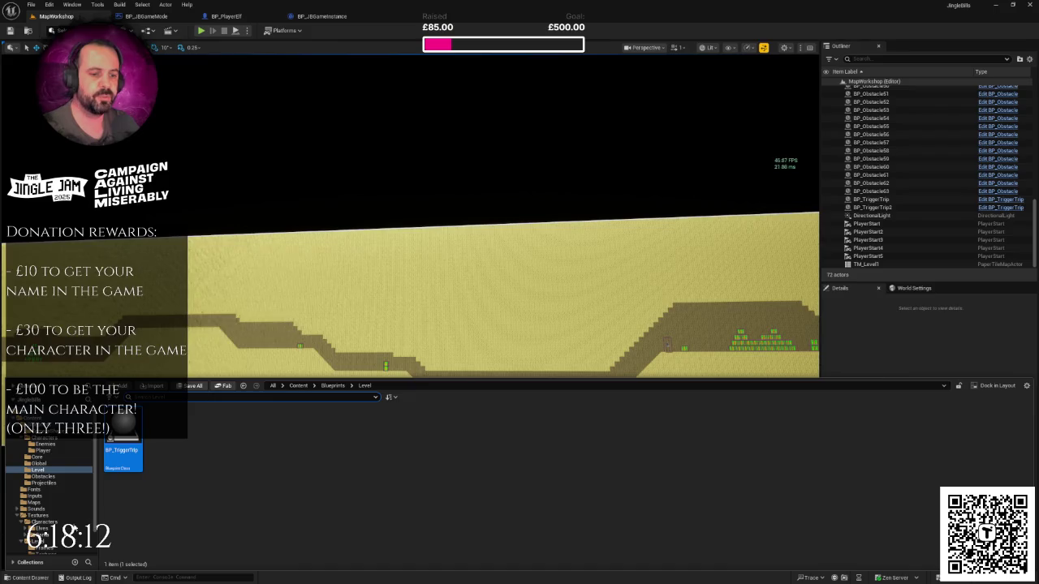
pyautogui.click(298, 386)
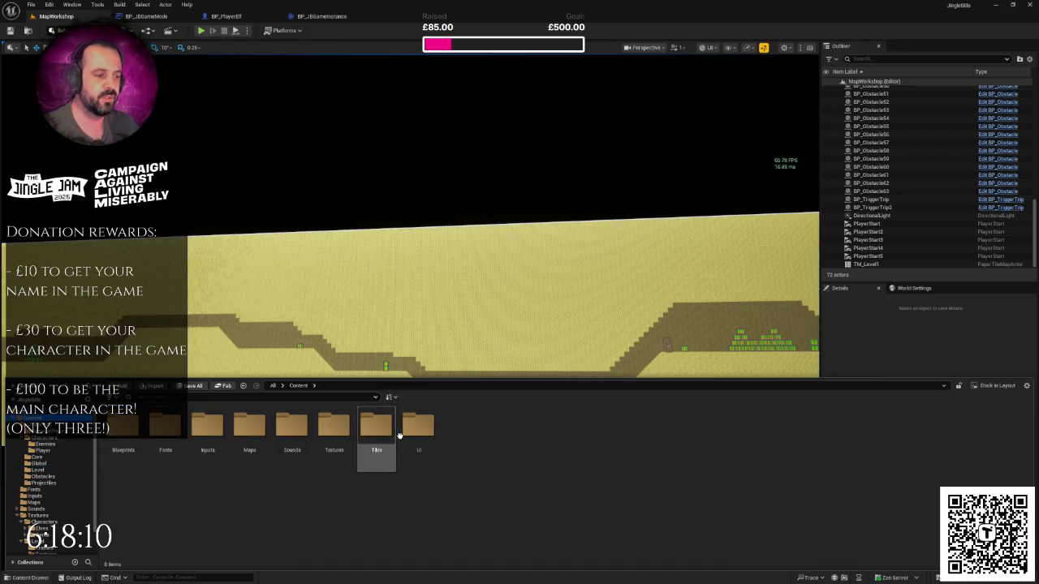
pyautogui.click(416, 439)
pyautogui.doubleClick(415, 438)
pyautogui.rightClick(242, 459)
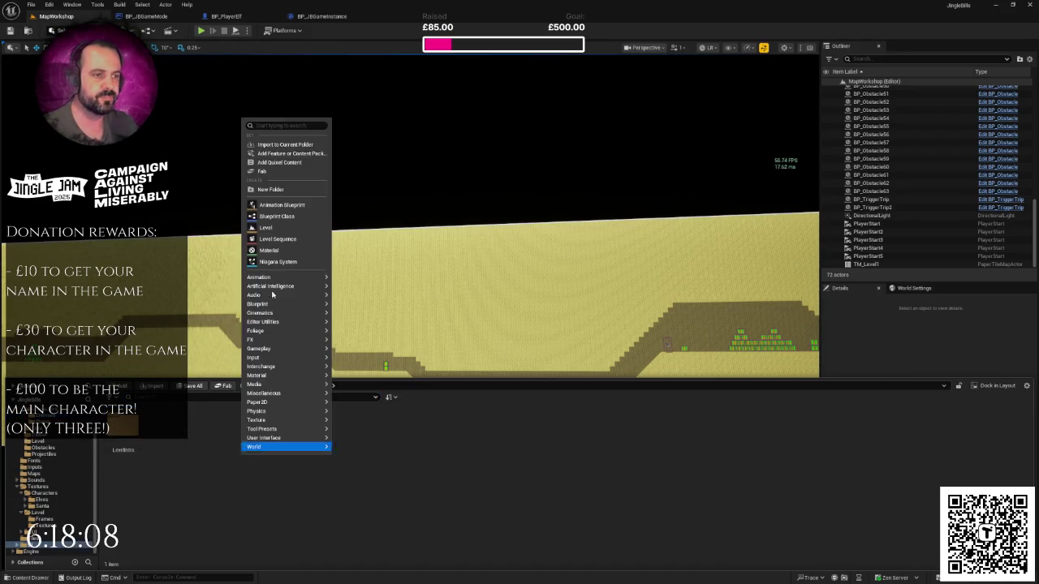
pyautogui.click(288, 196)
pyautogui.write('Dialogu')
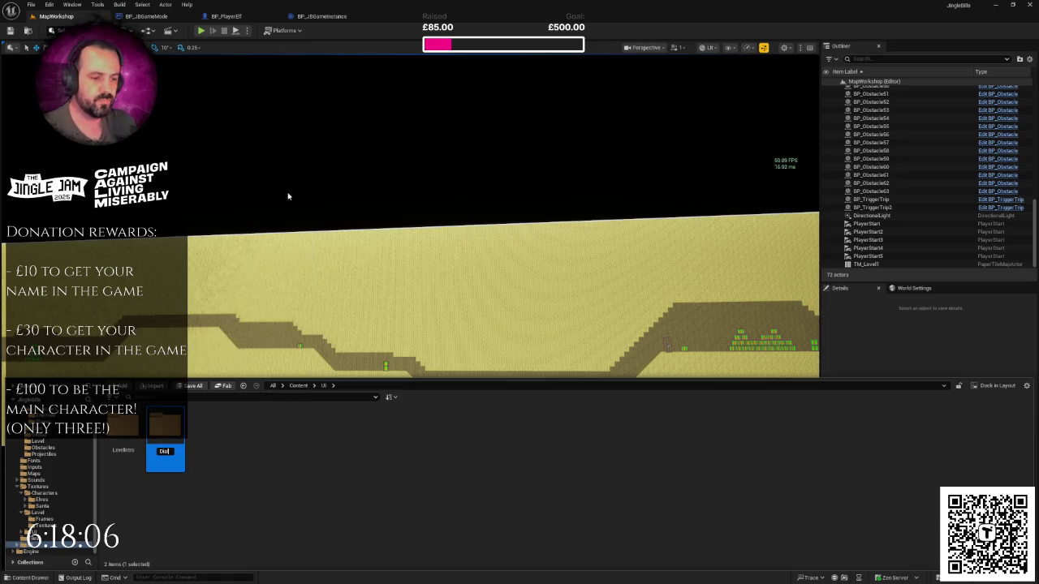
pyautogui.write('e')
pyautogui.press('Return')
pyautogui.press('Return')
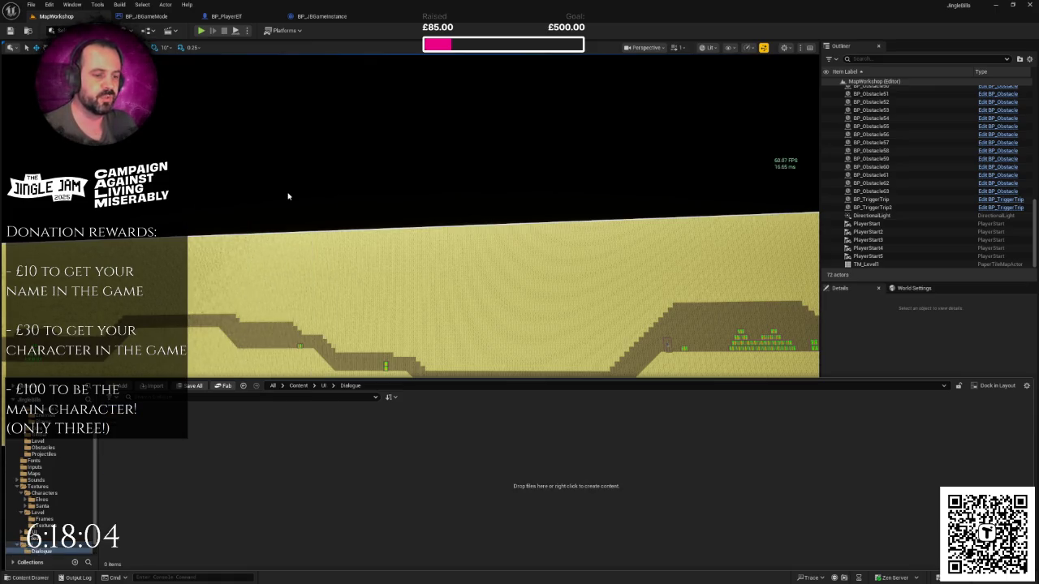
# - Add a Widget Blueprint with UserWidget as parent, name it UI_Dialogue, and open it
pyautogui.rightClick(203, 487)
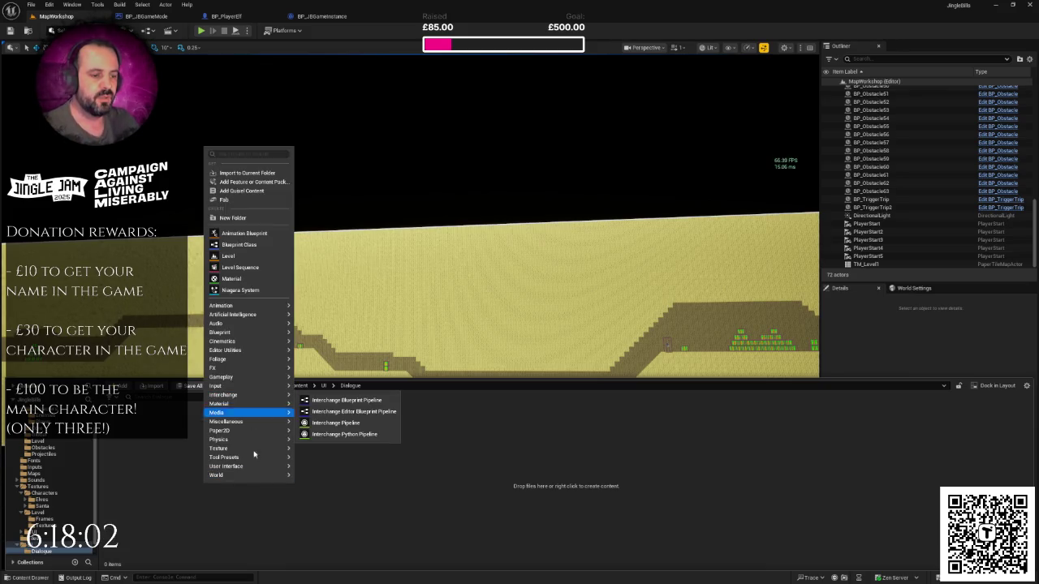
pyautogui.moveTo(261, 465)
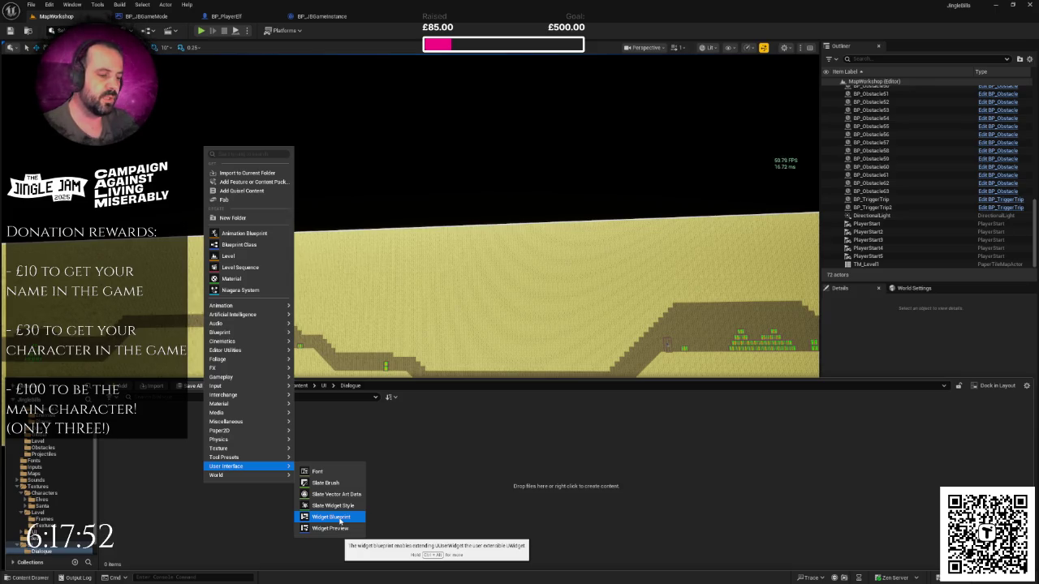
pyautogui.click(339, 517)
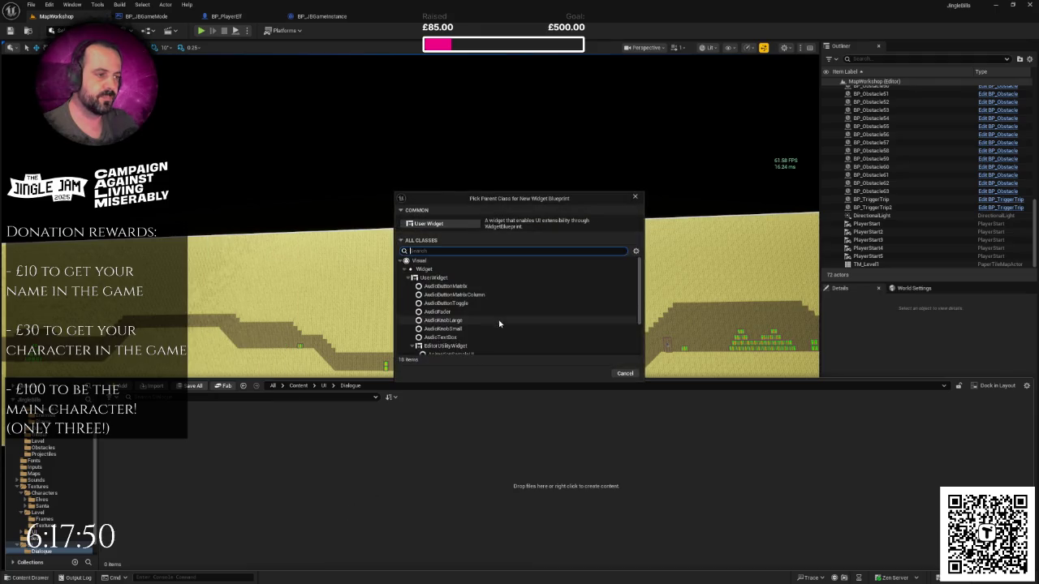
pyautogui.click(438, 277)
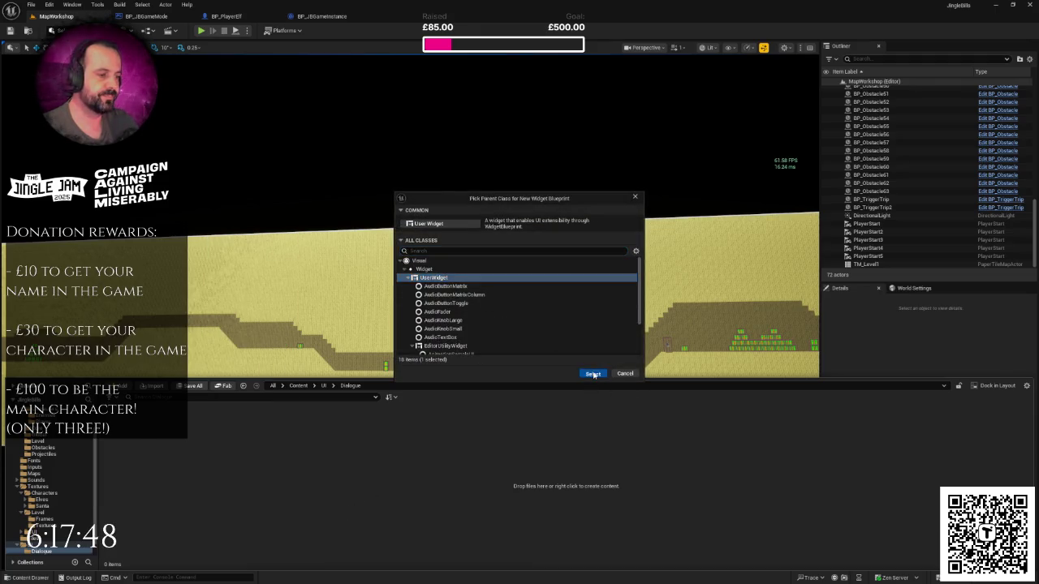
pyautogui.click(593, 374)
pyautogui.write('UI_Dialogue')
pyautogui.press('Return')
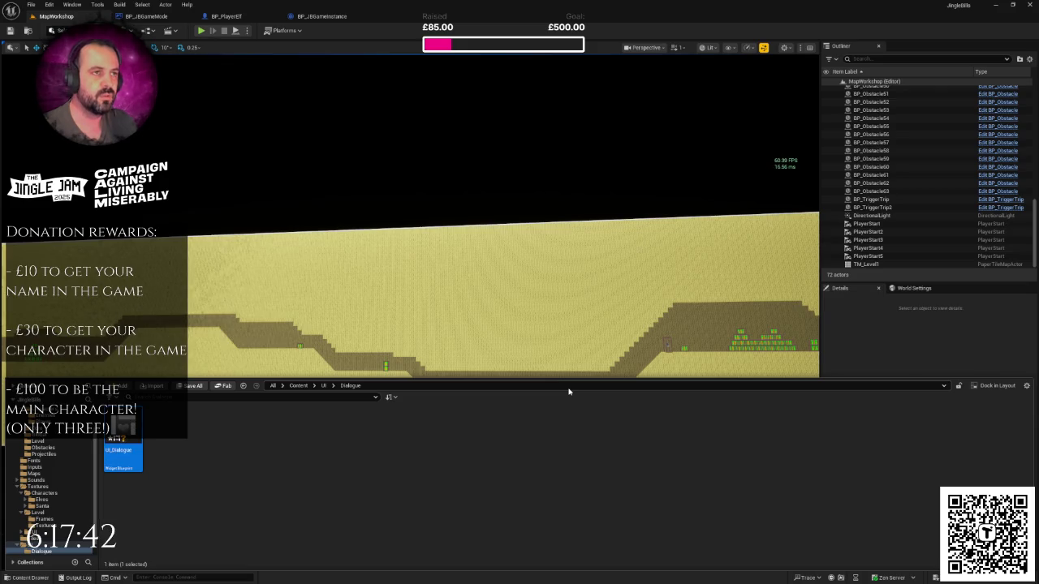
pyautogui.press('Return')
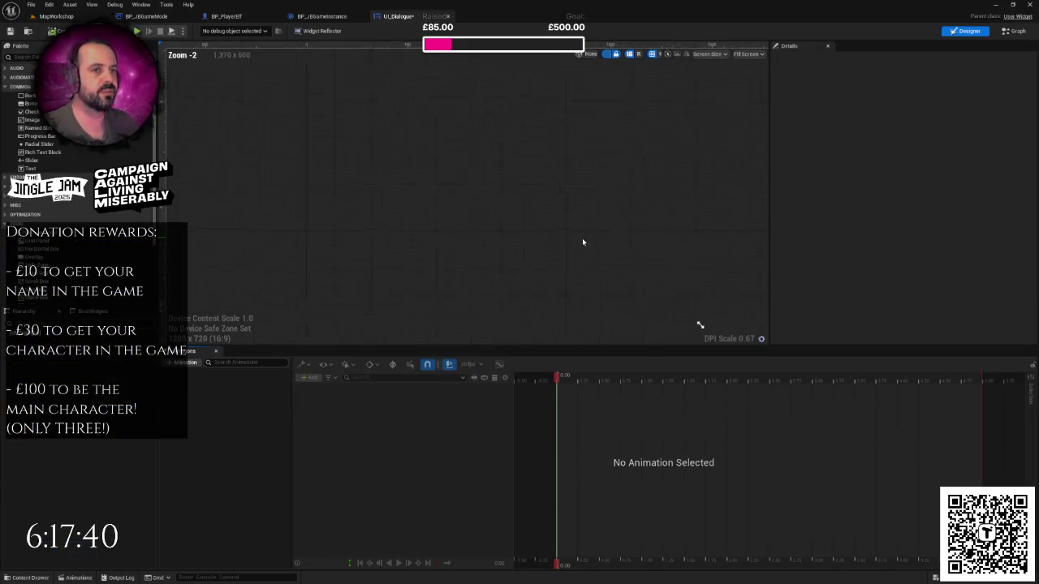
# - Delete the three default event nodes from UI_Dialogue's graph, then search the Palette for canvas
pyautogui.scroll(-3, 583, 241)
pyautogui.moveTo(565, 236); pyautogui.dragTo(473, 211)
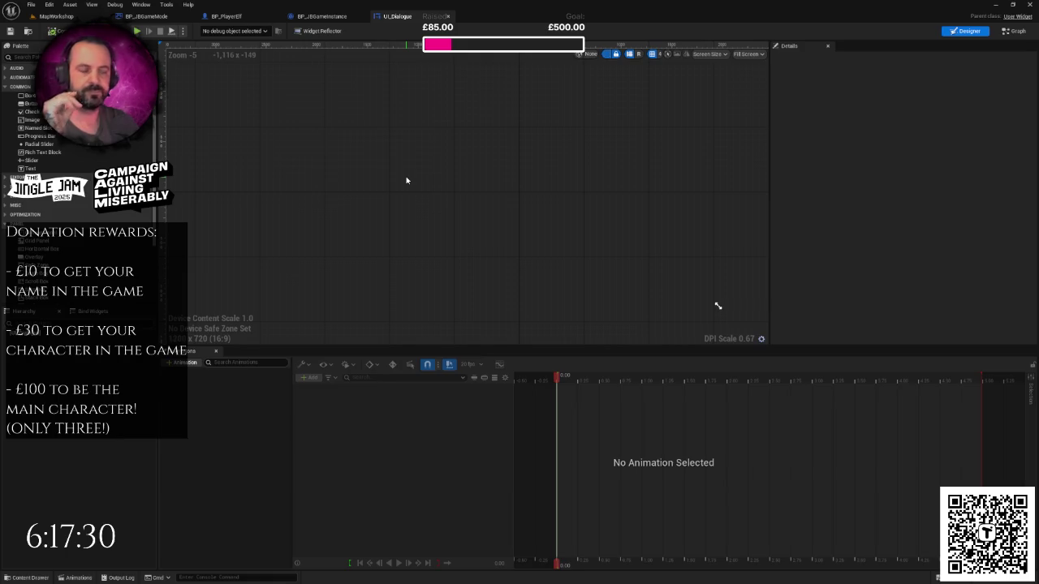
pyautogui.click(1015, 31)
pyautogui.moveTo(448, 158); pyautogui.dragTo(633, 336)
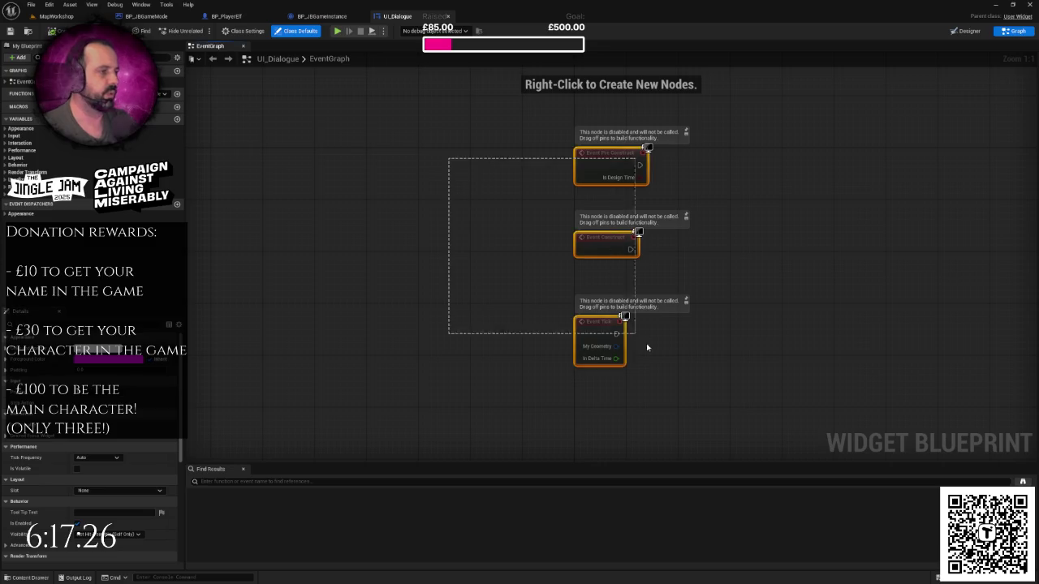
pyautogui.press('Delete')
pyautogui.click(966, 31)
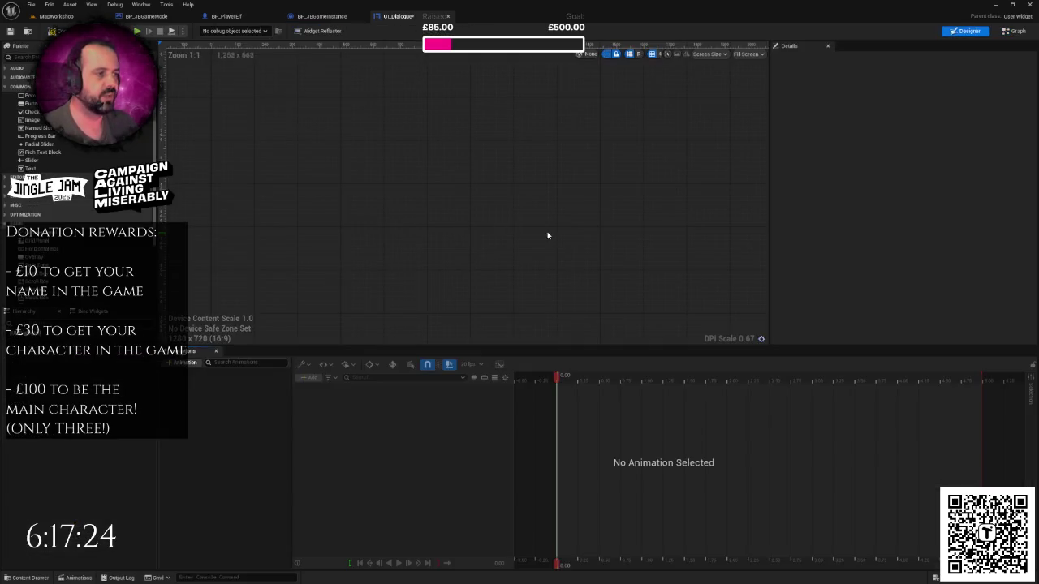
pyautogui.scroll(-2, 680, 323)
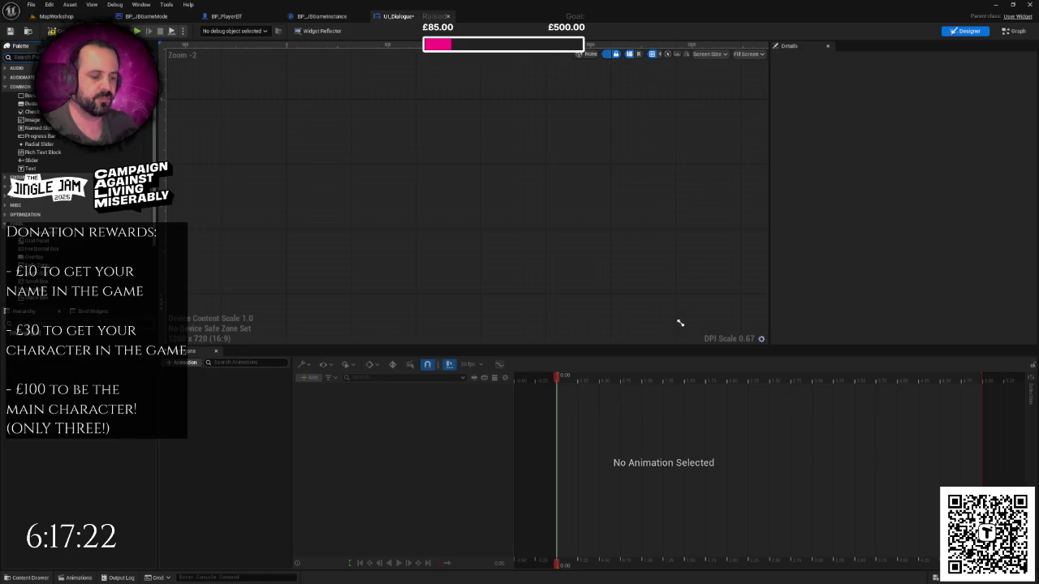
pyautogui.write('can')
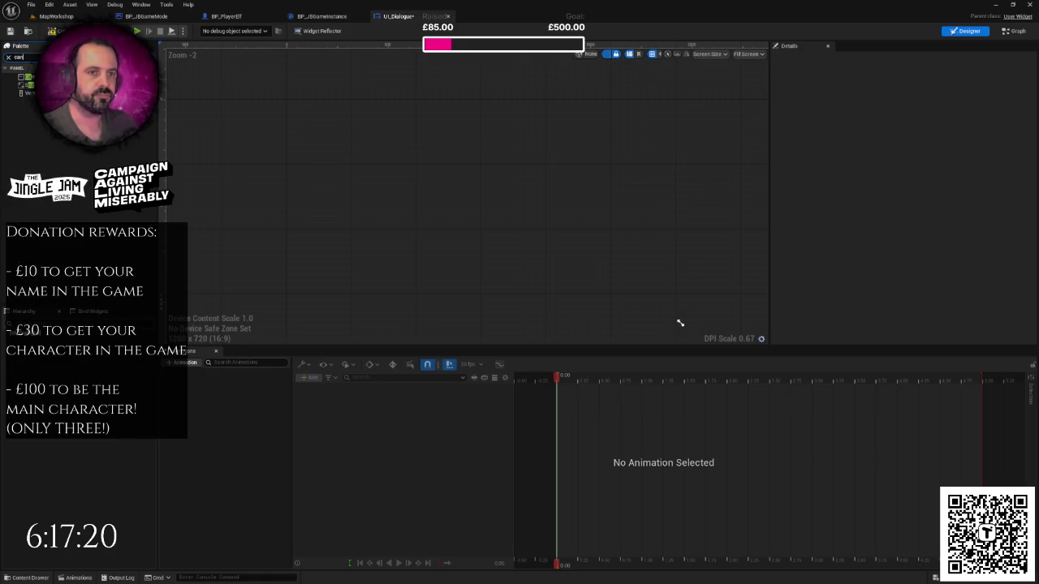
pyautogui.write('vas')
# - Add a Canvas Panel as the root of UI_Dialogue
pyautogui.press('Return')
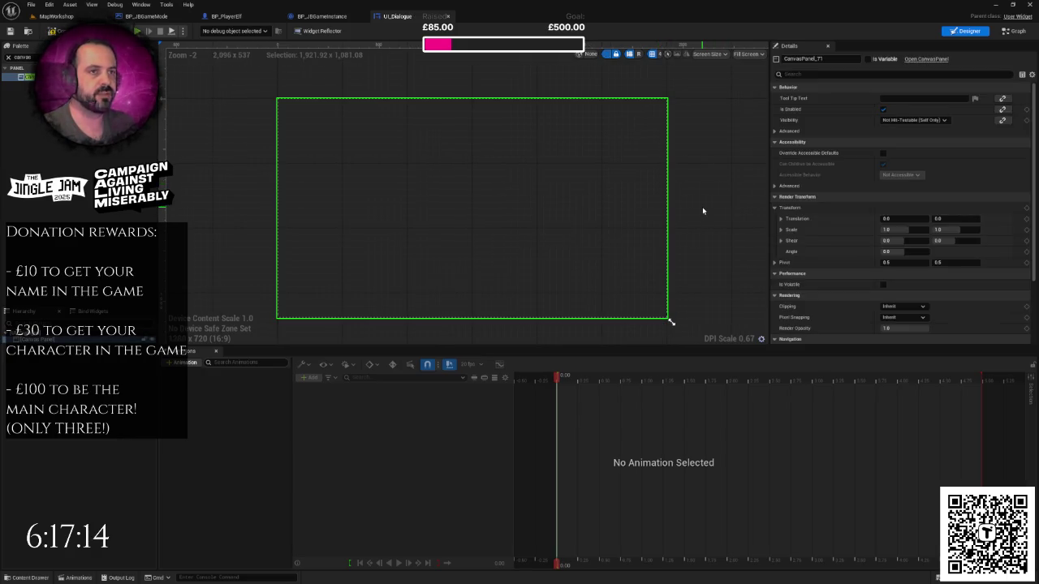
pyautogui.moveTo(237, 150); pyautogui.dragTo(231, 153)
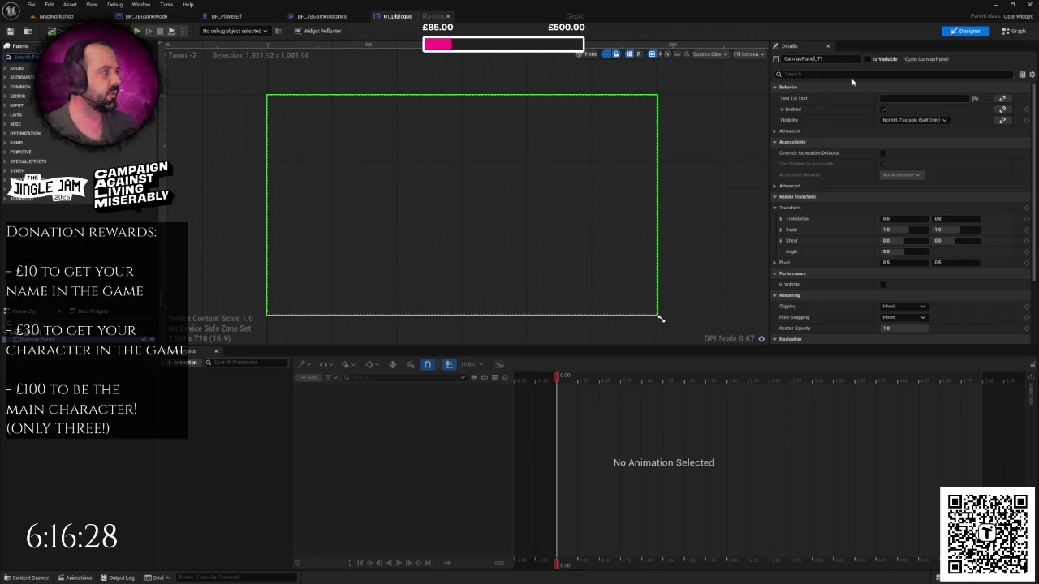
pyautogui.click(673, 144)
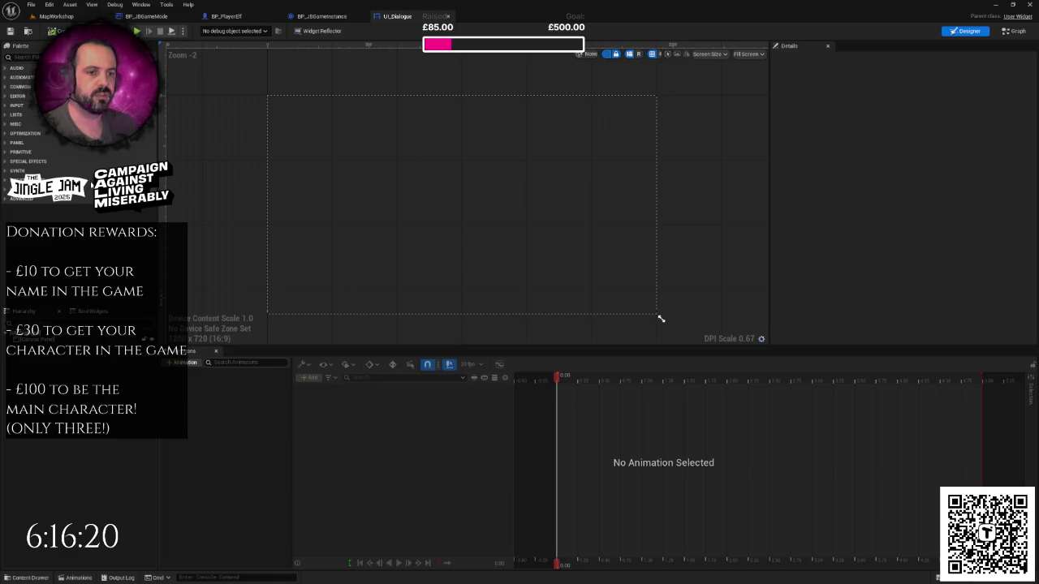
# - Place a 100 × 40 Image near the canvas's lower left and zoom in on it
pyautogui.write('image')
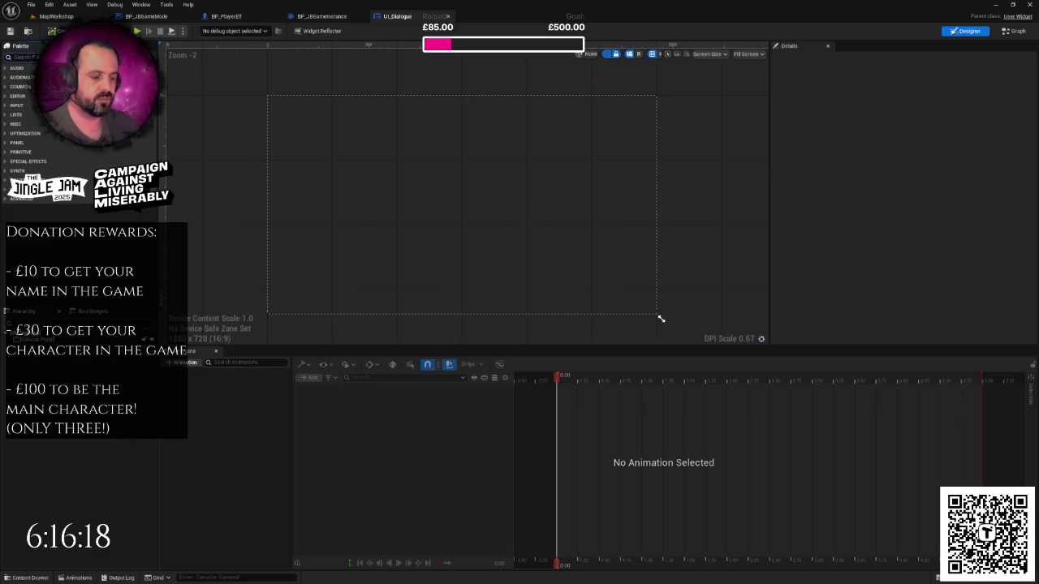
pyautogui.moveTo(25, 76); pyautogui.dragTo(300, 282)
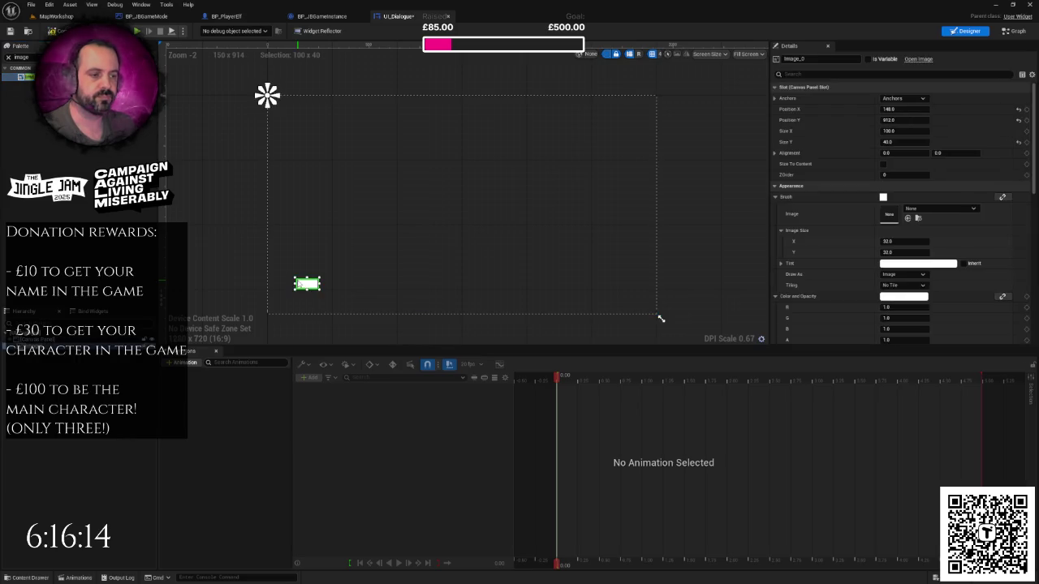
pyautogui.scroll(2, 306, 267)
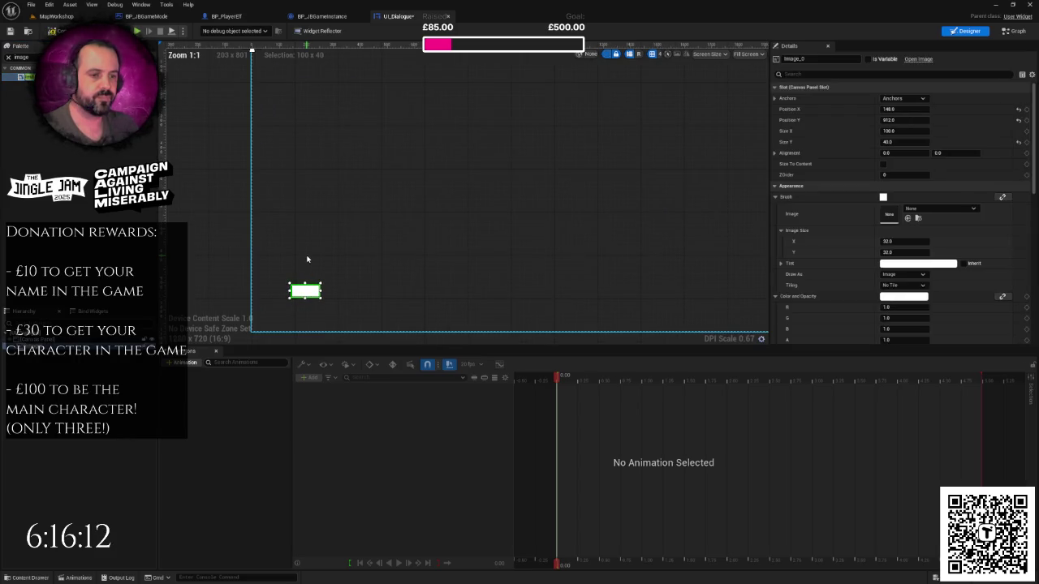
pyautogui.scroll(2, 327, 204)
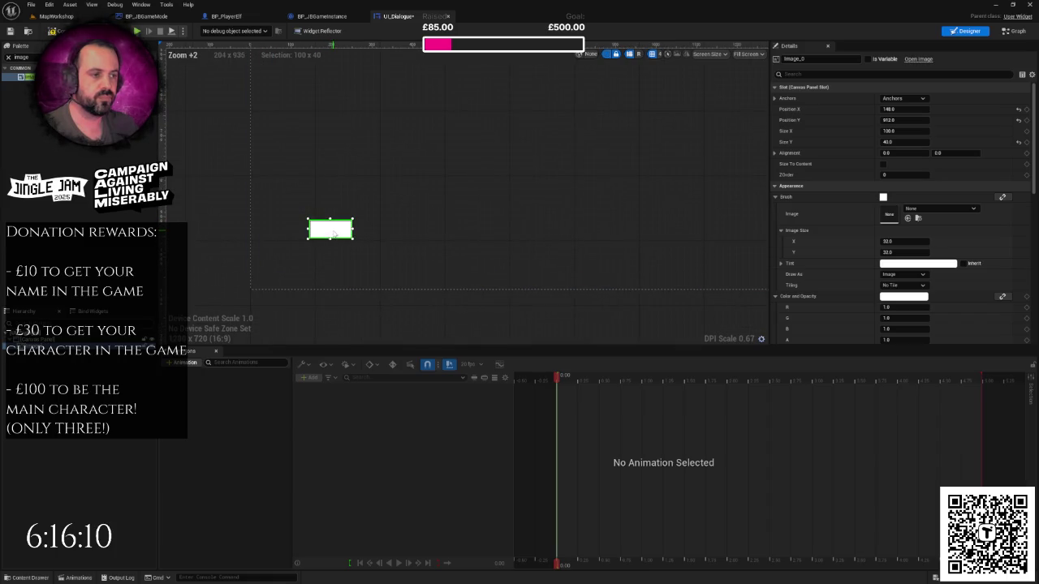
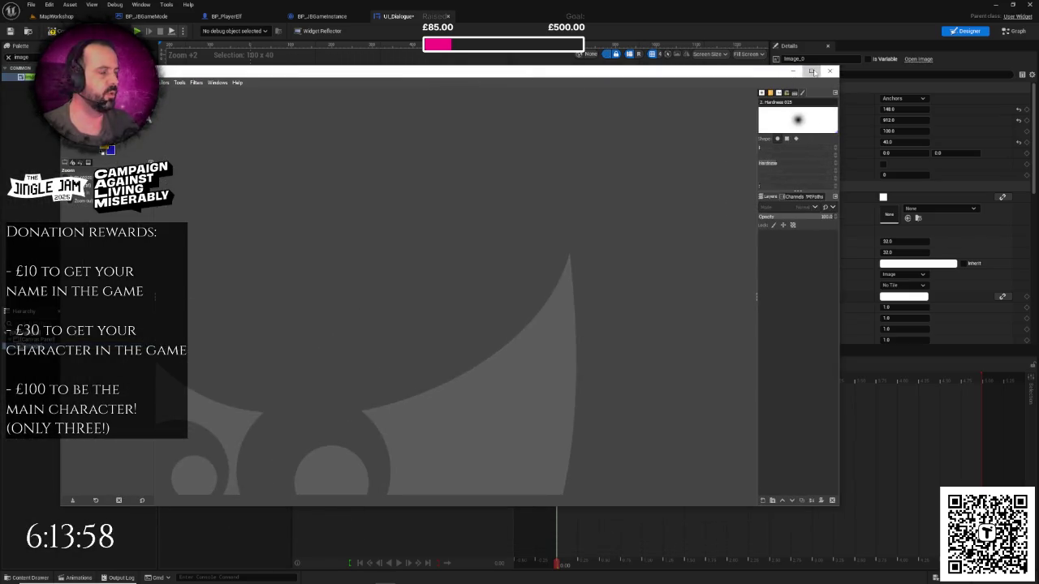
# - Maximize the GIMP window, then switch from the Santa avatar to the elf-avatar-1.png image
pyautogui.click(811, 70)
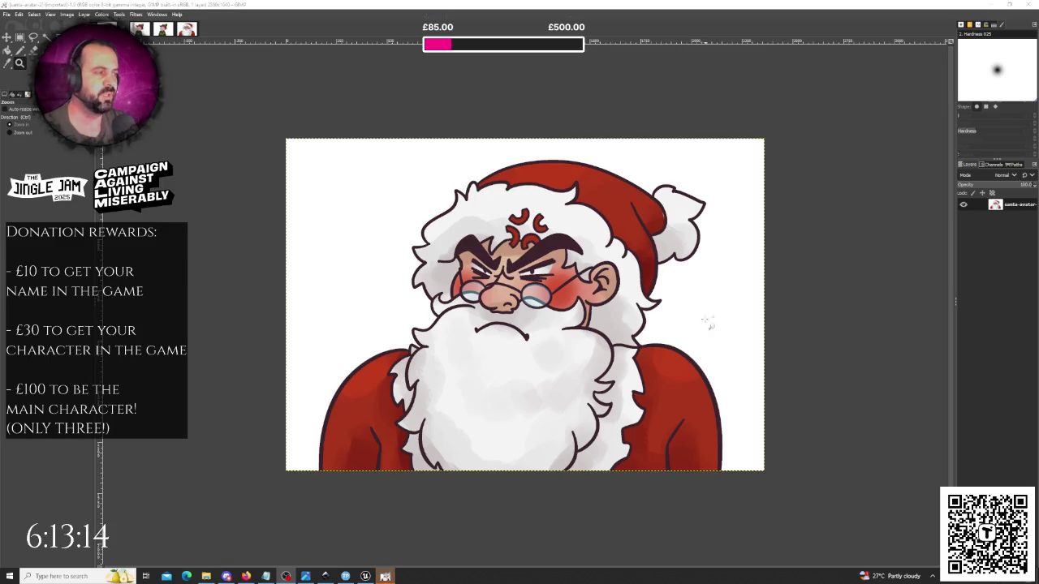
pyautogui.click(163, 30)
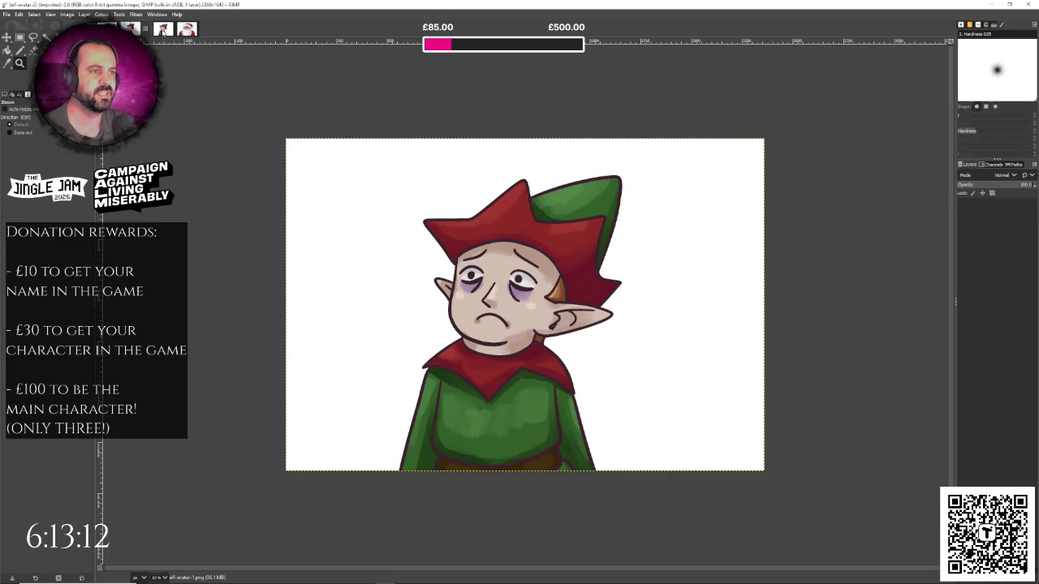
pyautogui.click(187, 31)
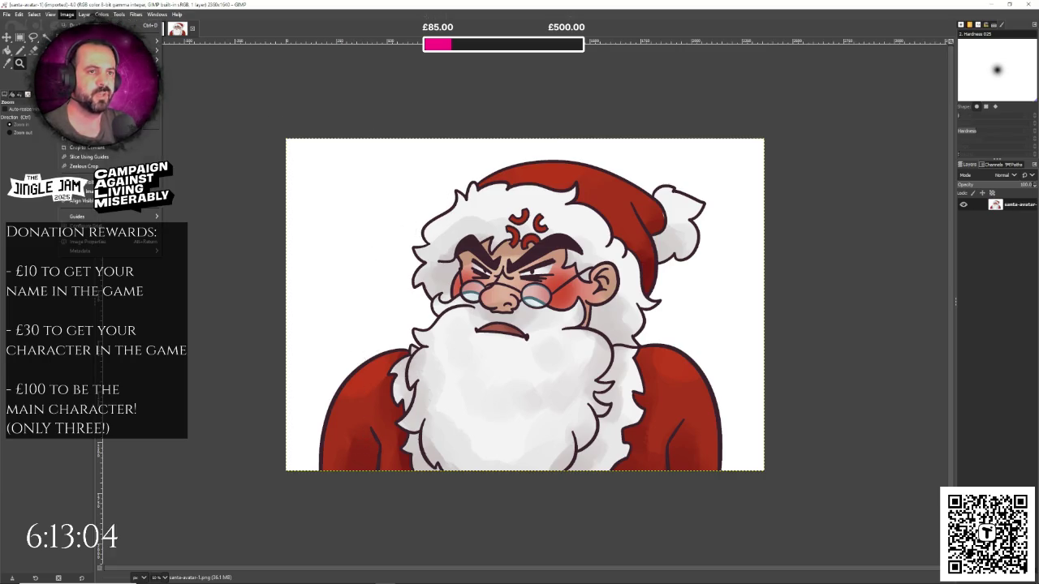
pyautogui.hotkey('ctrl', 'alt', 'c')
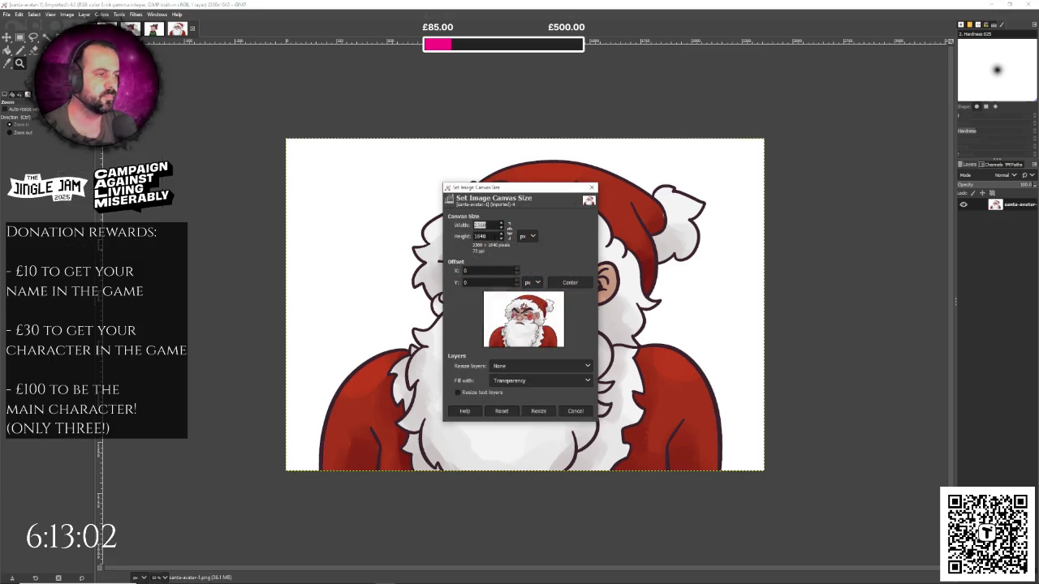
pyautogui.doubleClick(485, 235)
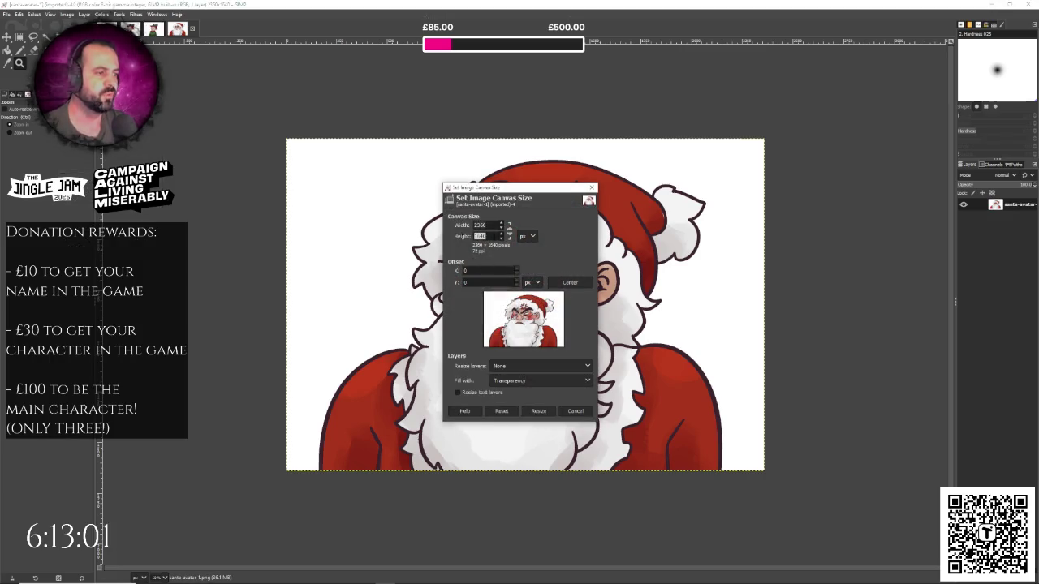
pyautogui.doubleClick(485, 225)
pyautogui.write('1640')
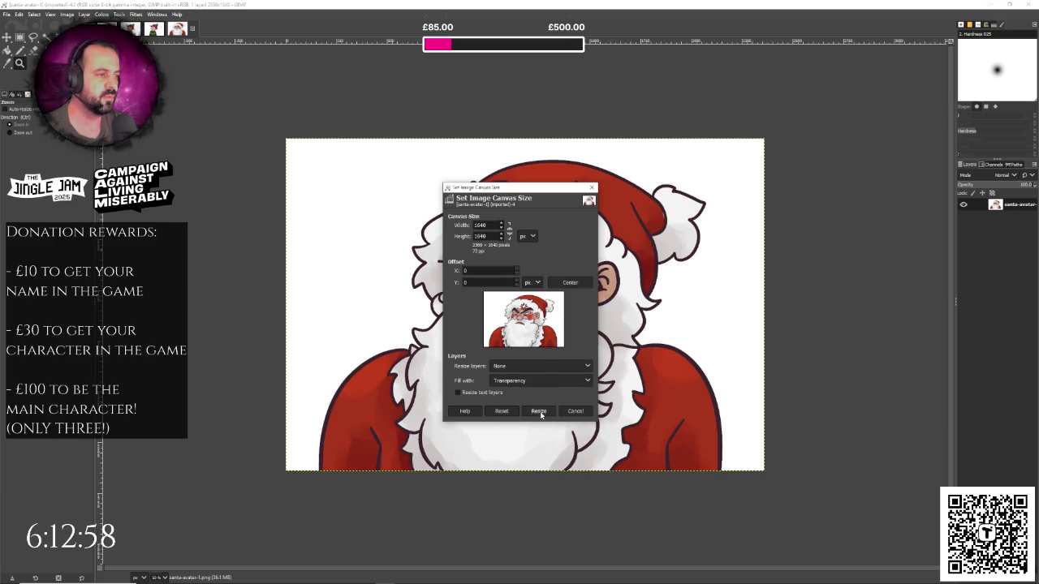
pyautogui.click(570, 283)
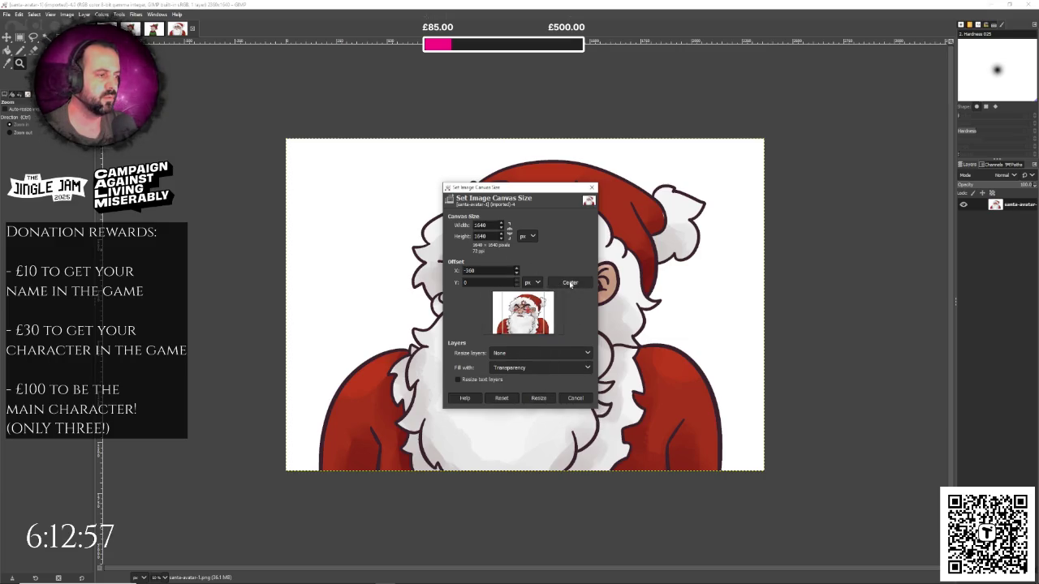
pyautogui.click(577, 397)
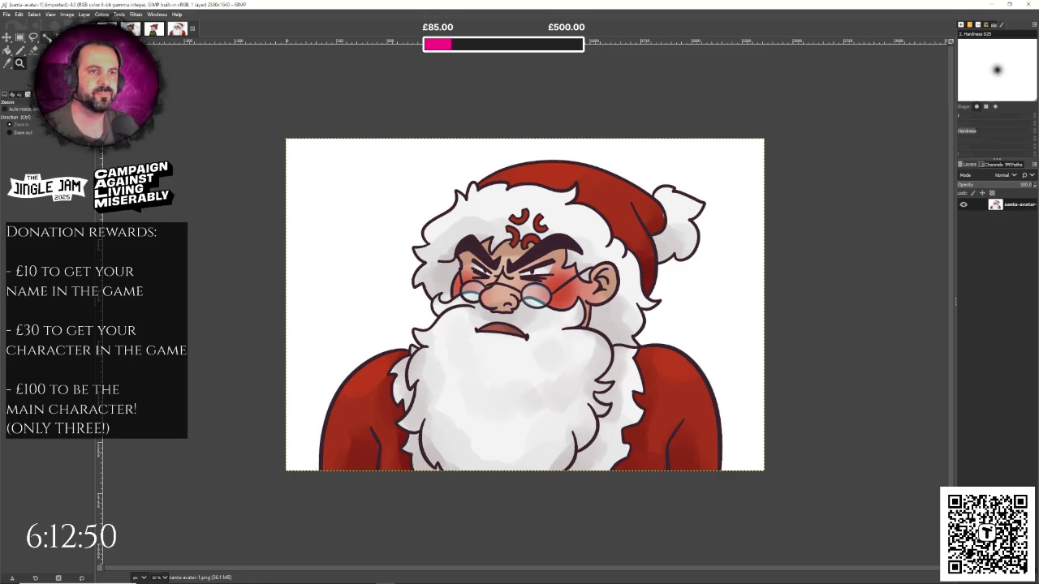
pyautogui.press('u')
# - Select Santa's white background and try a blue fill, then undo it
pyautogui.click(342, 204)
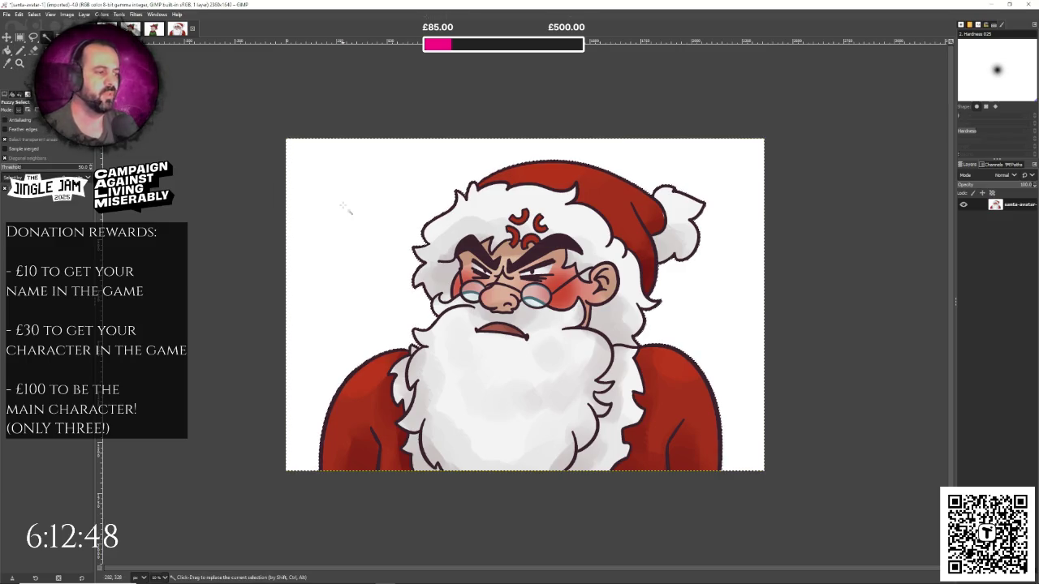
pyautogui.hotkey('ctrl', ',')
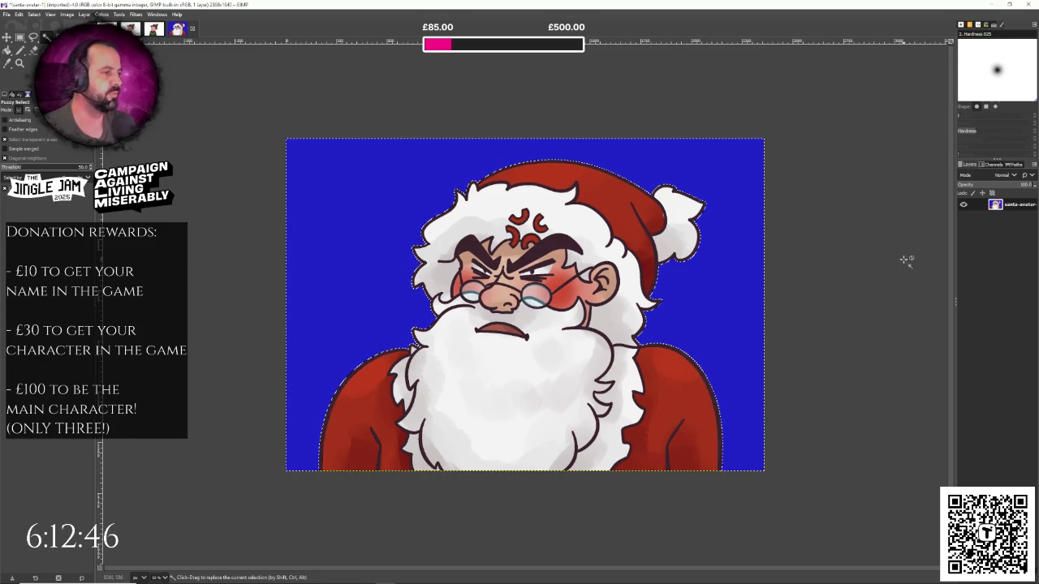
pyautogui.hotkey('ctrl', 'z')
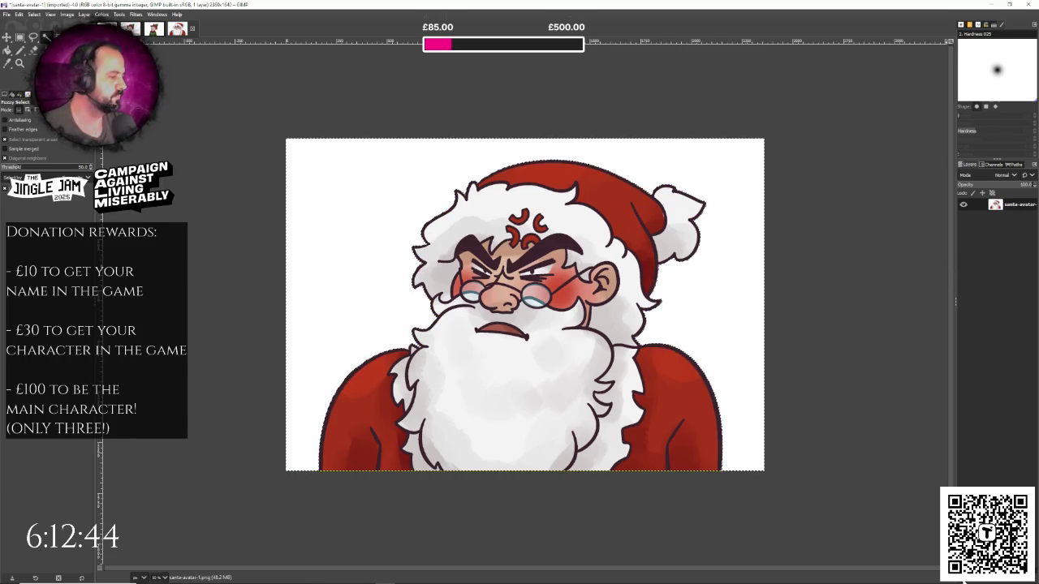
# - Create a new empty layer and move it beneath the santa-avatar layer
pyautogui.click(965, 579)
pyautogui.press('Return')
pyautogui.moveTo(1035, 207); pyautogui.dragTo(1013, 229)
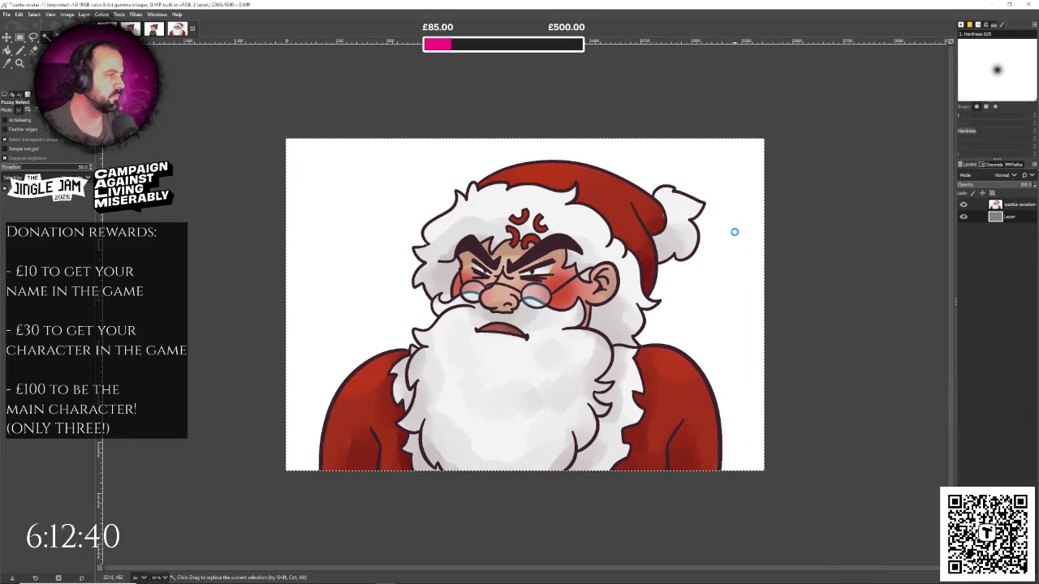
pyautogui.press('pageup')
# - Fill Santa's background with blue, clear the selection, and copy the pixels
pyautogui.click(754, 228)
pyautogui.hotkey('ctrl', ',')
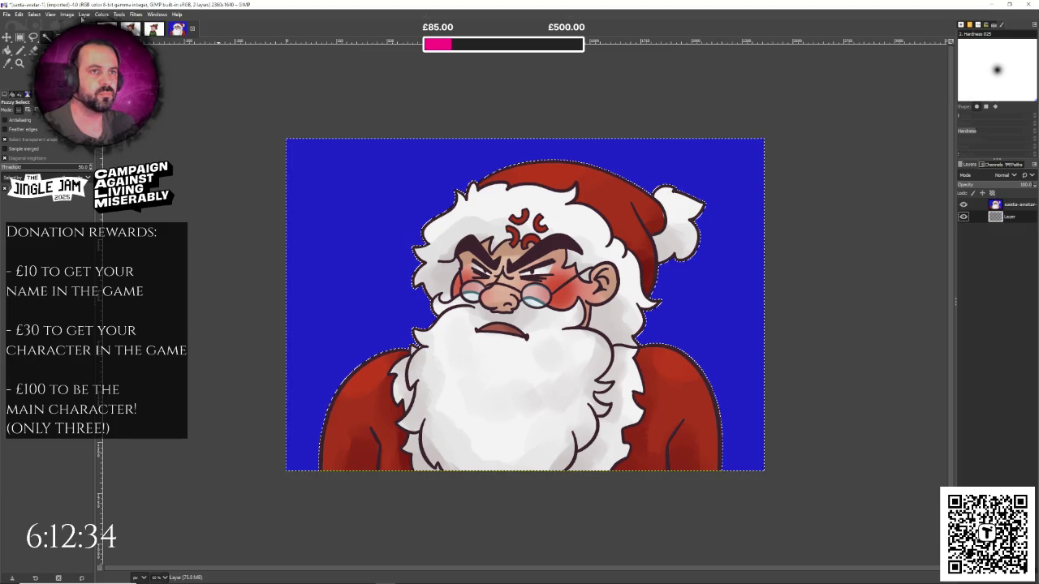
pyautogui.click(33, 13)
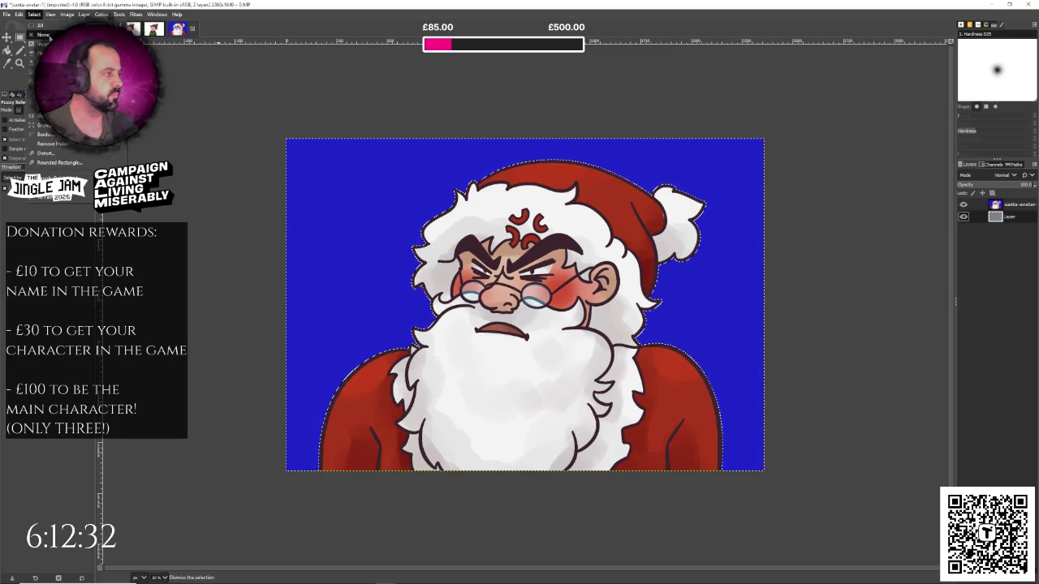
pyautogui.click(44, 35)
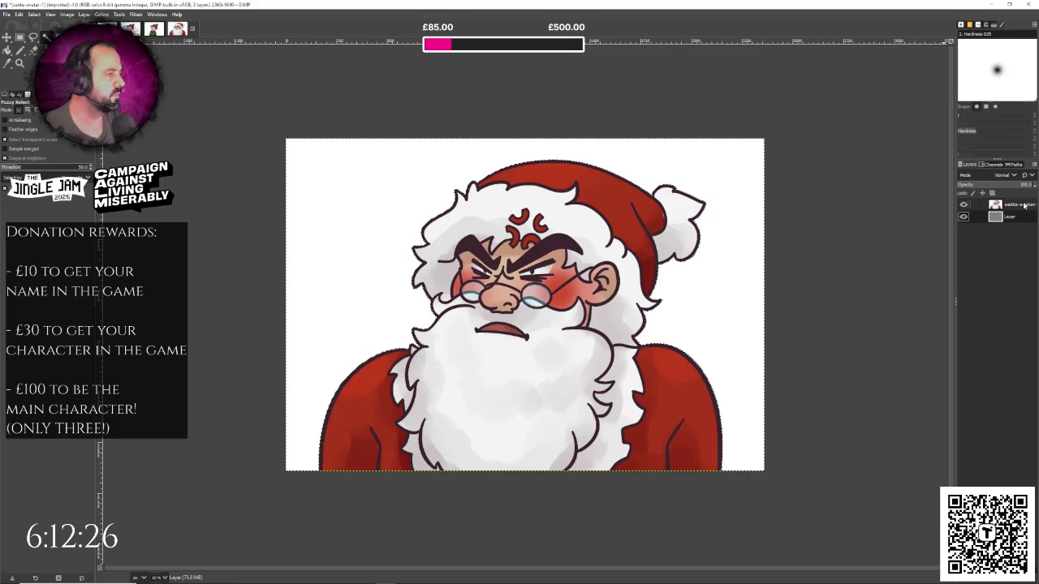
pyautogui.click(45, 77)
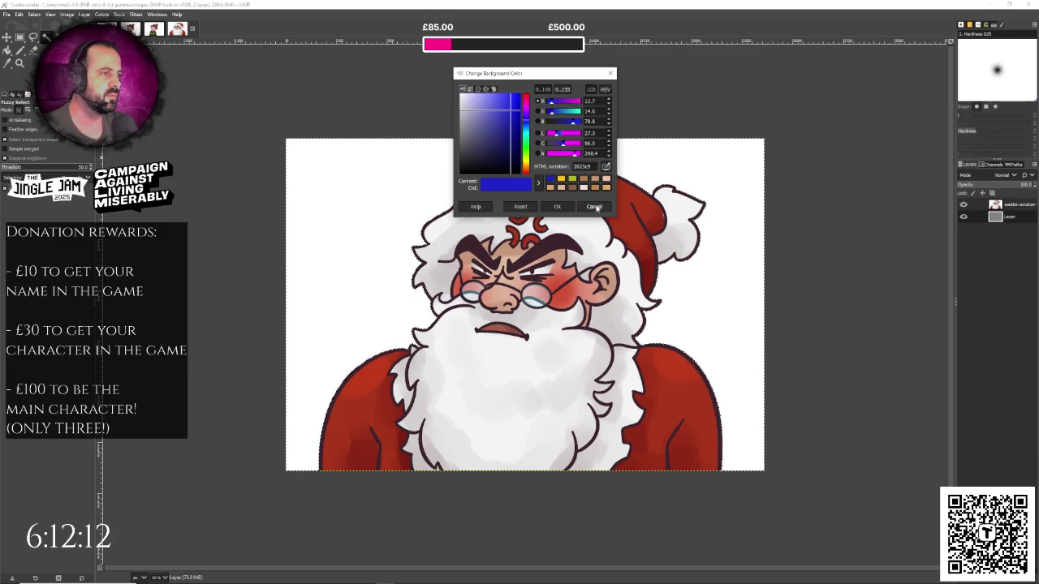
pyautogui.click(595, 207)
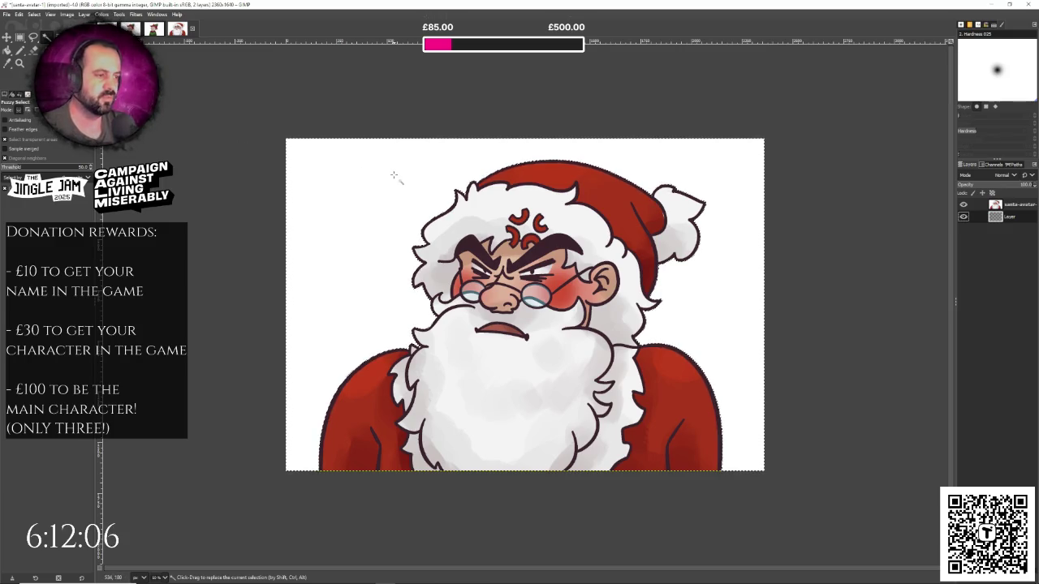
pyautogui.hotkey('ctrl', 'c')
# - Paste the copied pixels as a new layer, comparing it against the santa-avatar layer
pyautogui.hotkey('ctrl', 'v')
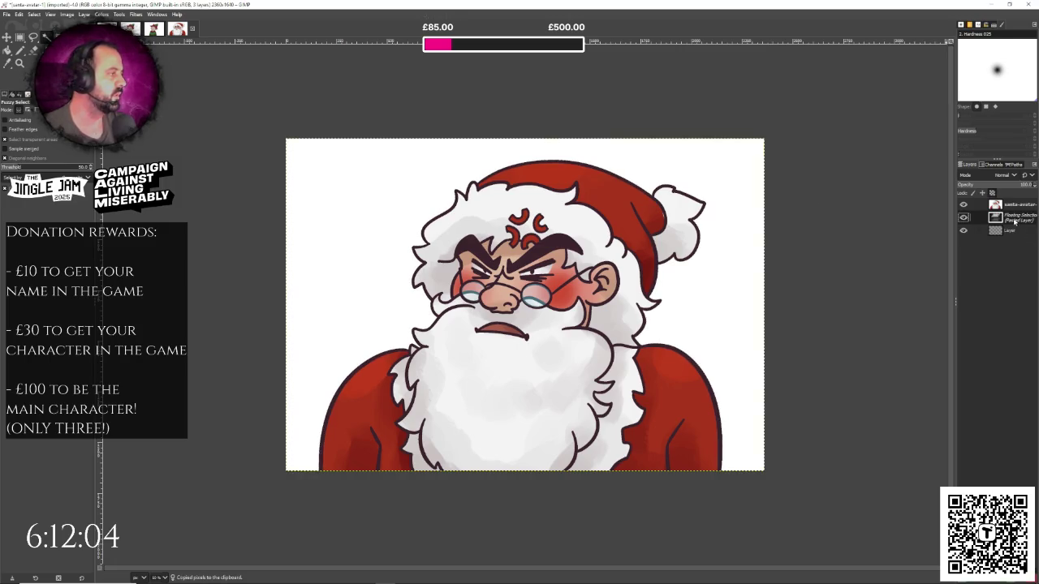
pyautogui.hotkey('ctrl', 'shift', 'n')
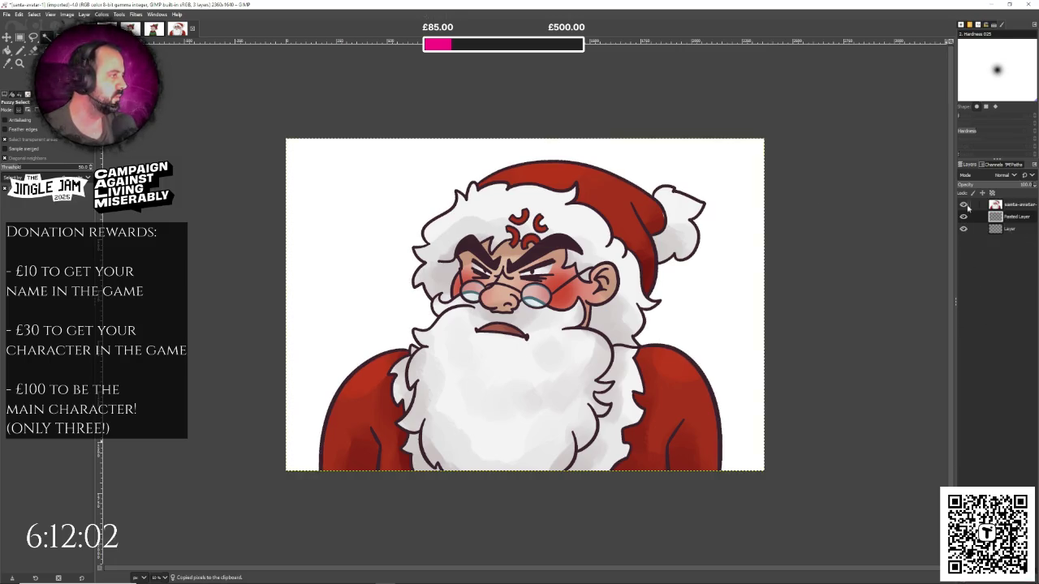
pyautogui.click(965, 205)
pyautogui.click(965, 205)
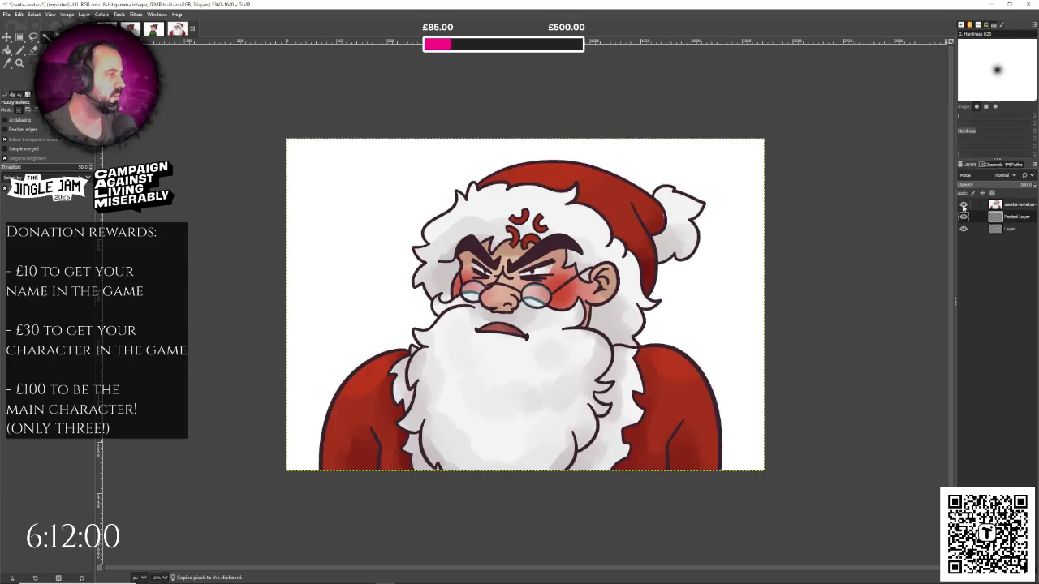
pyautogui.click(964, 205)
pyautogui.click(964, 205)
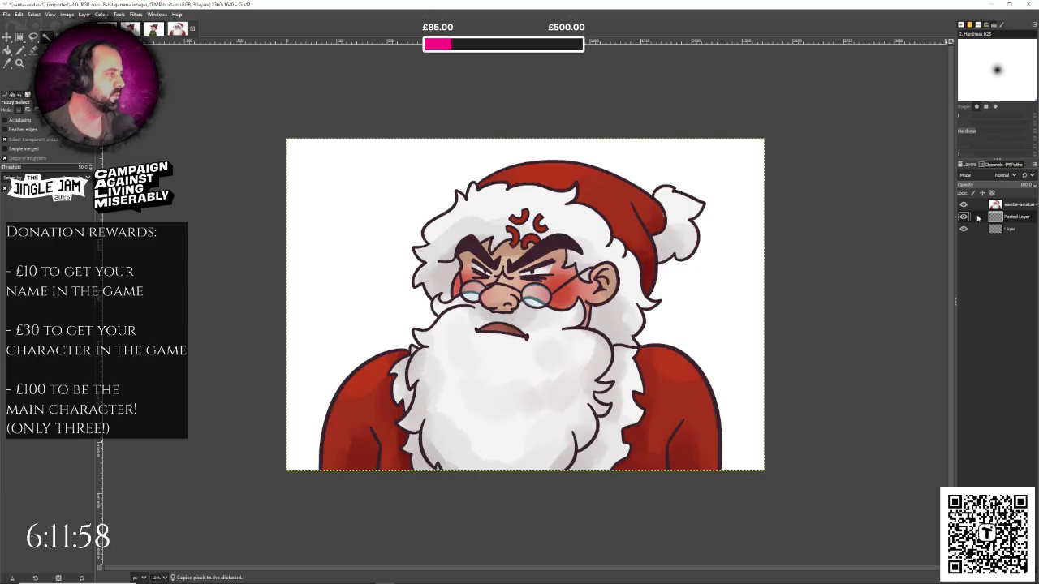
pyautogui.click(1006, 206)
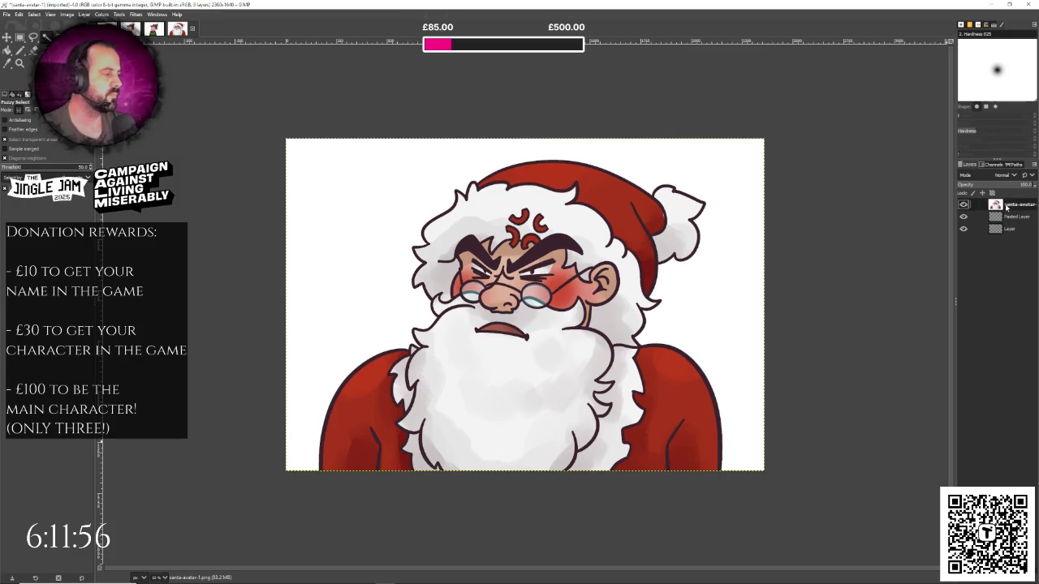
# - Delete Santa's background, hide santa-avatar, and paste the cut-out as Pasted Layer #1
pyautogui.press('Delete')
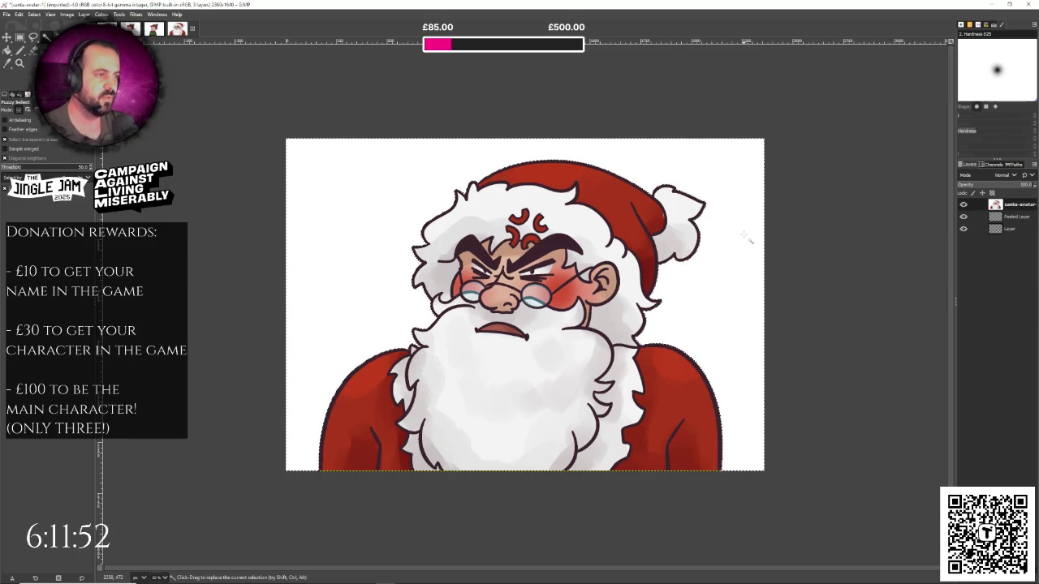
pyautogui.click(69, 15)
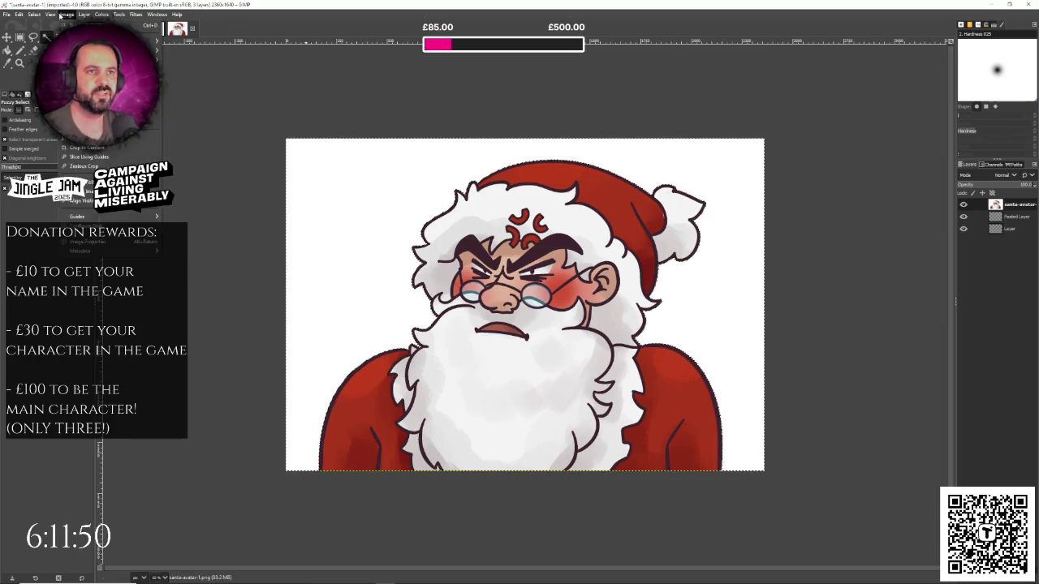
pyautogui.click(34, 14)
pyautogui.click(43, 34)
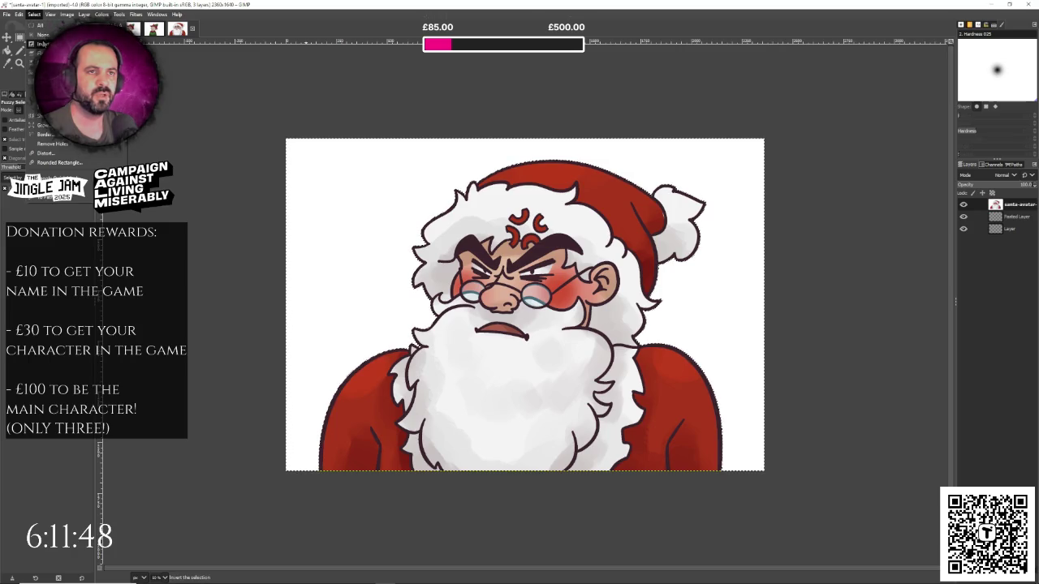
pyautogui.hotkey('ctrl', 'c')
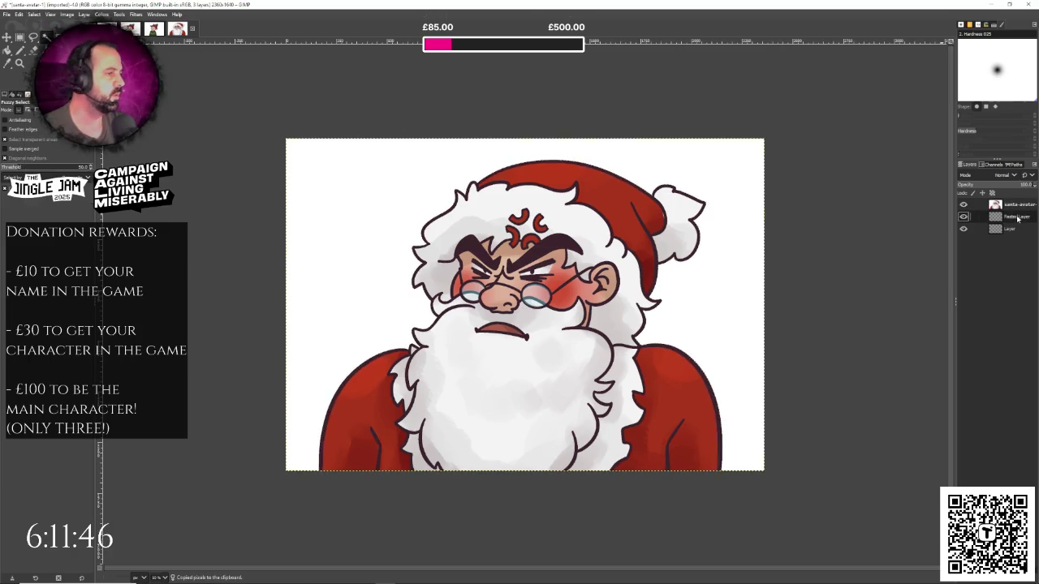
pyautogui.click(964, 204)
pyautogui.hotkey('ctrl', 'v')
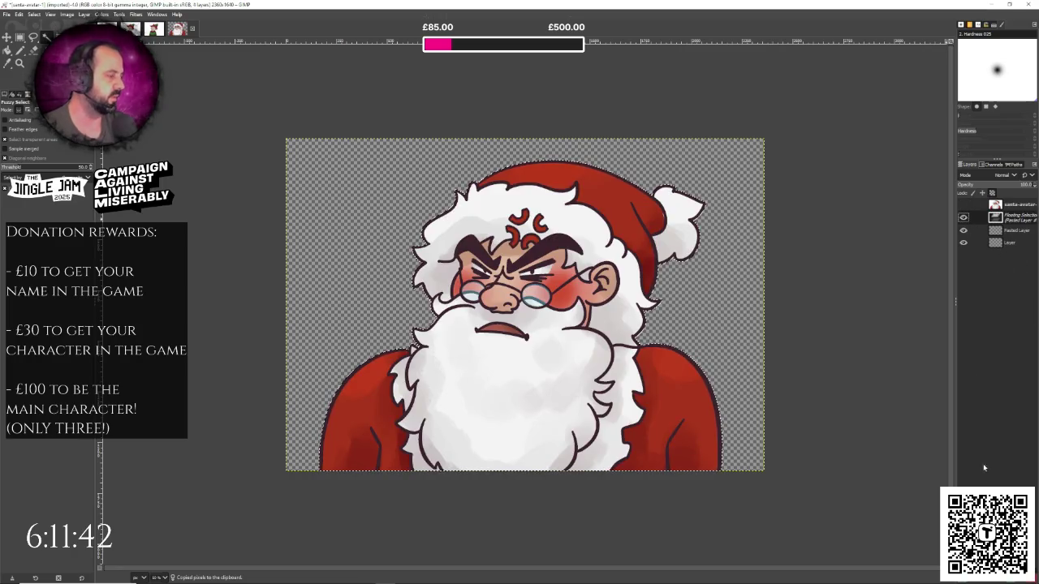
pyautogui.hotkey('shift', 'ctrl', 'n')
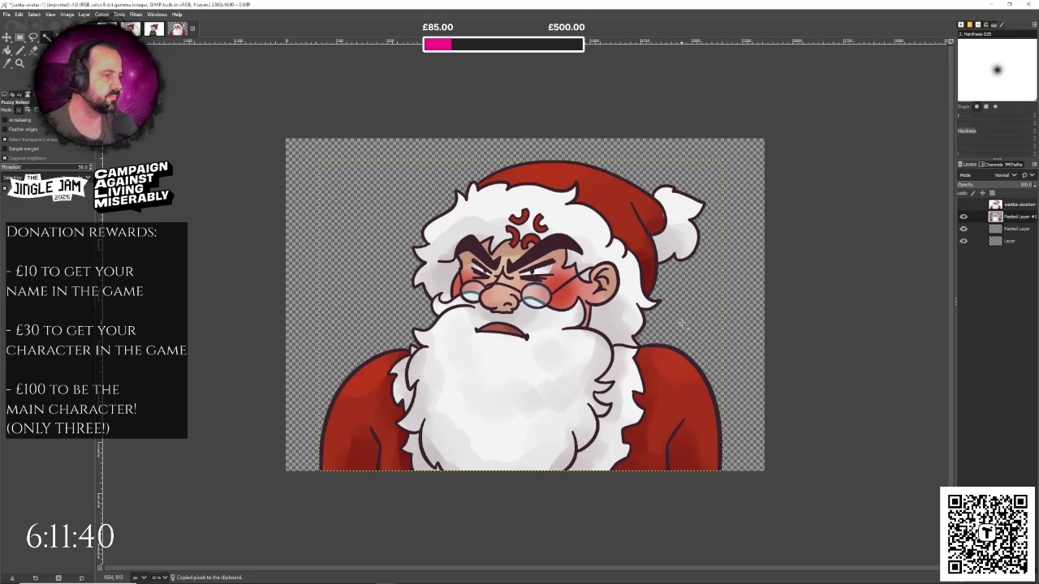
pyautogui.click(67, 14)
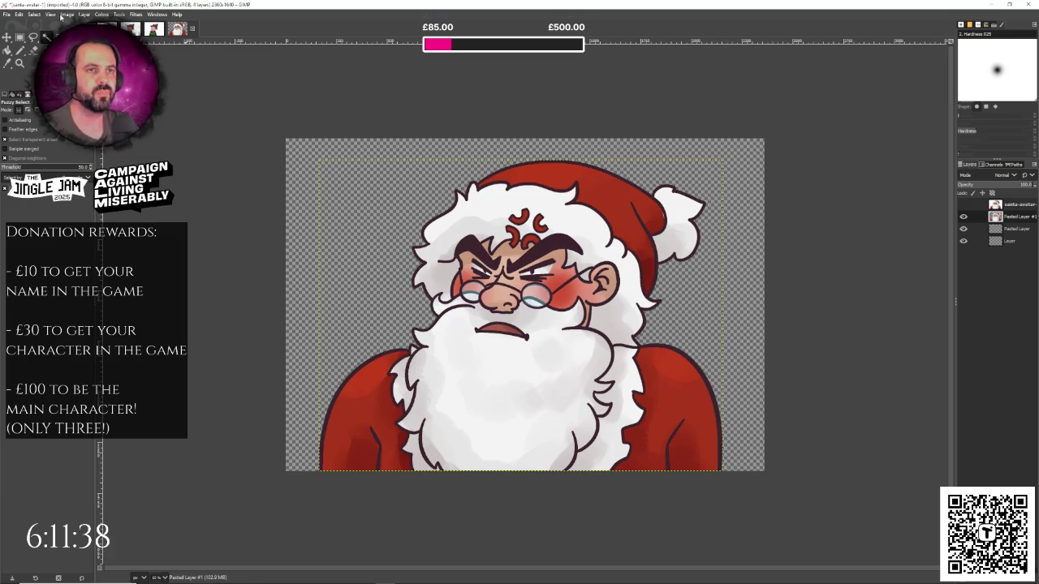
# - Scale the Santa image to 25 percent and zoom in to inspect it
pyautogui.click(89, 142)
pyautogui.moveTo(495, 275); pyautogui.dragTo(502, 275)
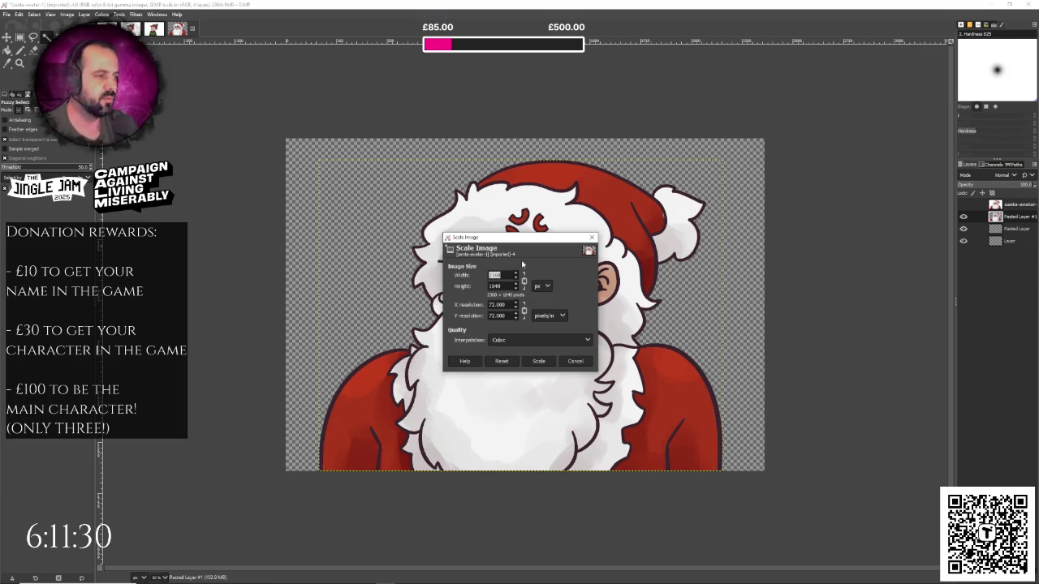
pyautogui.click(542, 285)
pyautogui.click(547, 306)
pyautogui.doubleClick(497, 275)
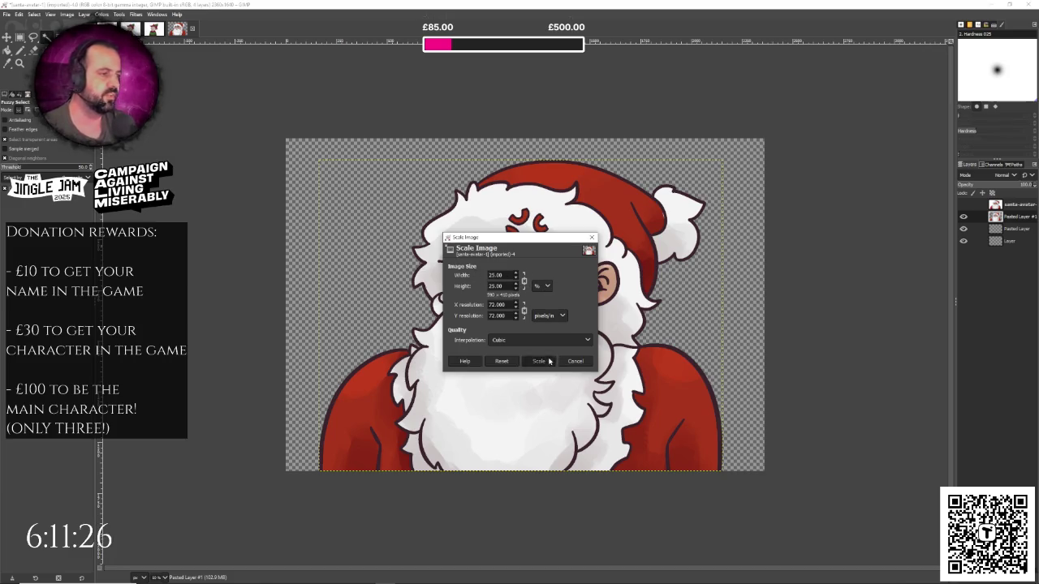
pyautogui.click(538, 361)
pyautogui.press('z')
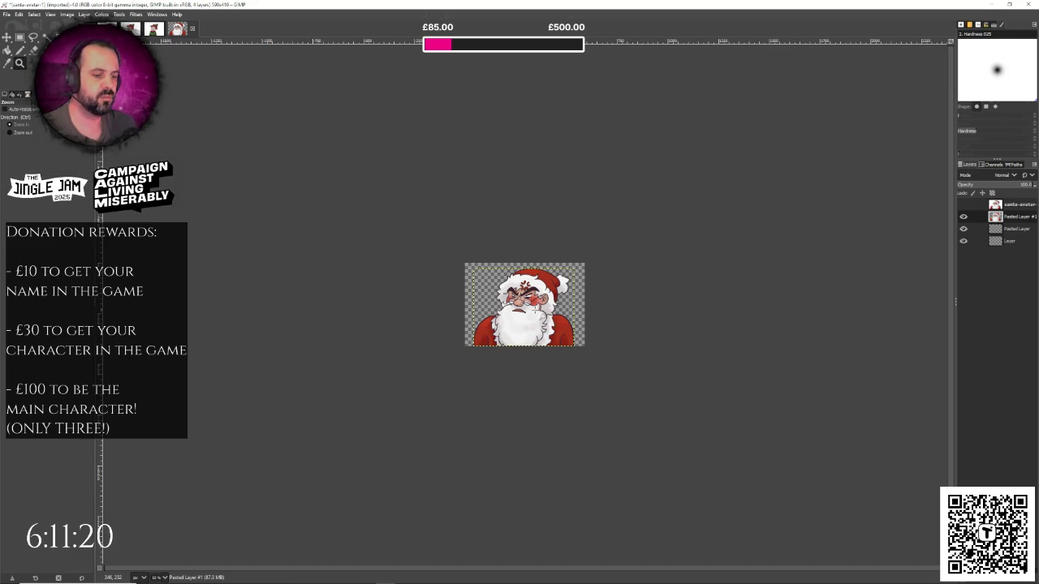
pyautogui.click(535, 312)
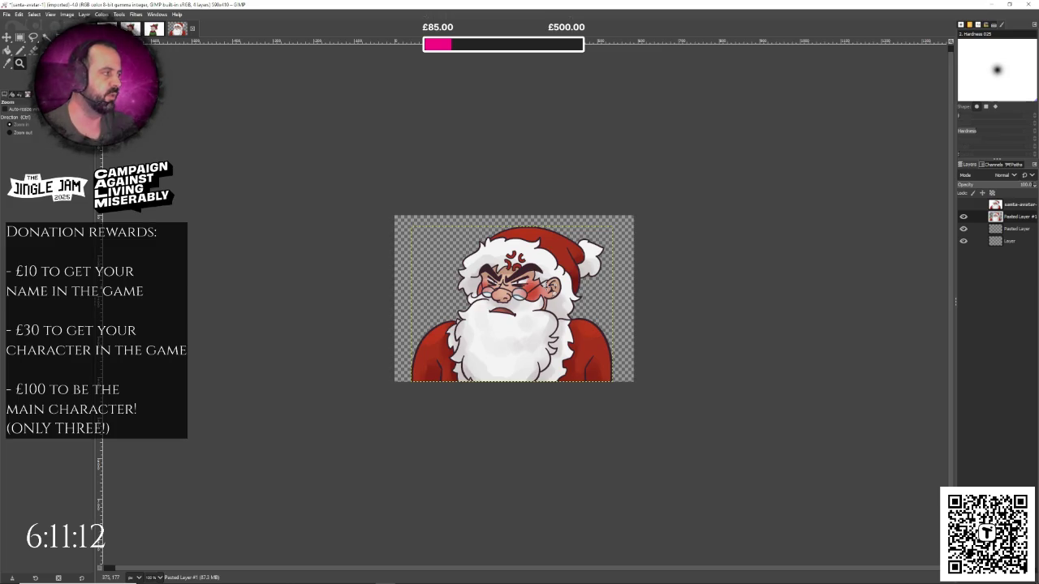
# - Export the Santa image as PNG replacing santa-avatar-1.png, then bring up elf-avatar-2
pyautogui.hotkey('ctrl', 'shift', 'e')
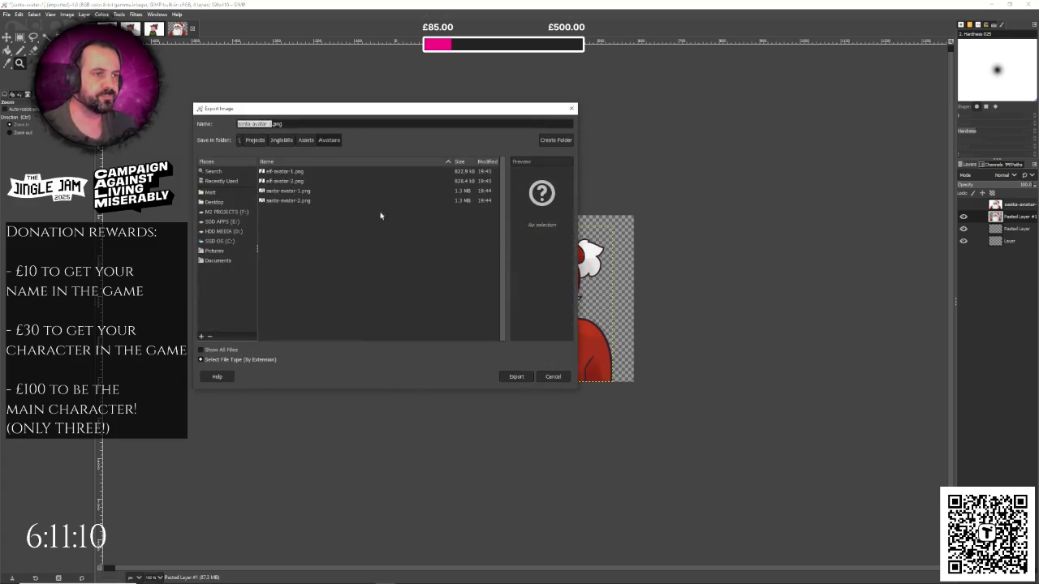
pyautogui.click(516, 377)
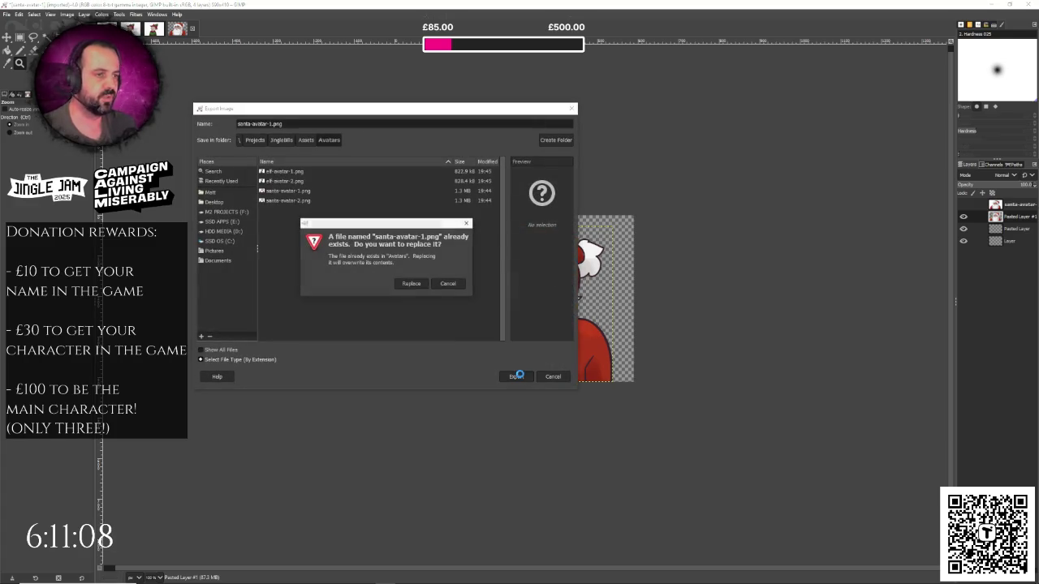
pyautogui.click(414, 283)
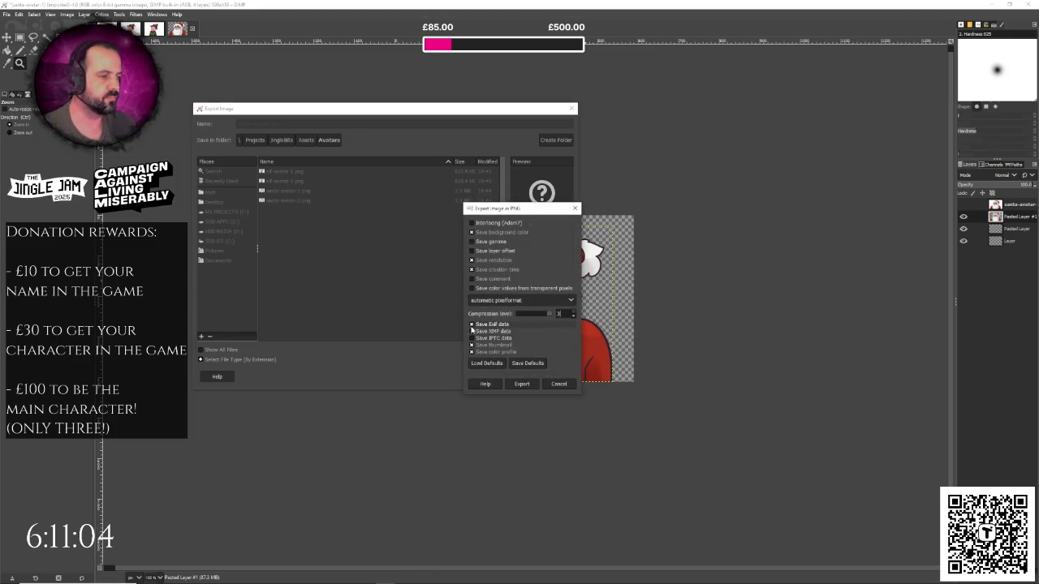
pyautogui.click(521, 384)
pyautogui.click(1020, 206)
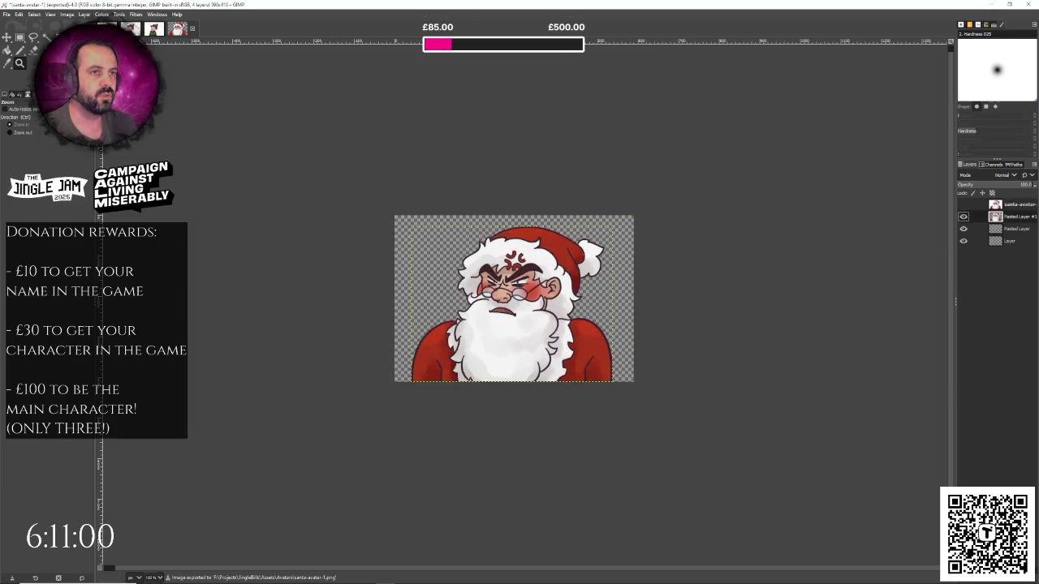
pyautogui.click(152, 29)
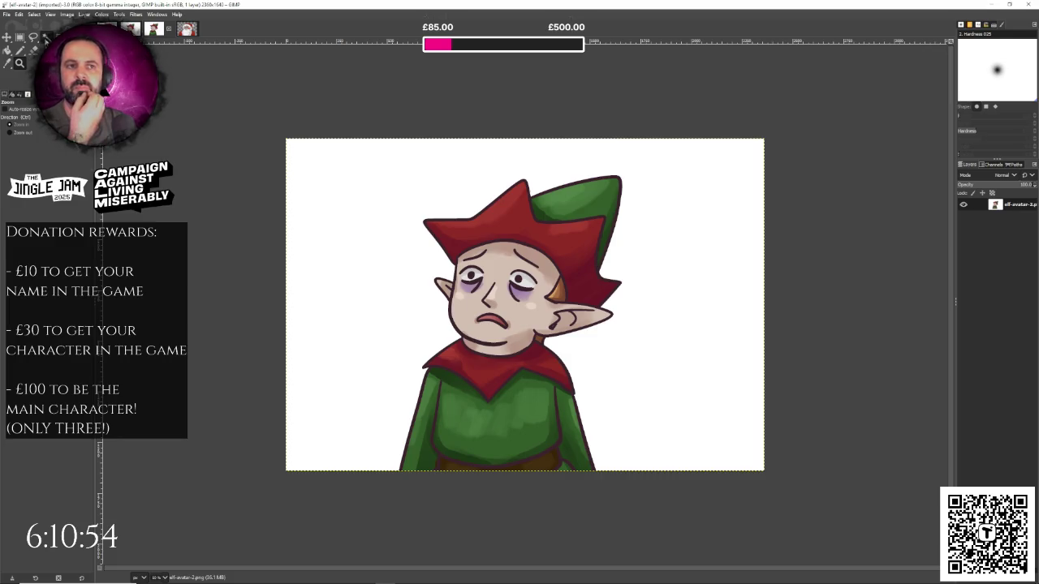
# - Fuzzy-select the elf's white background and paste the elf as its own layer, then delete the original layer
pyautogui.press('u')
pyautogui.click(328, 228)
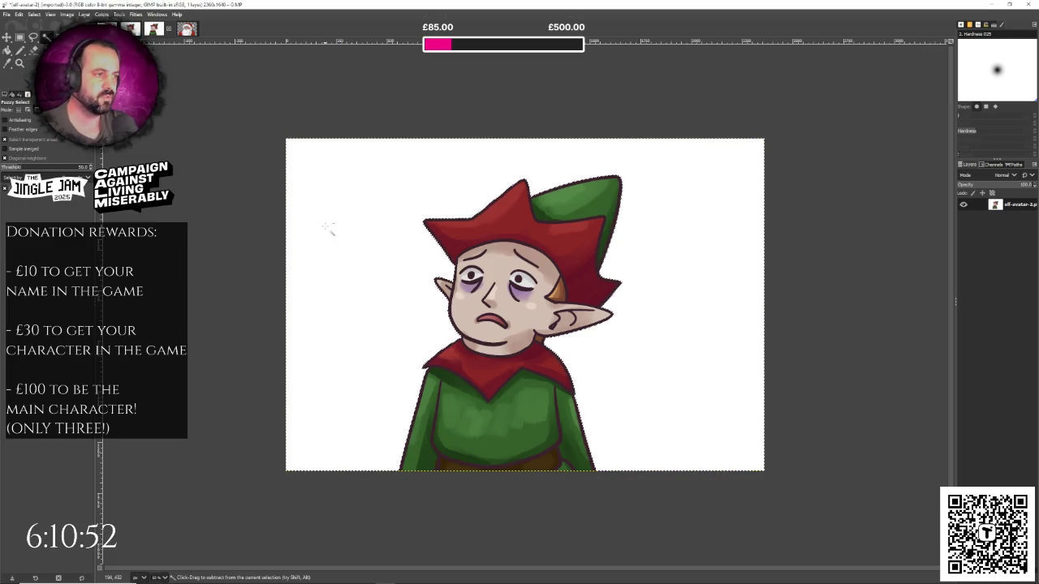
pyautogui.hotkey('ctrl', 'c')
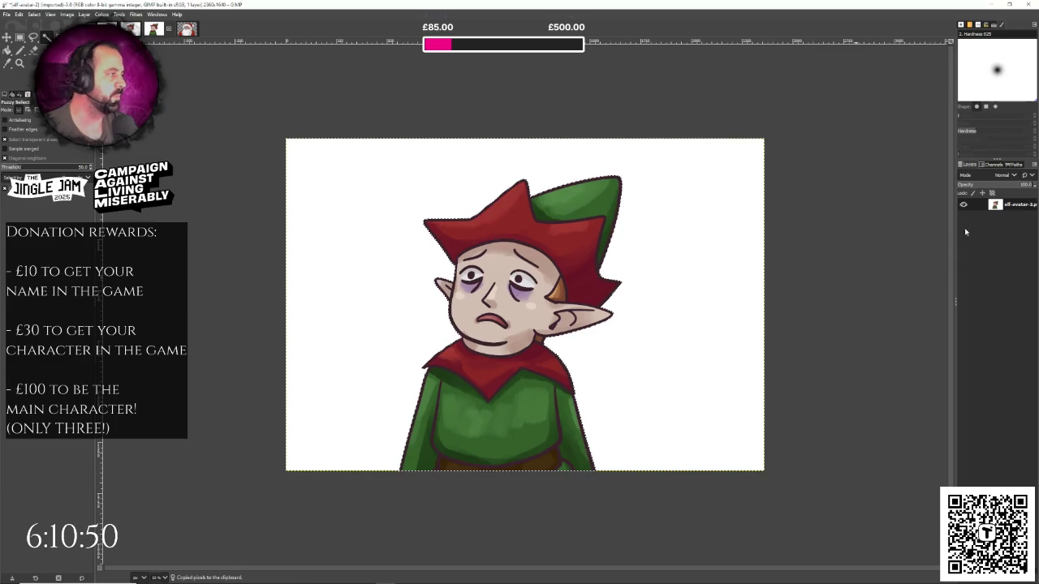
pyautogui.hotkey('ctrl', 'v')
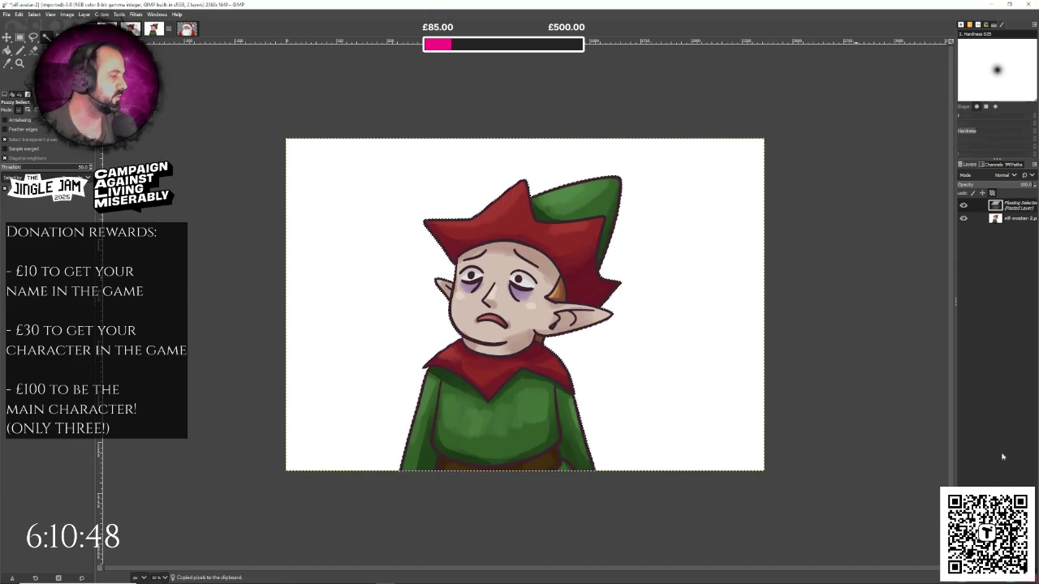
pyautogui.click(977, 483)
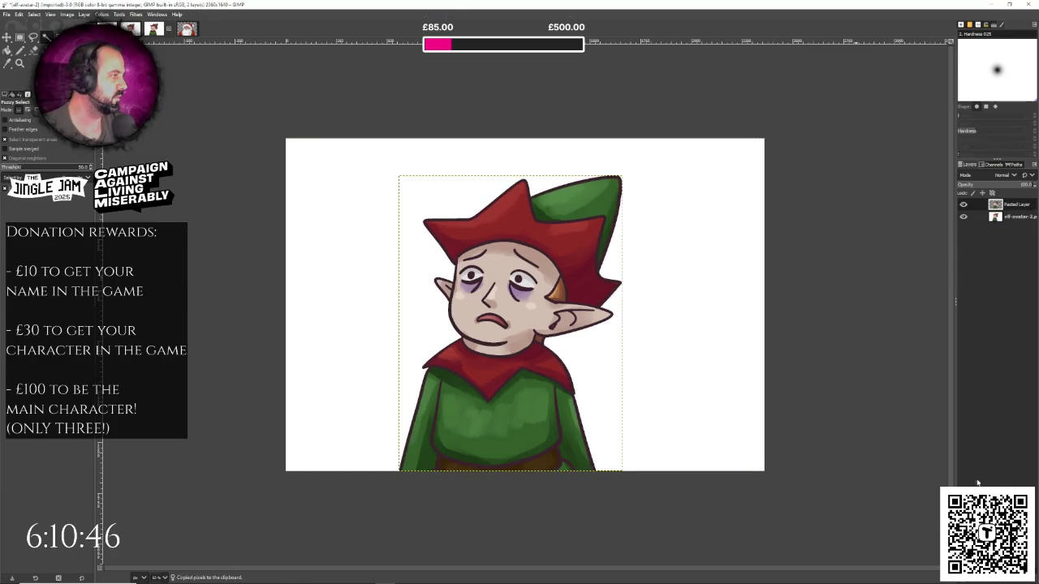
pyautogui.rightClick(1021, 227)
pyautogui.click(974, 325)
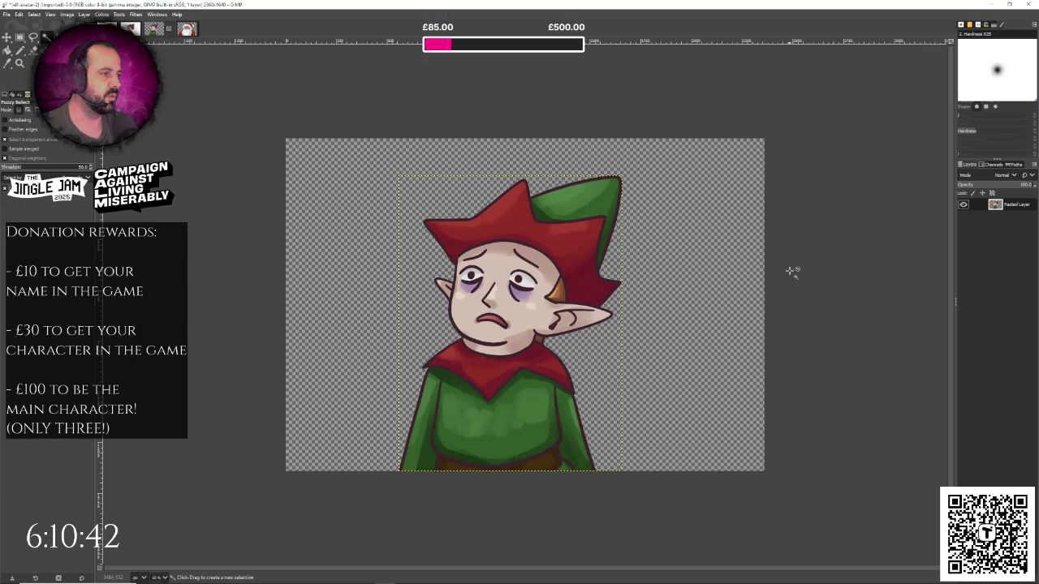
# - Cancel the first export and scale the elf image down to 25 percent
pyautogui.hotkey('shift', 'ctrl', 'e')
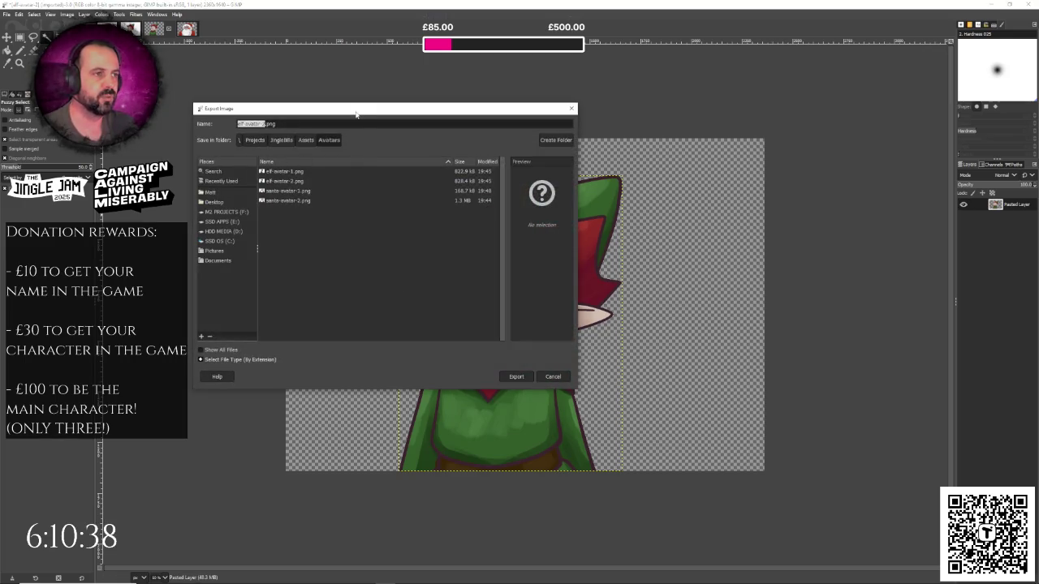
pyautogui.moveTo(355, 114); pyautogui.dragTo(355, 108)
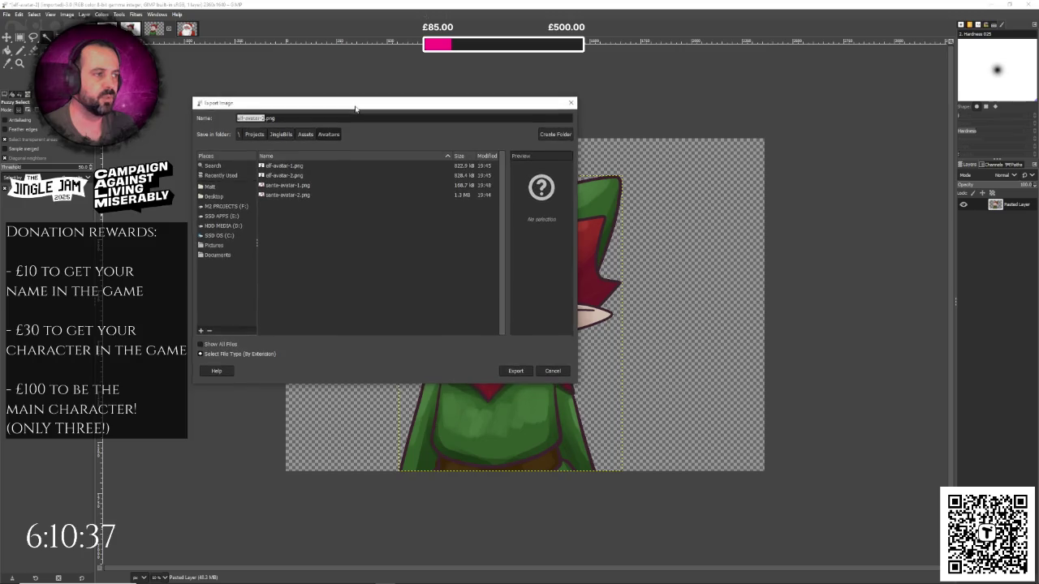
pyautogui.click(553, 370)
pyautogui.click(66, 14)
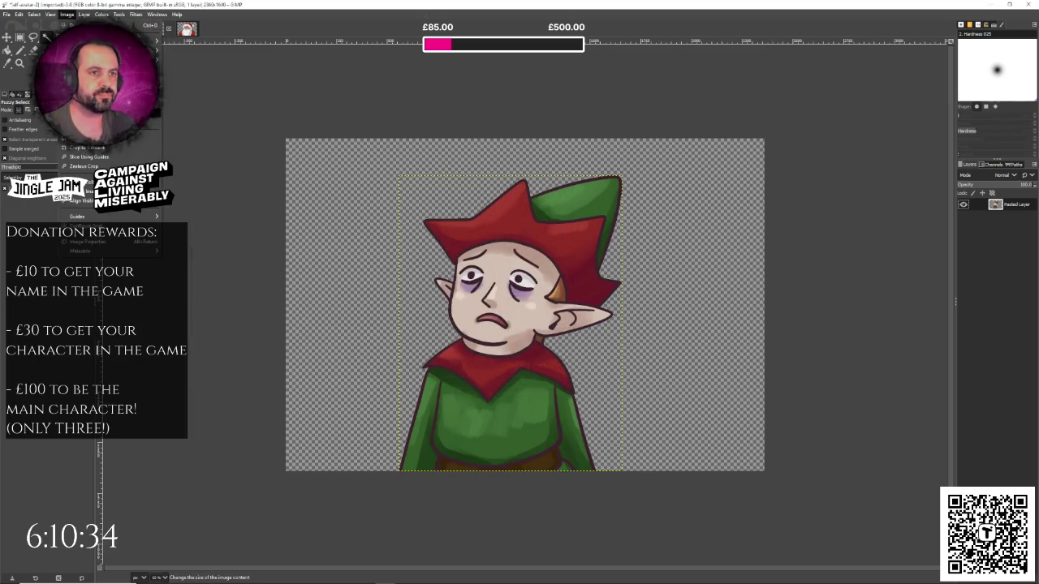
pyautogui.click(89, 129)
pyautogui.click(541, 286)
pyautogui.click(541, 286)
pyautogui.doubleClick(496, 275)
pyautogui.click(539, 361)
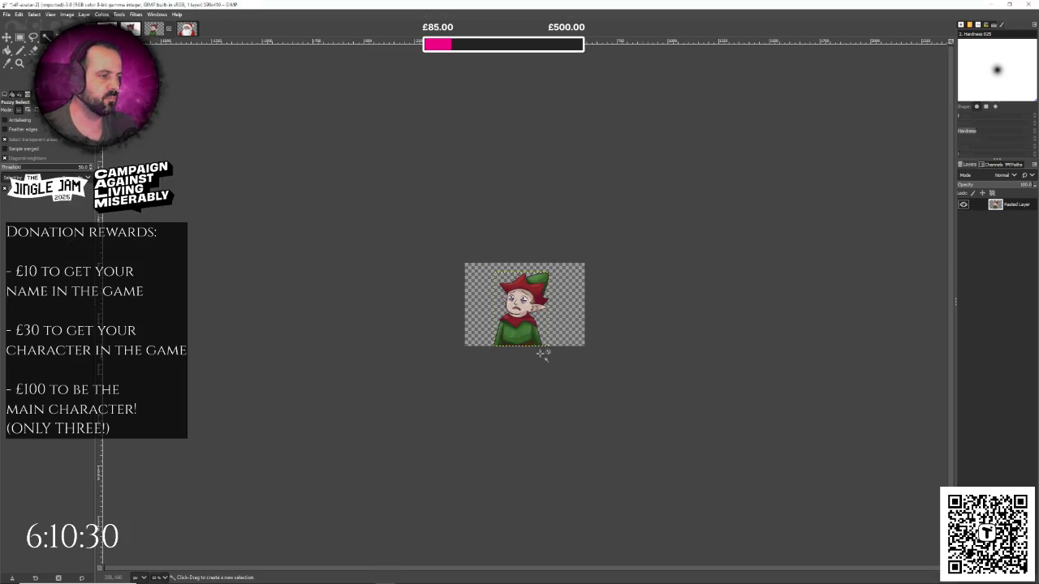
# - Export the elf as PNG replacing elf-avatar-2.png, then switch to elf-avatar-1
pyautogui.hotkey('ctrl', 'shift', 'e')
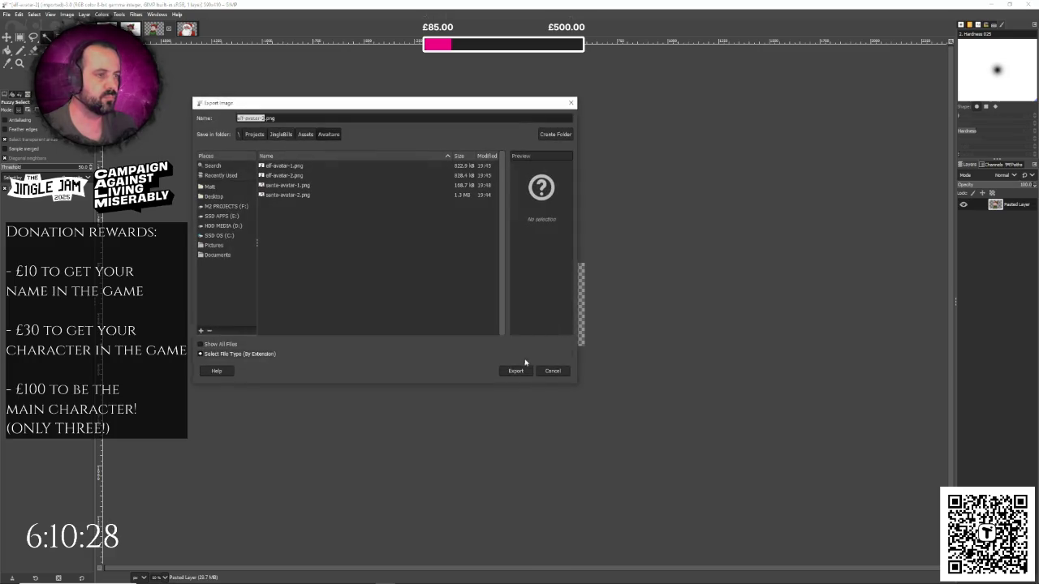
pyautogui.click(516, 371)
pyautogui.click(405, 278)
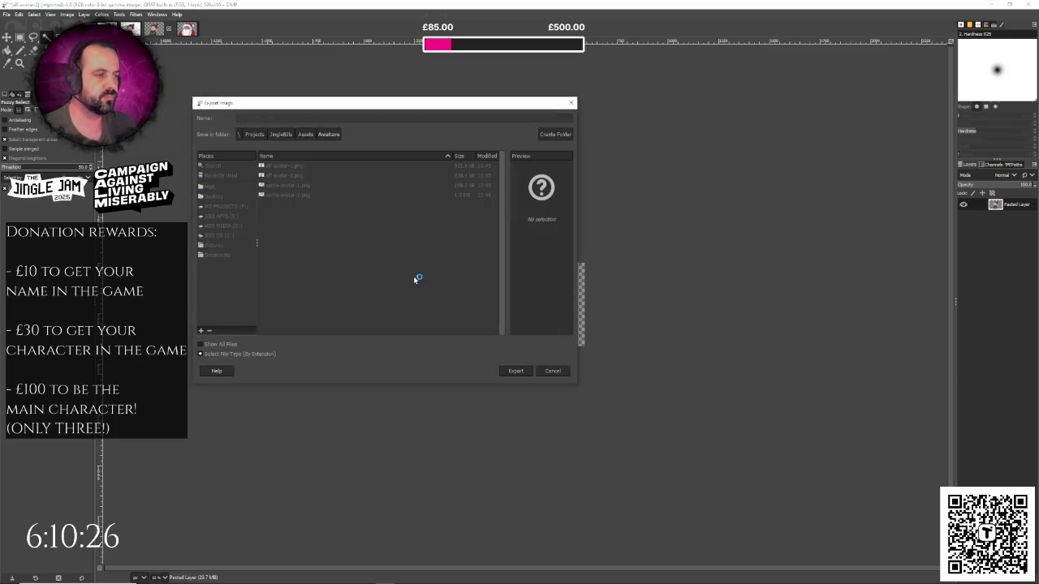
pyautogui.click(520, 386)
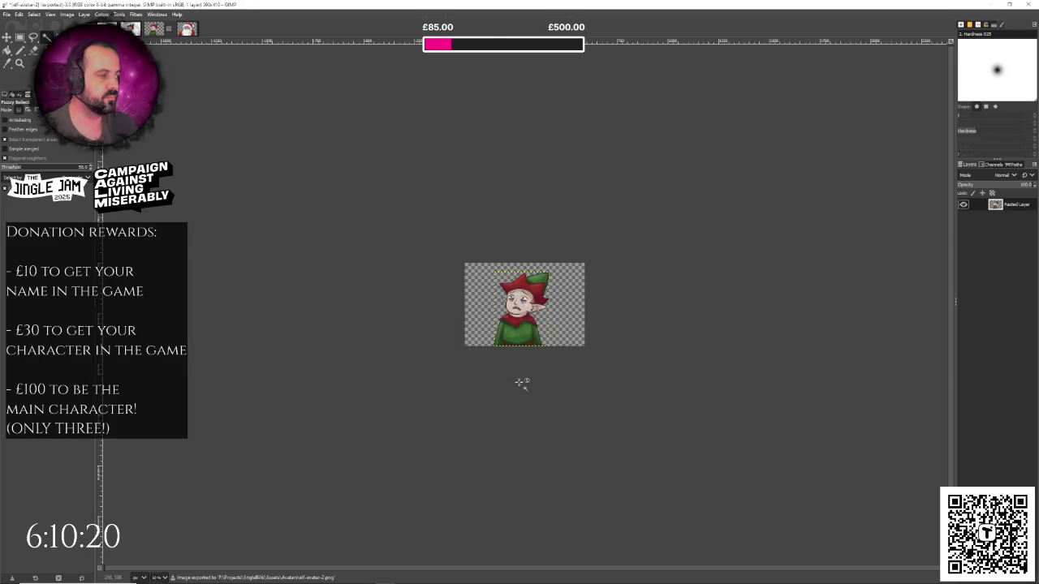
pyautogui.click(187, 28)
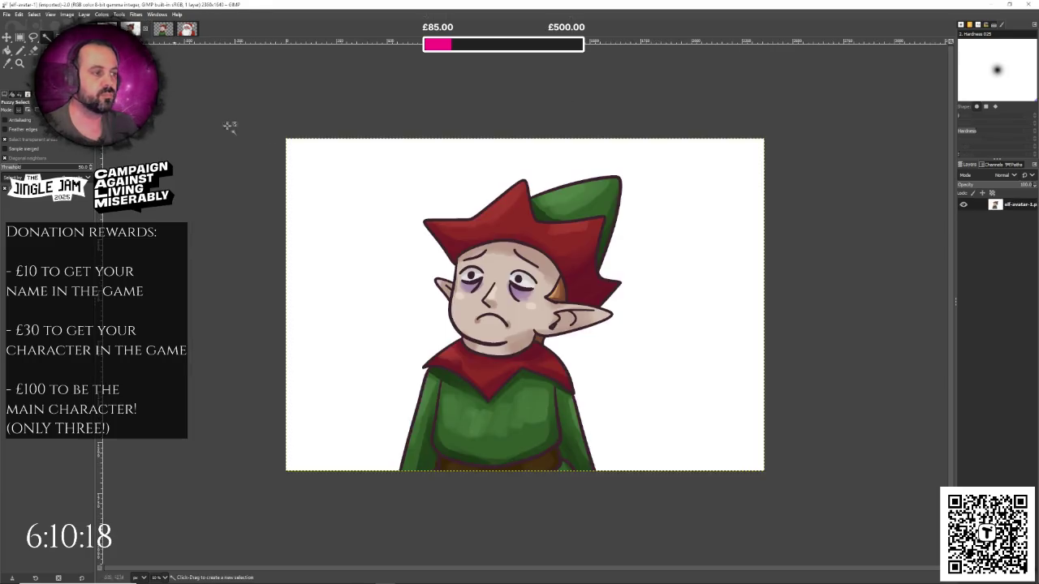
# - Copy the elf-avatar-1 figure onto its own new layer and hide the white-background layer
pyautogui.click(383, 209)
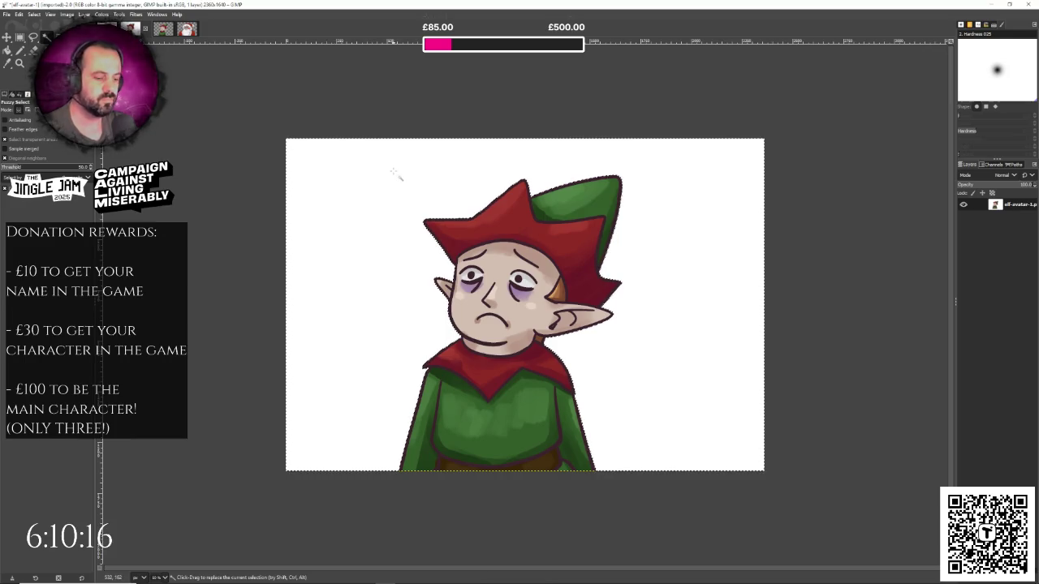
pyautogui.hotkey('ctrl', 'i')
pyautogui.hotkey('ctrl', ',')
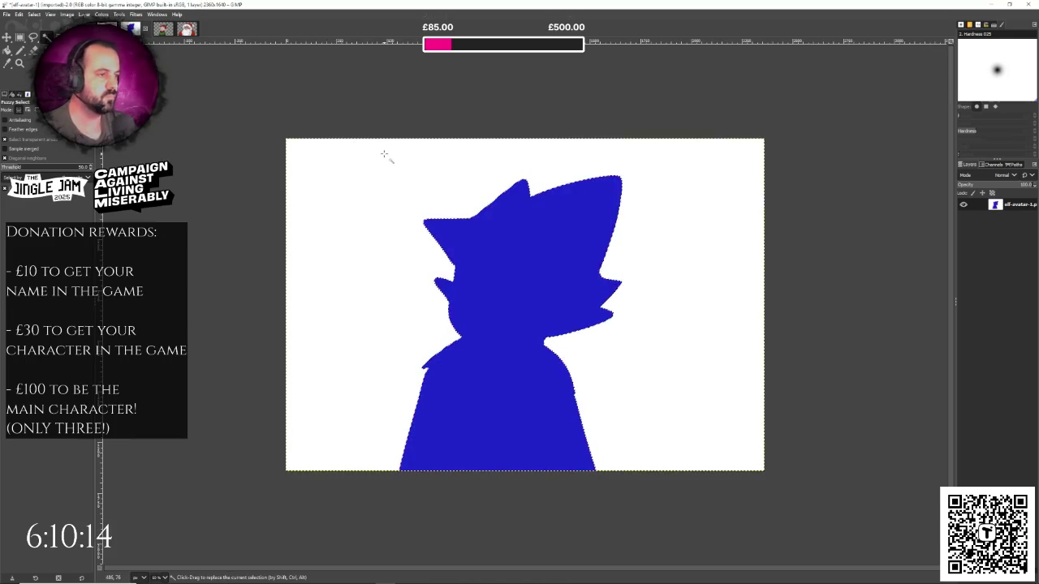
pyautogui.hotkey('ctrl', 'z')
pyautogui.hotkey('ctrl', 'c')
pyautogui.hotkey('ctrl', 'v')
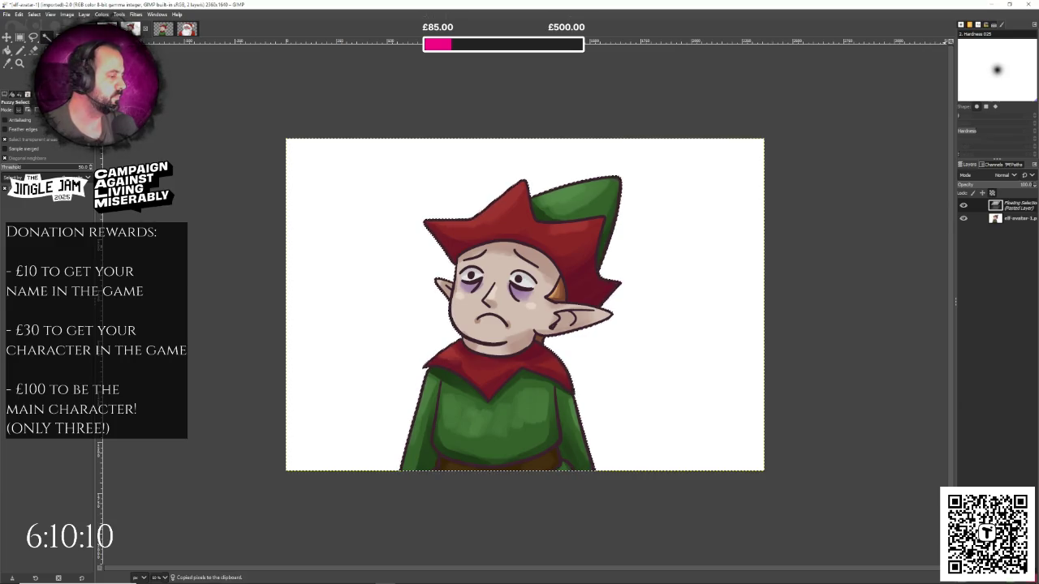
pyautogui.hotkey('shift', 'ctrl', 'n')
pyautogui.click(963, 216)
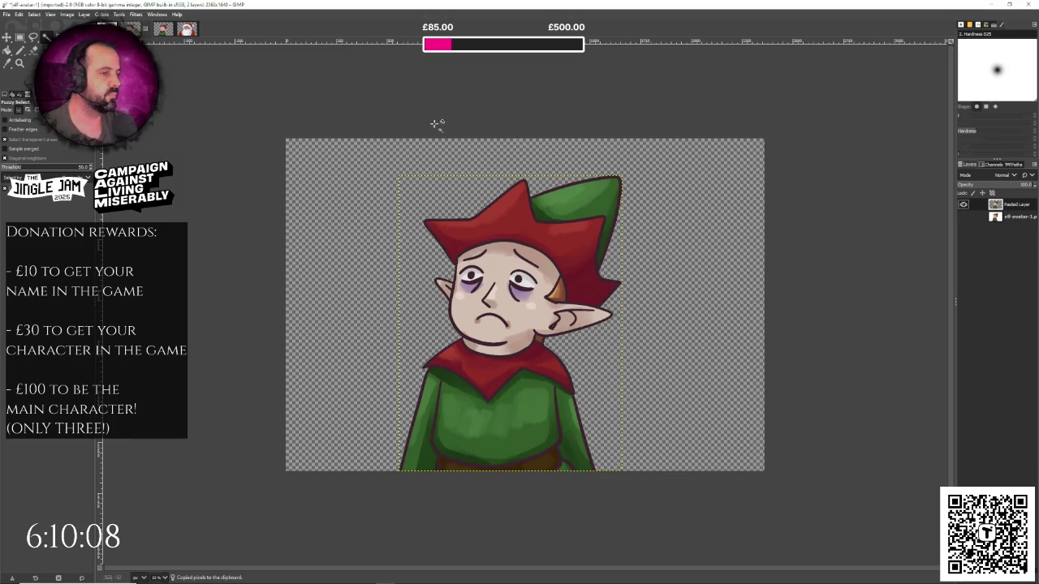
# - Scale the elf-avatar-1 image down to 25 percent
pyautogui.click(67, 14)
pyautogui.click(81, 129)
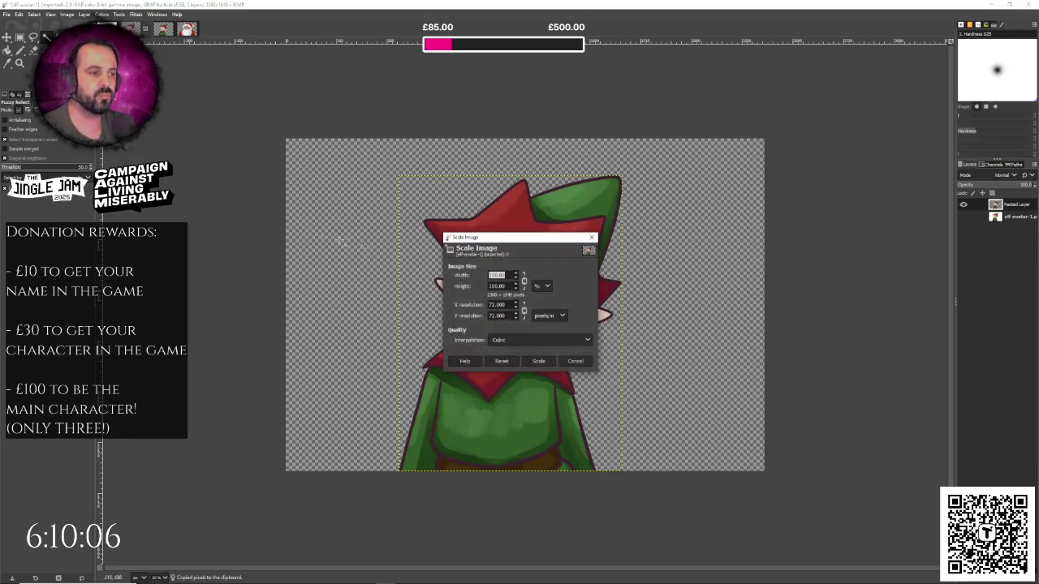
pyautogui.click(545, 361)
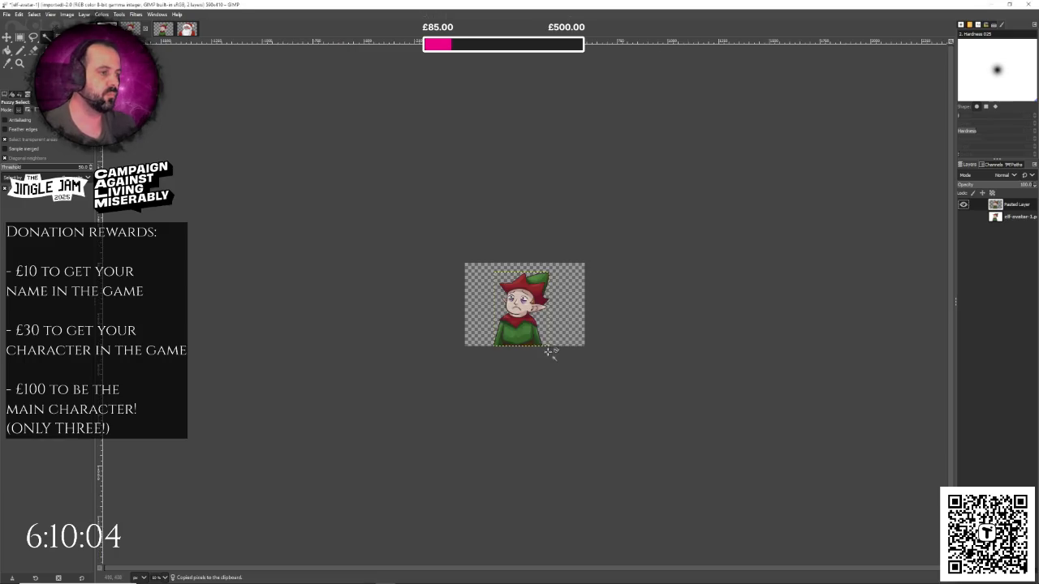
# - Export the image as PNG replacing elf-avatar-1.png, then close it
pyautogui.hotkey('shift', 'ctrl', 'e')
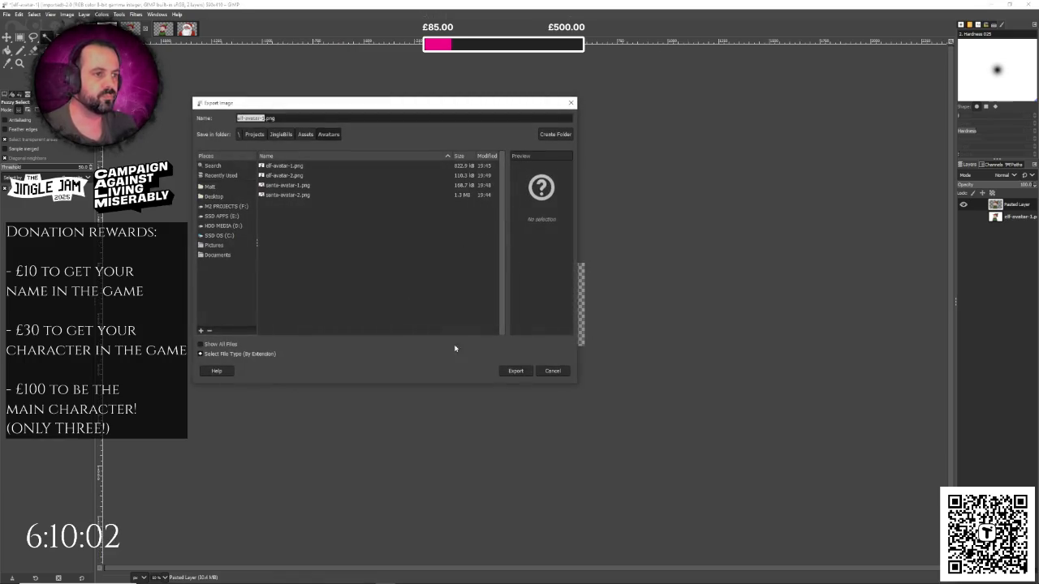
pyautogui.click(513, 371)
pyautogui.click(407, 277)
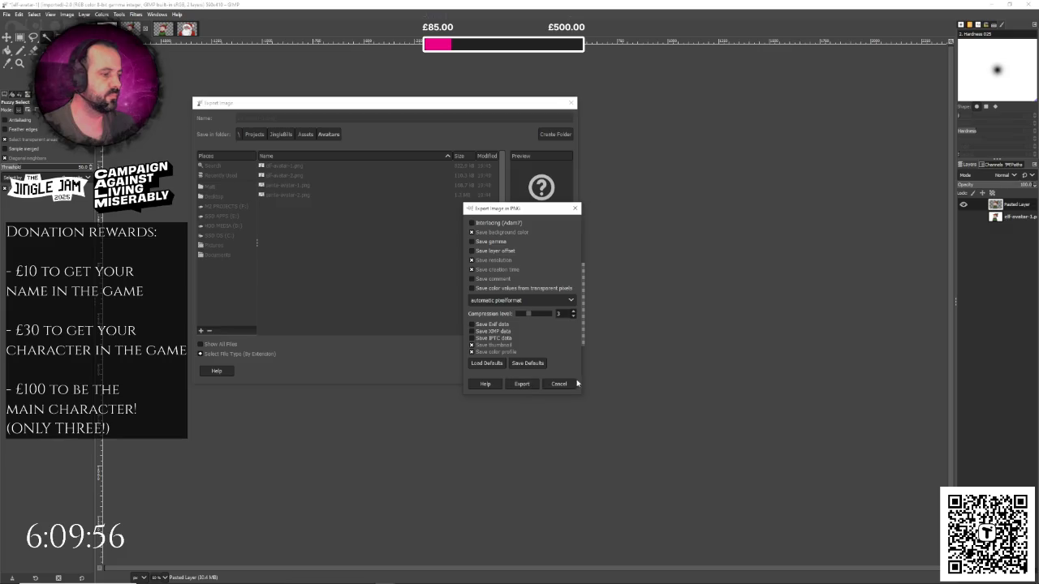
pyautogui.click(559, 384)
pyautogui.click(523, 370)
pyautogui.click(411, 280)
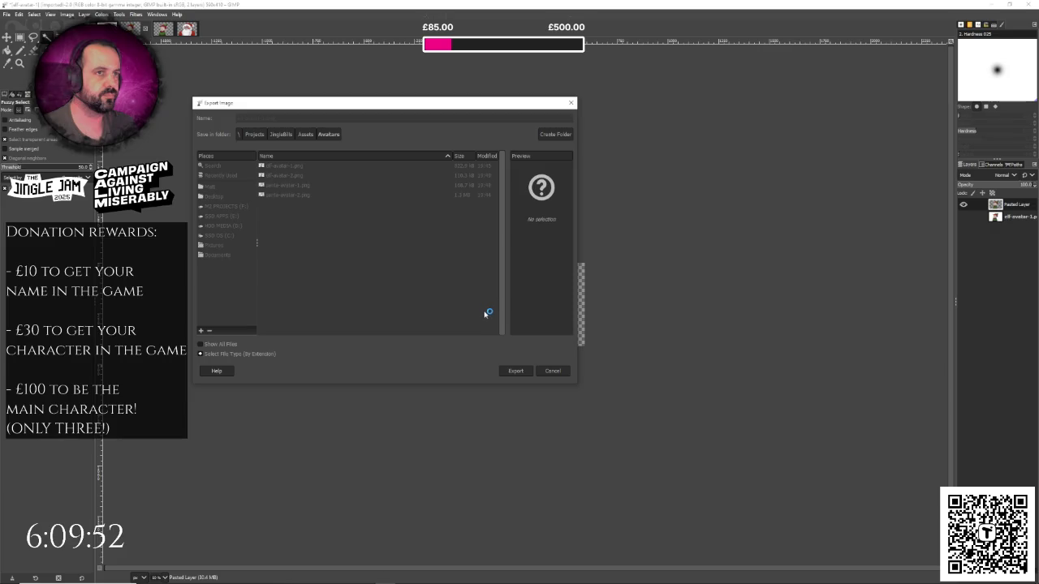
pyautogui.click(524, 382)
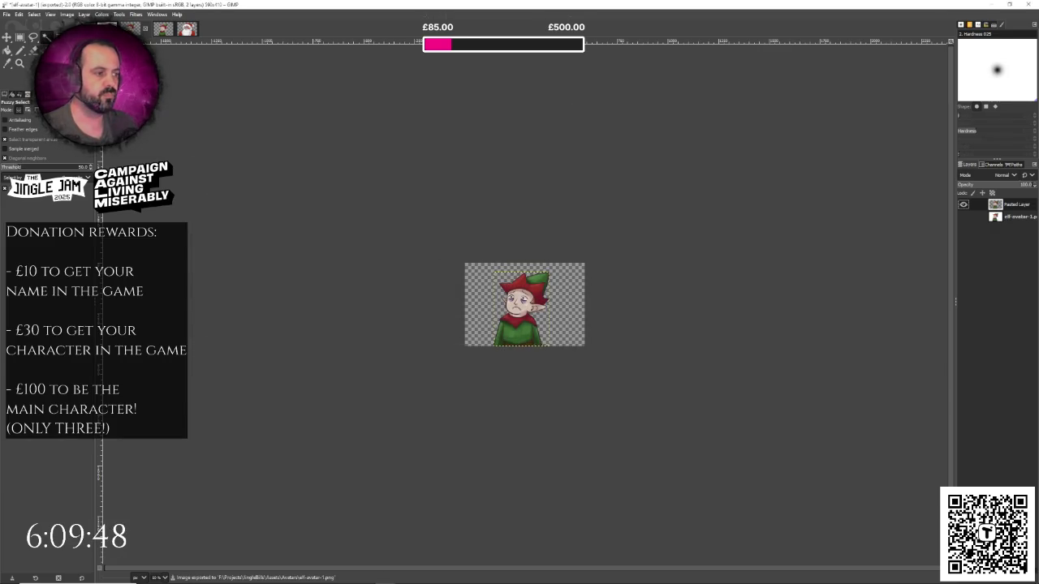
pyautogui.hotkey('ctrl', 'w')
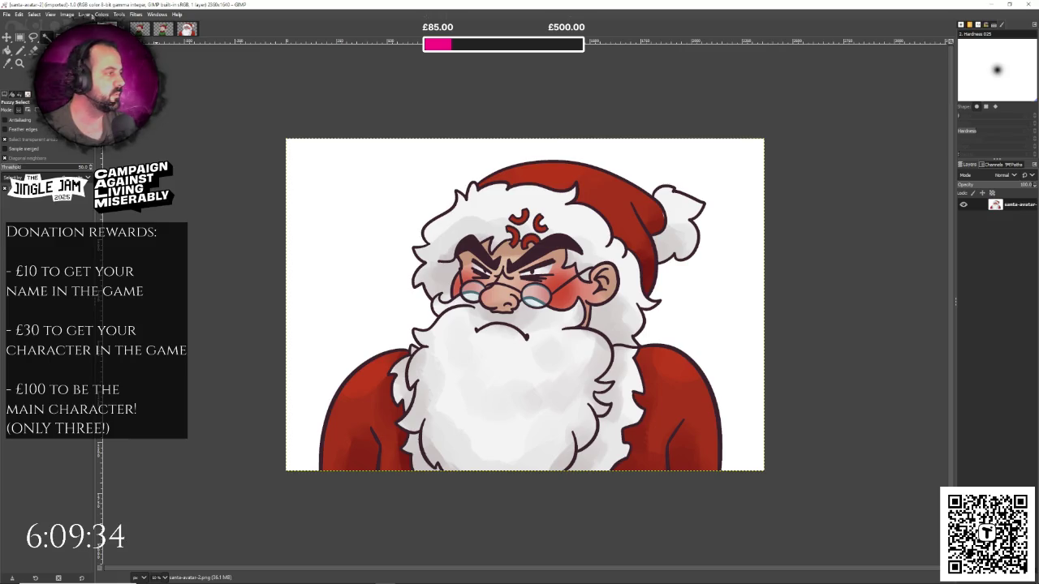
# - Copy the cut-out Santa onto its own layer and hide the santa-avatar layer
pyautogui.click(343, 198)
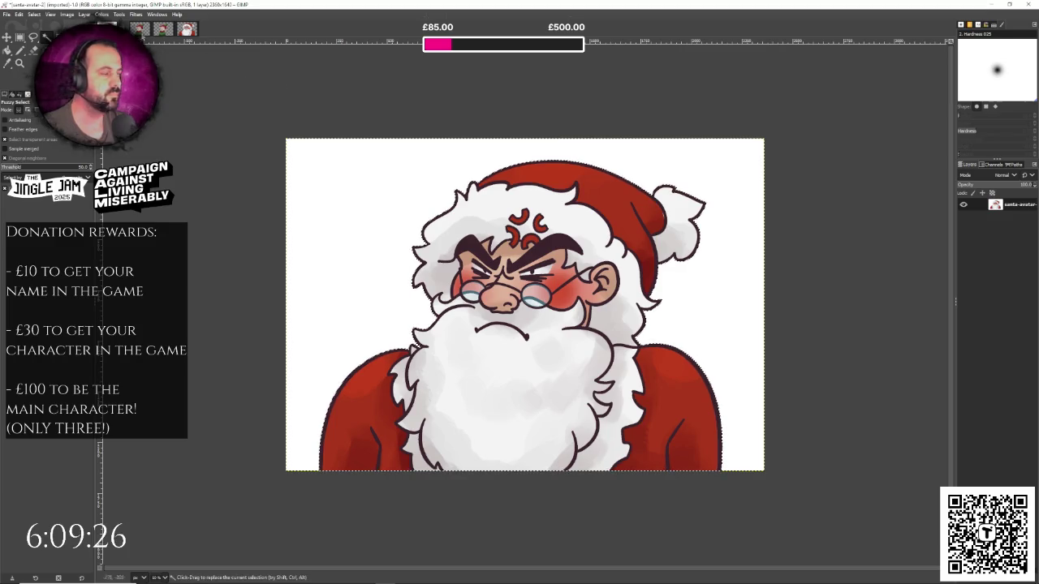
pyautogui.hotkey('ctrl', 'c')
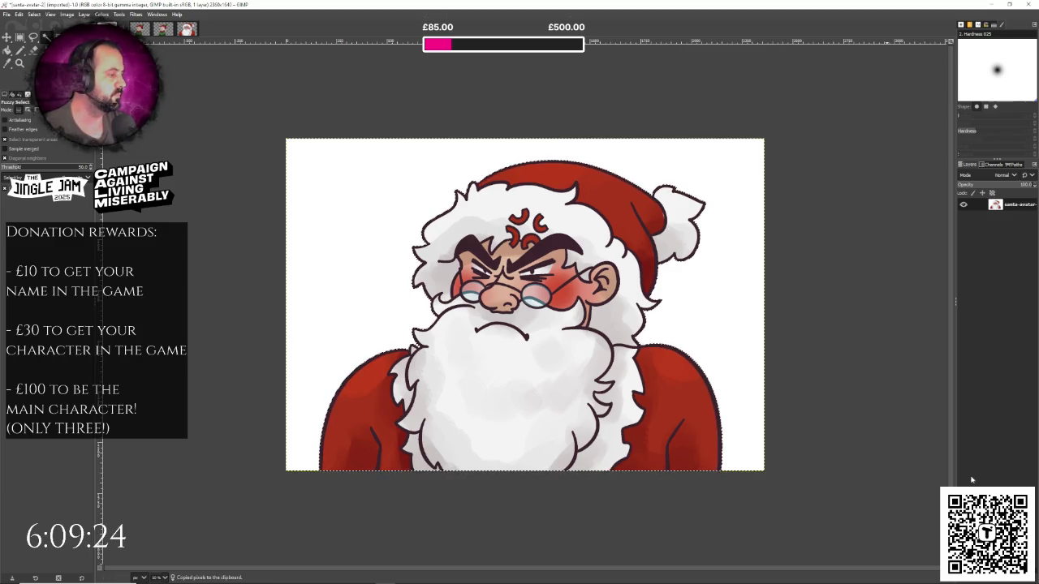
pyautogui.hotkey('ctrl', 'v')
pyautogui.hotkey('ctrl', 'shift', 'a')
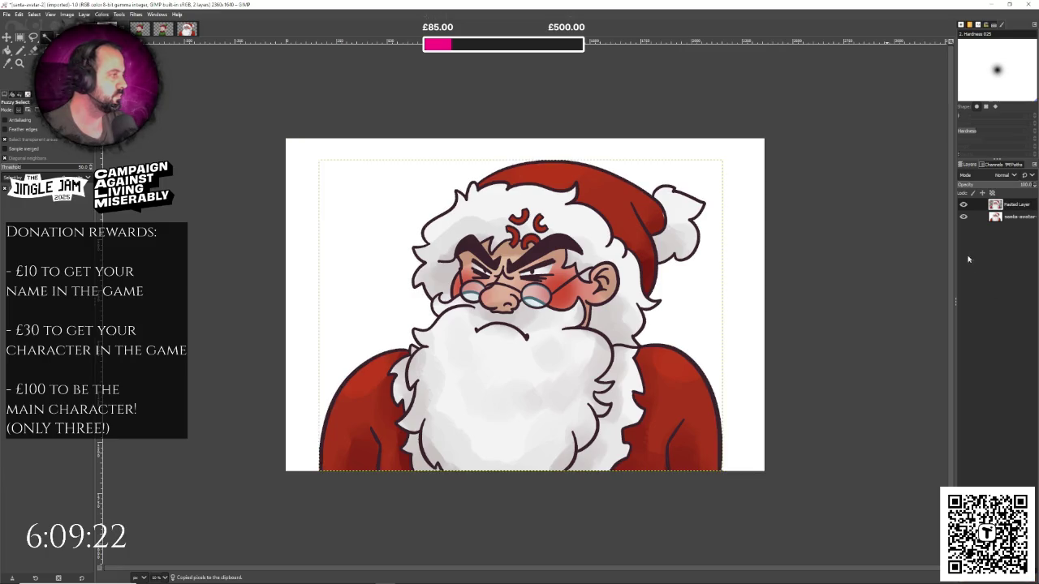
pyautogui.click(964, 216)
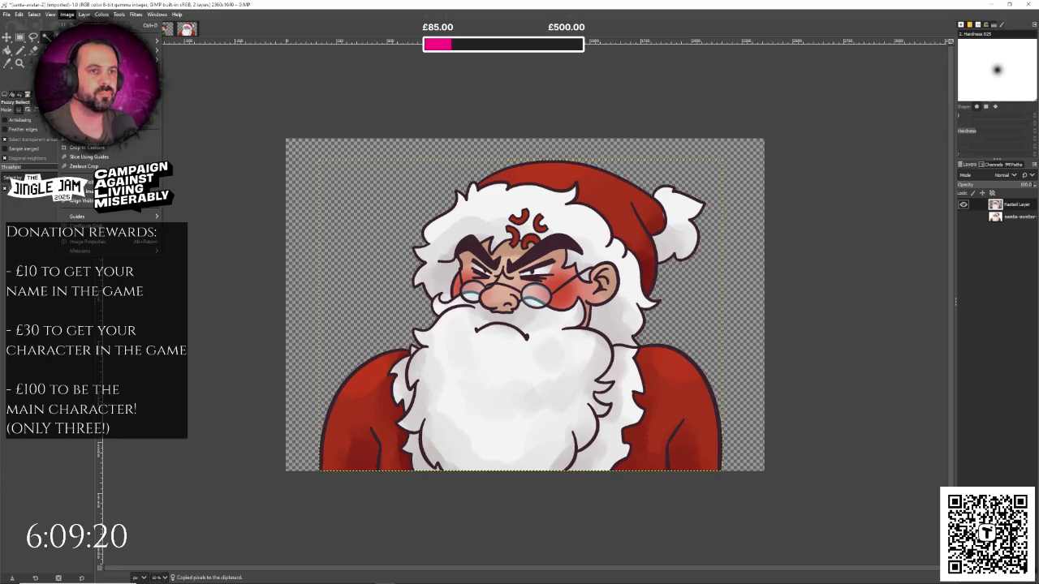
# - Scale the Santa image to 500 px wide
pyautogui.hotkey('ctrl', 'alt', 'i')
pyautogui.write('500px')
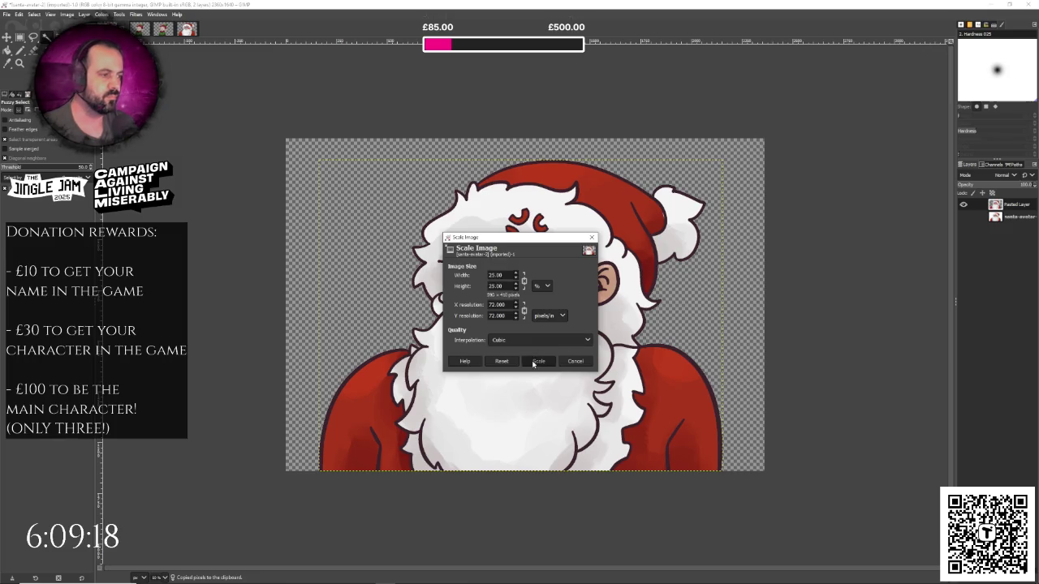
pyautogui.click(538, 361)
# - Export as PNG replacing santa-avatar-2.png, then minimize GIMP
pyautogui.hotkey('ctrl', 'shift', 'e')
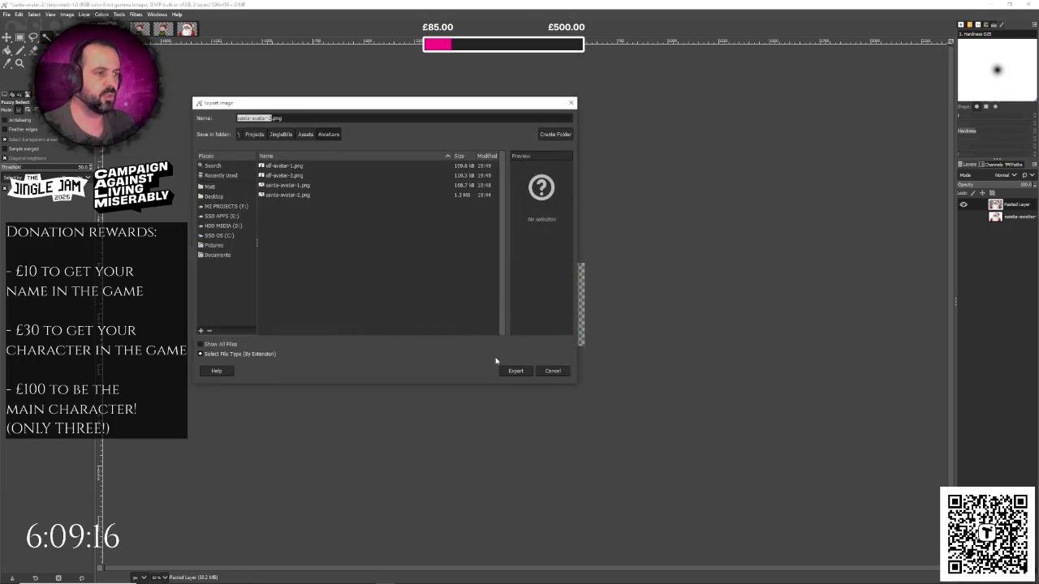
pyautogui.press('Return')
pyautogui.click(405, 280)
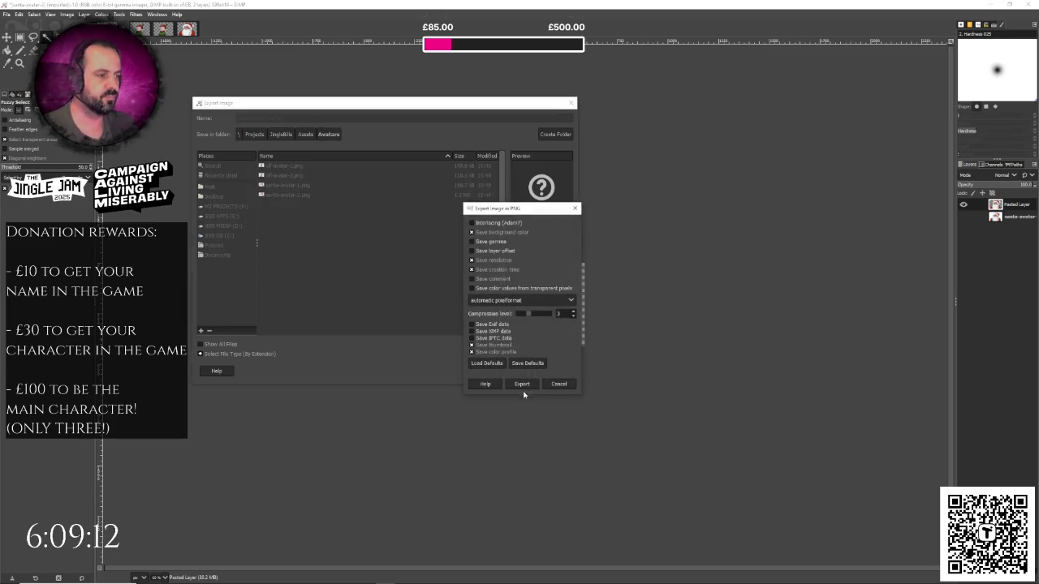
pyautogui.click(515, 390)
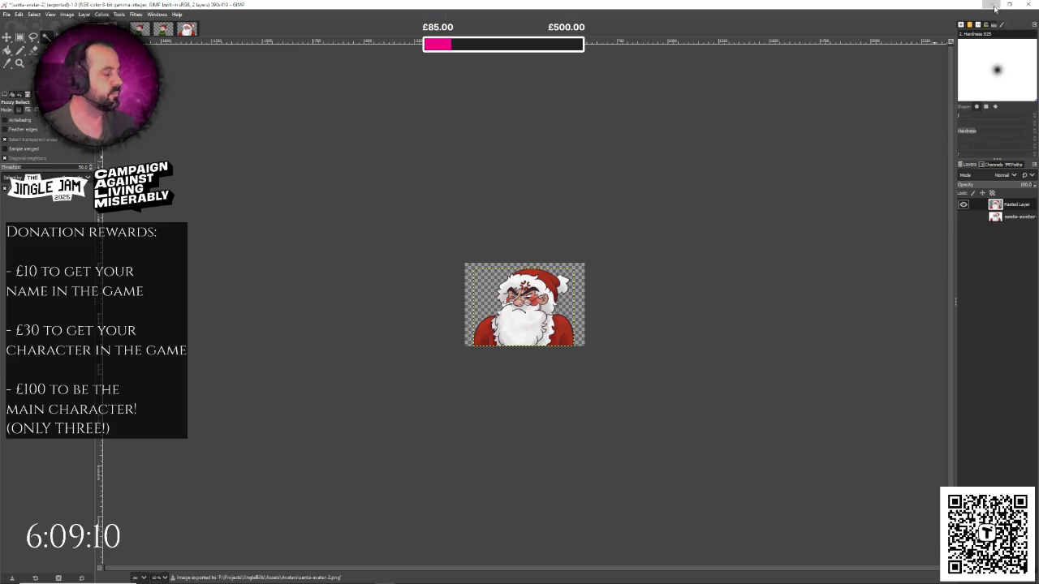
pyautogui.click(994, 5)
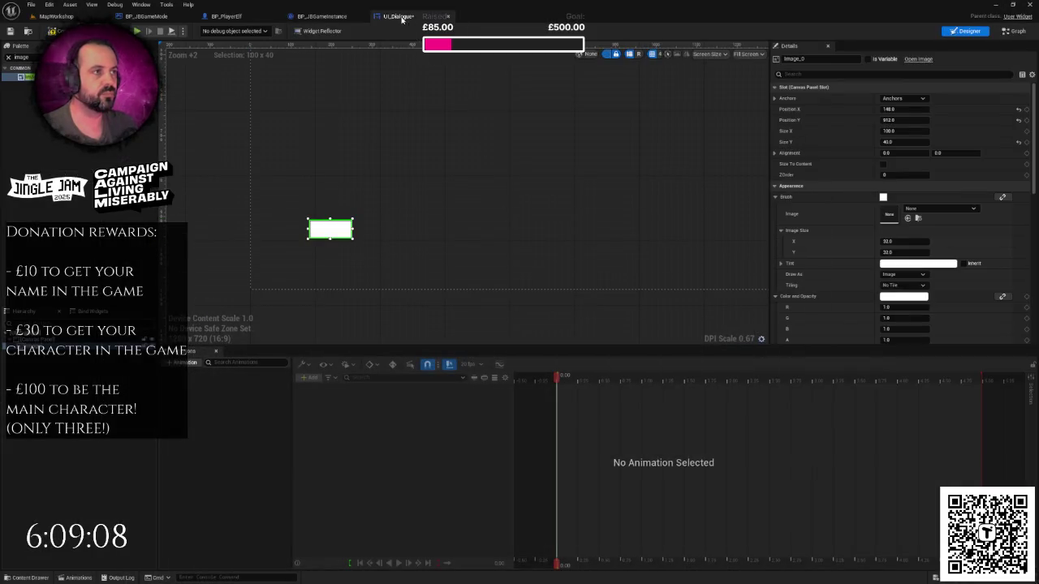
# - Save the UI_Dialogue widget and switch to the TexturePacker Level Sprites sheet
pyautogui.hotkey('ctrl', 's')
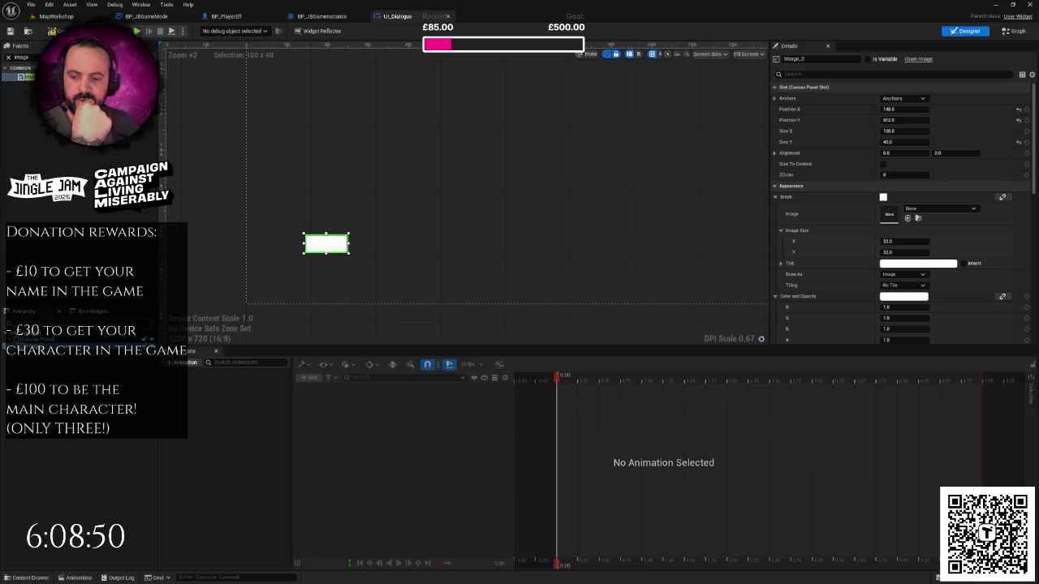
pyautogui.hotkey('alt', 'Tab')
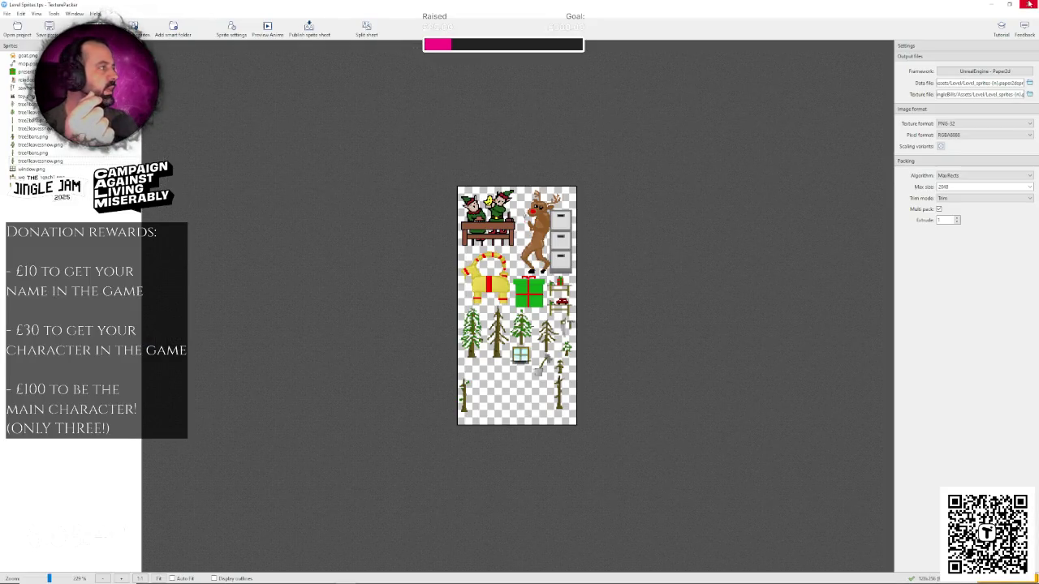
# - Close the Level Sprites project in TexturePacker and bring up the shrunken Santa image in GIMP
pyautogui.click(1029, 4)
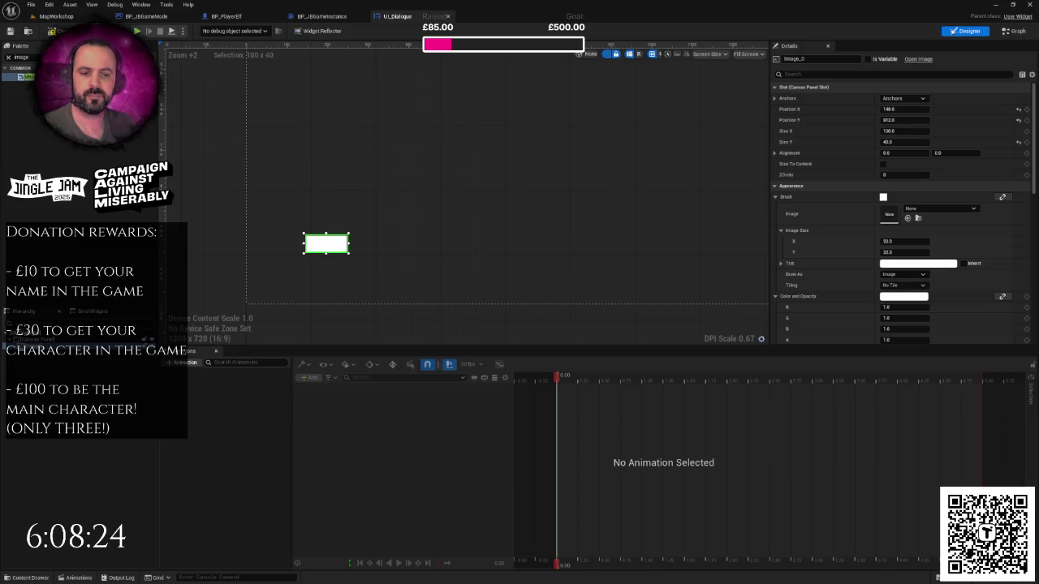
pyautogui.hotkey('alt', 'Tab')
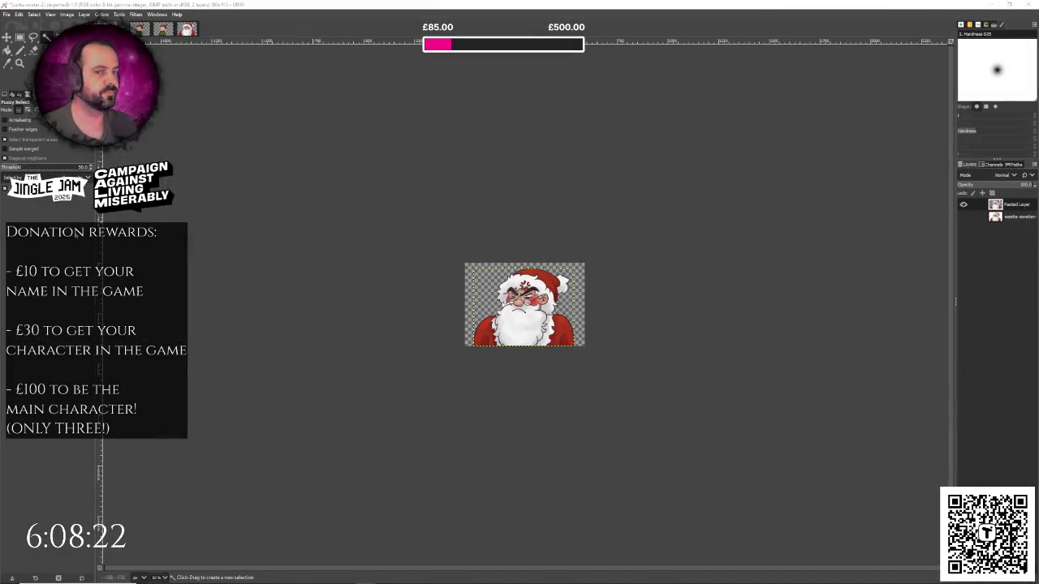
pyautogui.hotkey('alt', 'Tab')
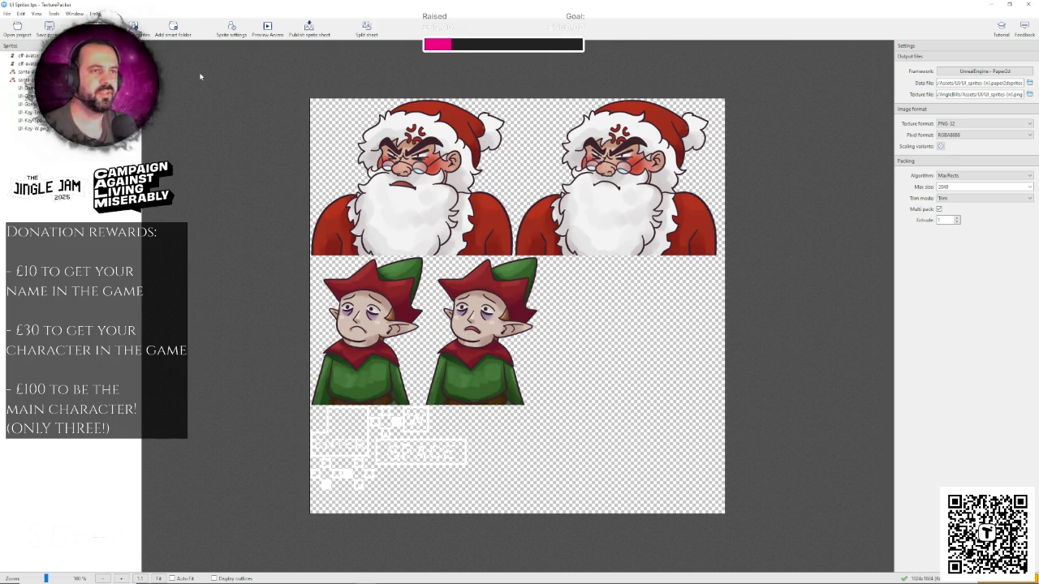
# - Publish the 1024×1024 UI sprite sheet, dismiss the results, and switch back to Unreal Engine
pyautogui.click(328, 37)
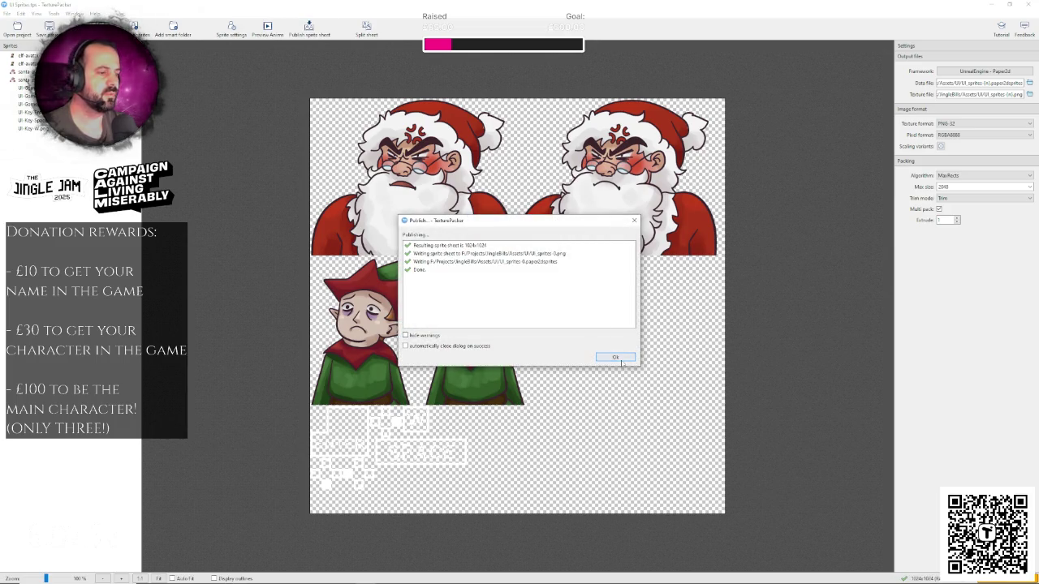
pyautogui.click(615, 357)
pyautogui.click(991, 5)
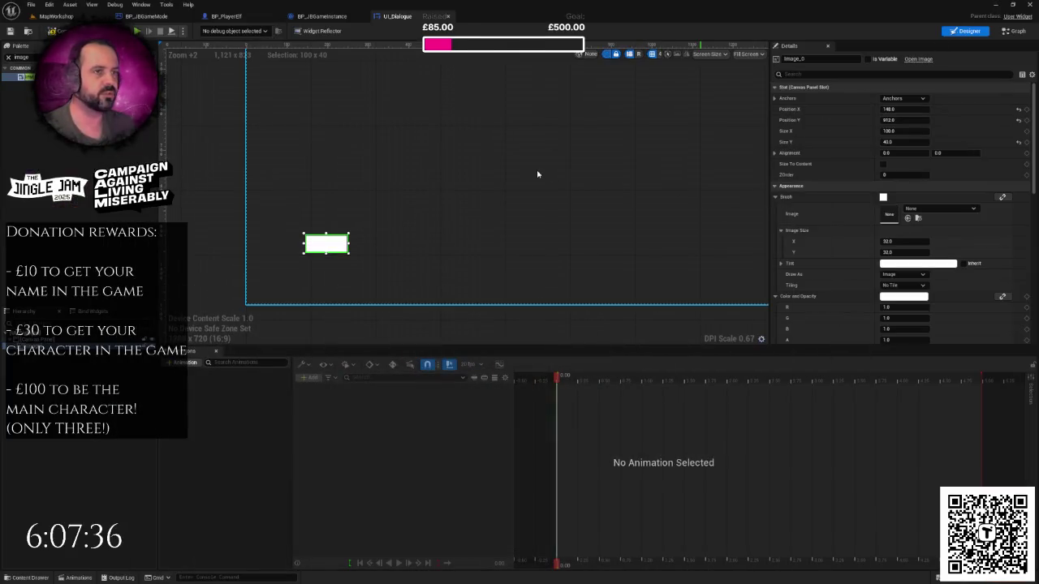
# - Reimport UI_sprites from Textures/UI in the Content Drawer, then return to the UI_Dialogue tab
pyautogui.click(56, 15)
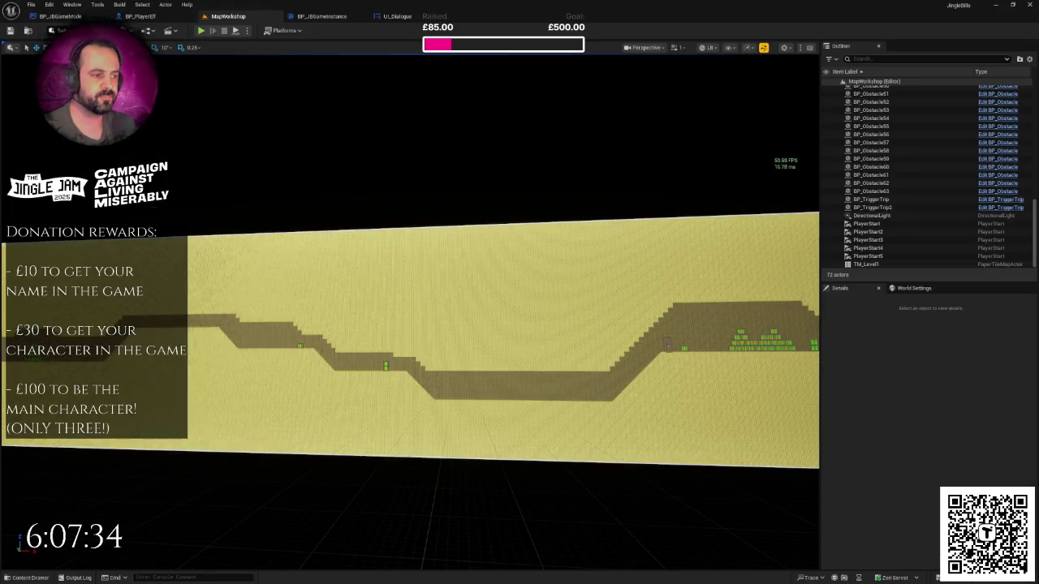
pyautogui.scroll(3, 412, 352)
pyautogui.hotkey('ctrl', 'space')
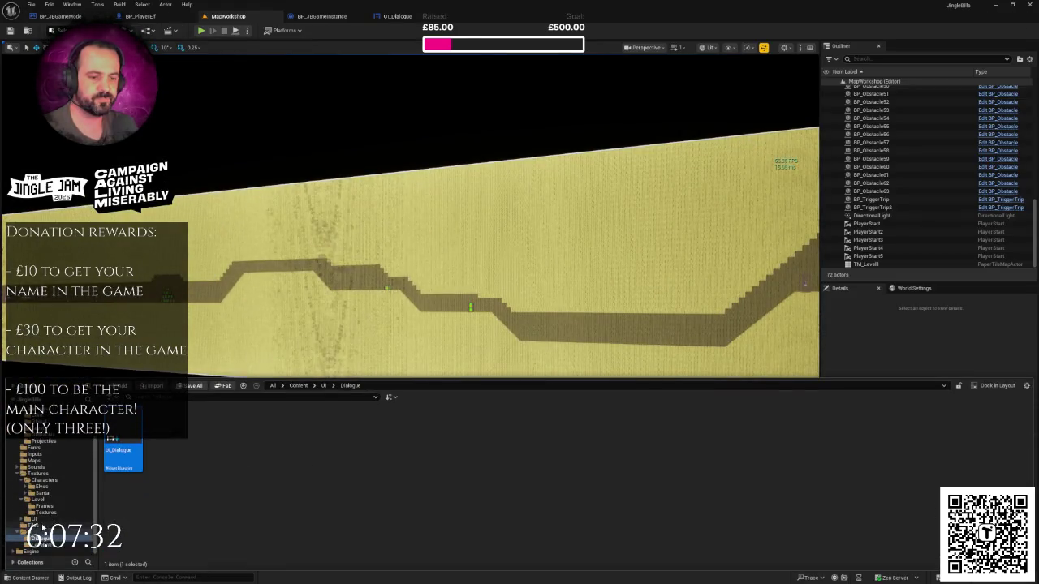
pyautogui.click(34, 519)
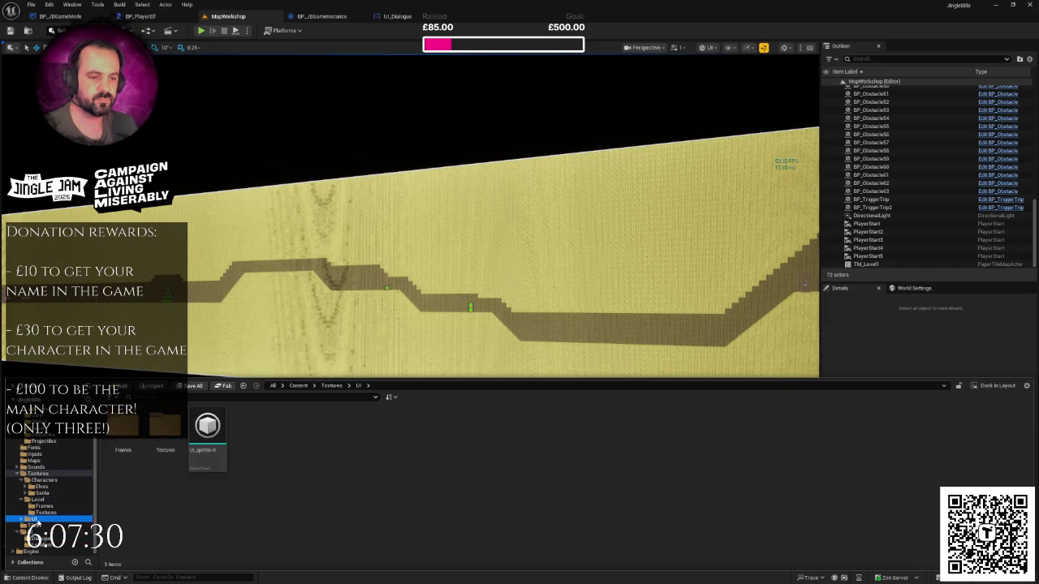
pyautogui.rightClick(208, 427)
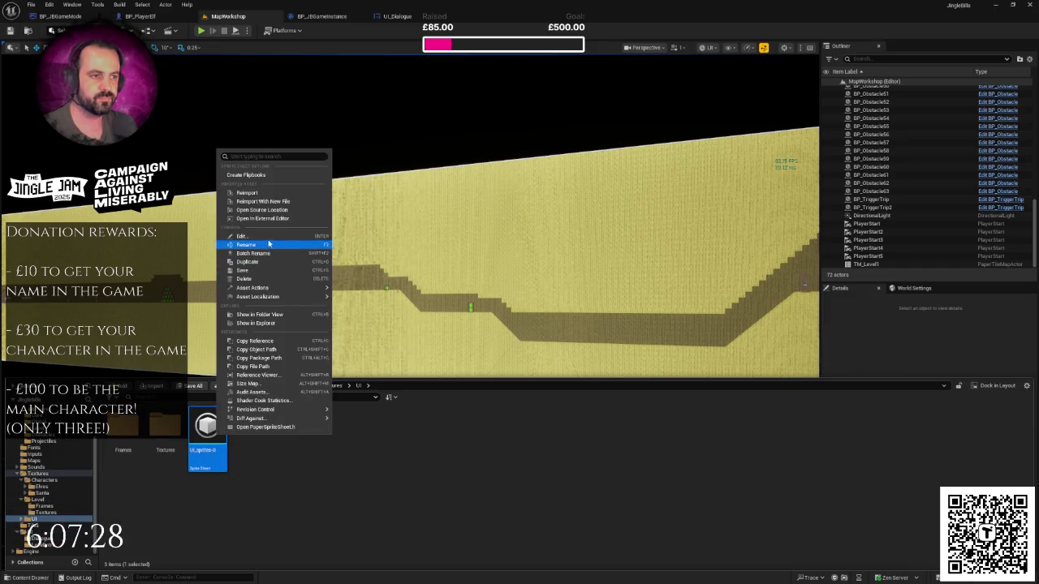
pyautogui.click(252, 193)
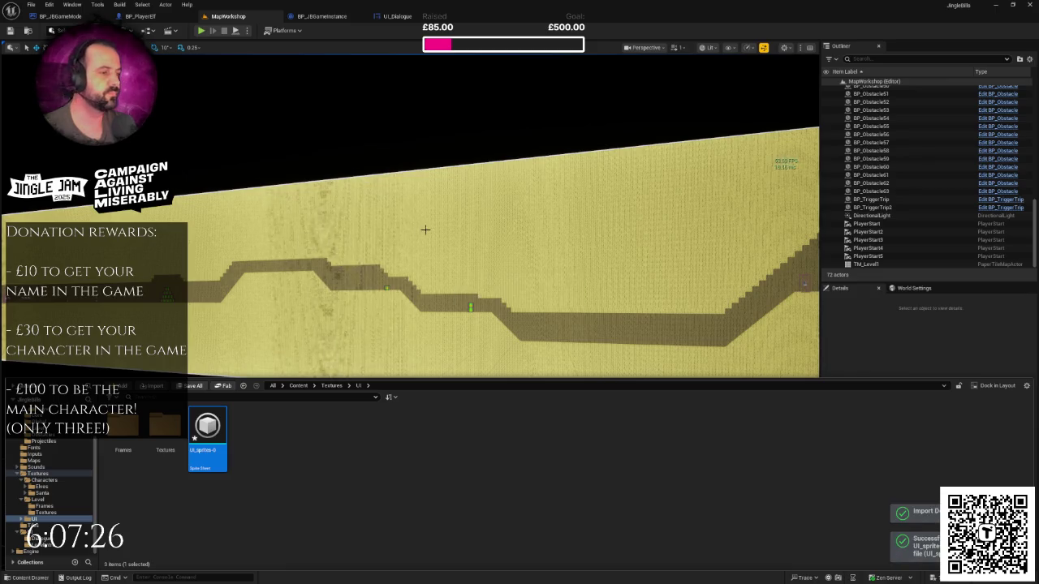
pyautogui.click(396, 16)
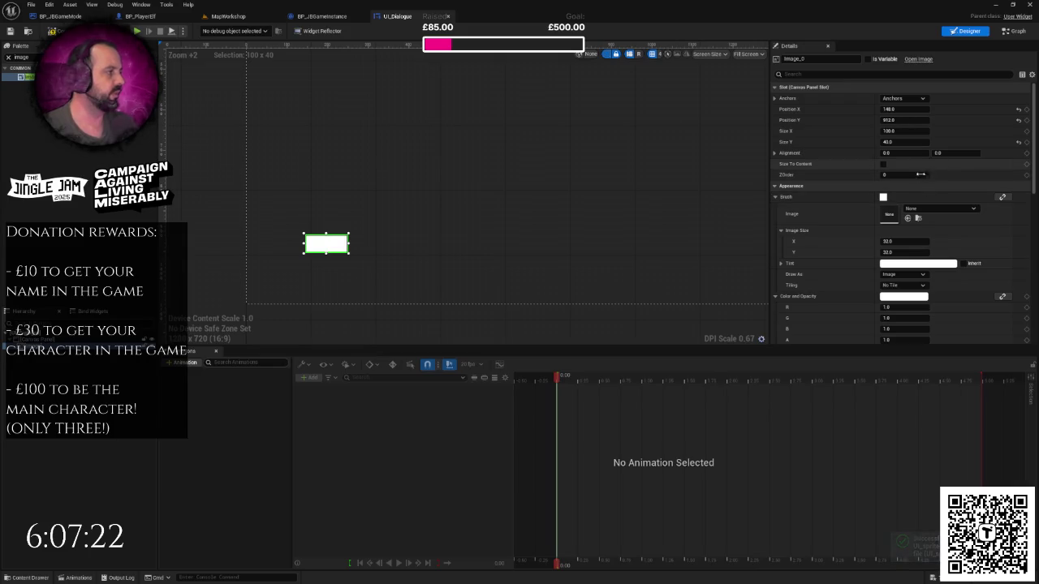
# - Commit Image_0's height of 32 and enable Size To Content so it becomes 32×32
pyautogui.click(890, 251)
pyautogui.press('Return')
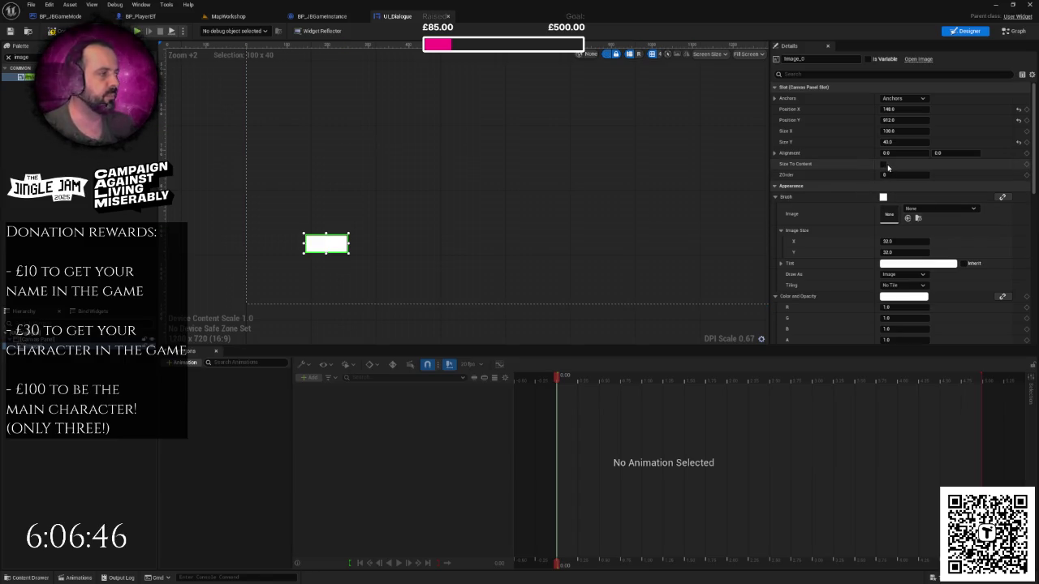
pyautogui.click(885, 165)
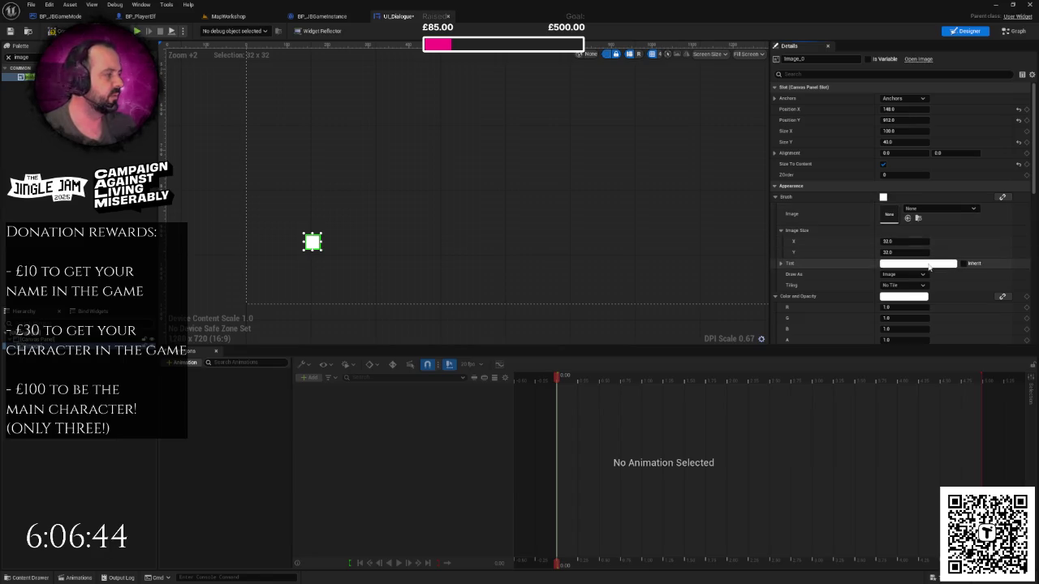
# - Set the image widget's brush to santa-avatar-2.png
pyautogui.click(927, 209)
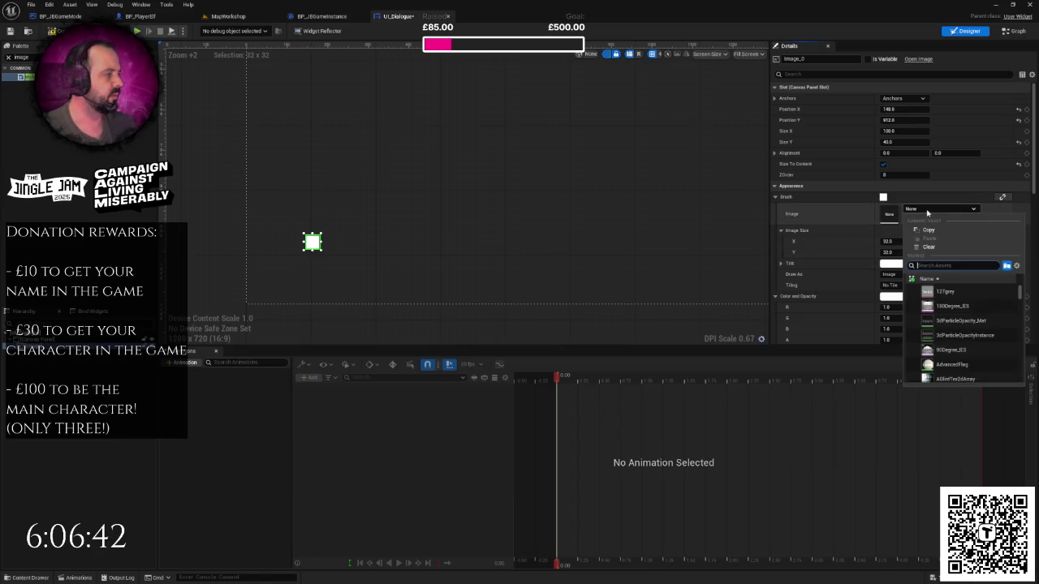
pyautogui.write('avatar')
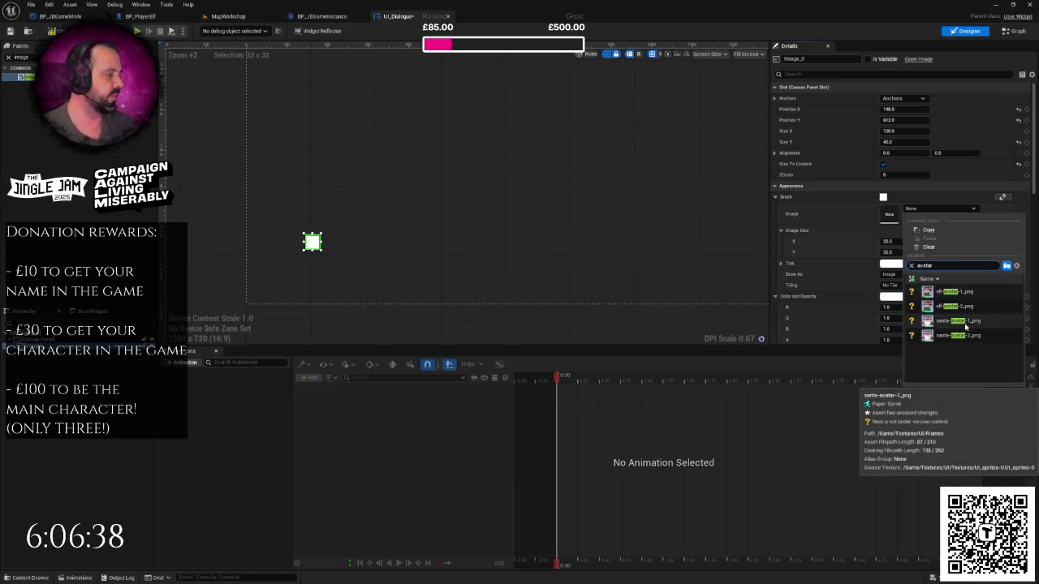
pyautogui.click(964, 322)
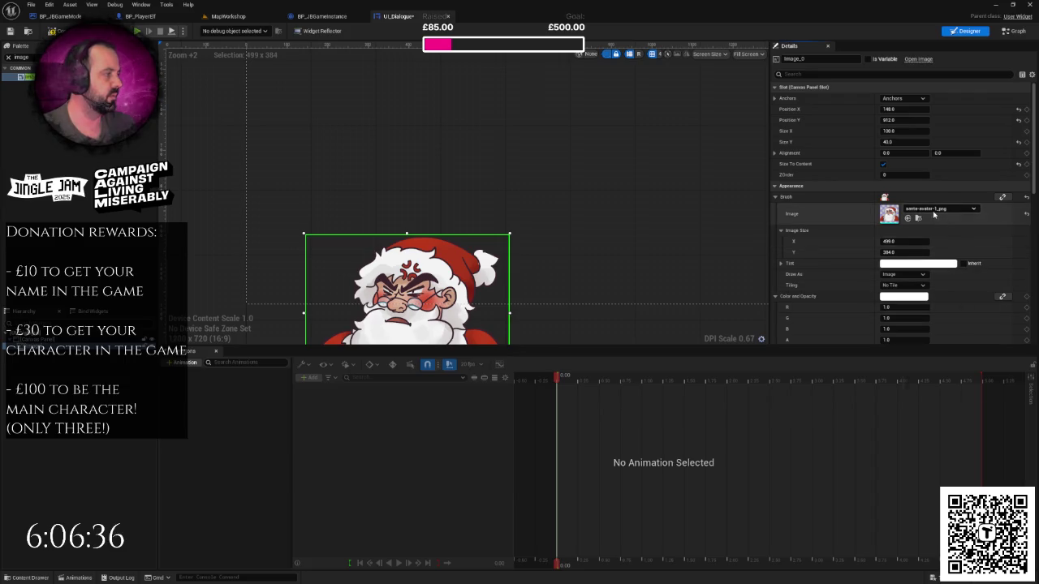
pyautogui.click(940, 209)
pyautogui.click(959, 315)
pyautogui.scroll(-2, 596, 255)
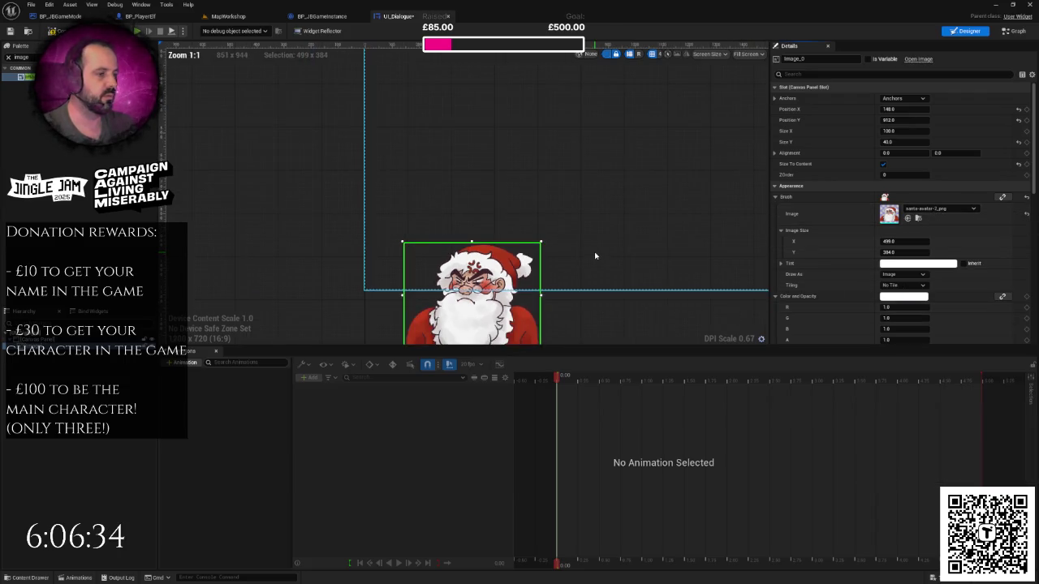
# - Move the Santa image higher in the layout
pyautogui.moveTo(497, 274); pyautogui.dragTo(501, 172)
pyautogui.scroll(-2, 655, 232)
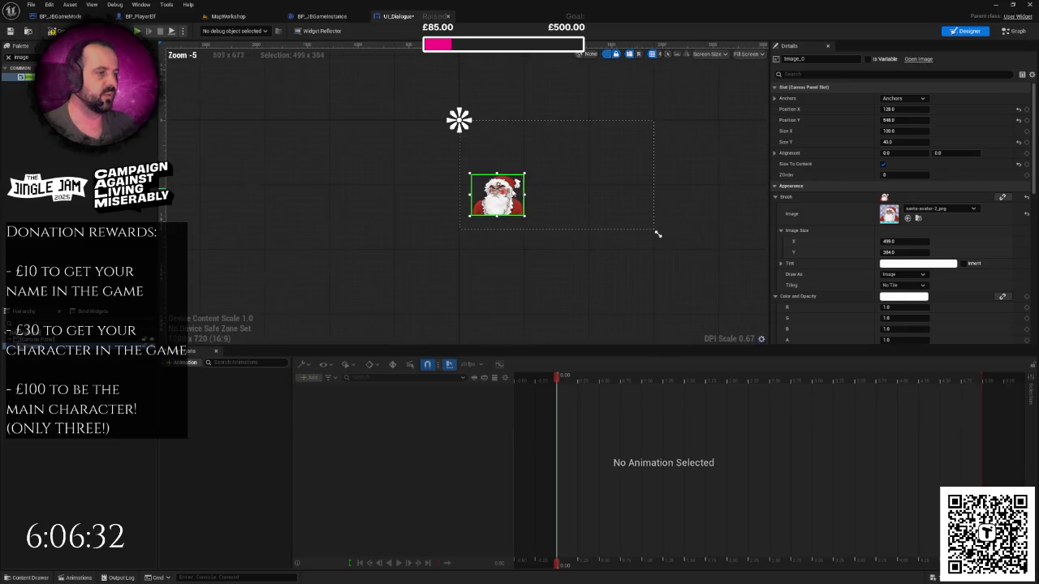
pyautogui.scroll(1, 632, 205)
pyautogui.moveTo(579, 207); pyautogui.dragTo(564, 217)
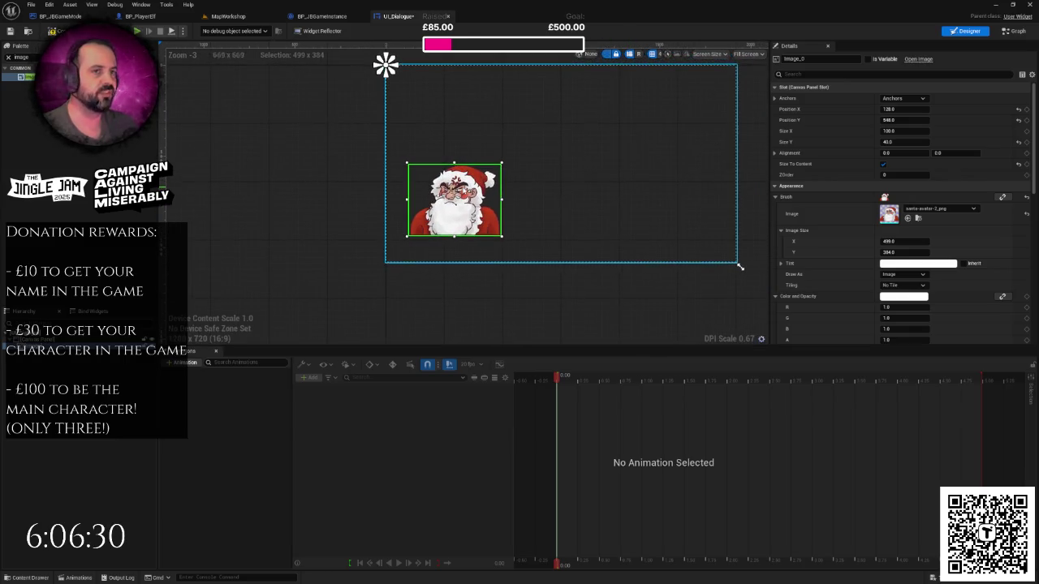
# - Rename the image widget to AvatarLeft and save UI_Dialogue
pyautogui.click(819, 59)
pyautogui.write('Ava')
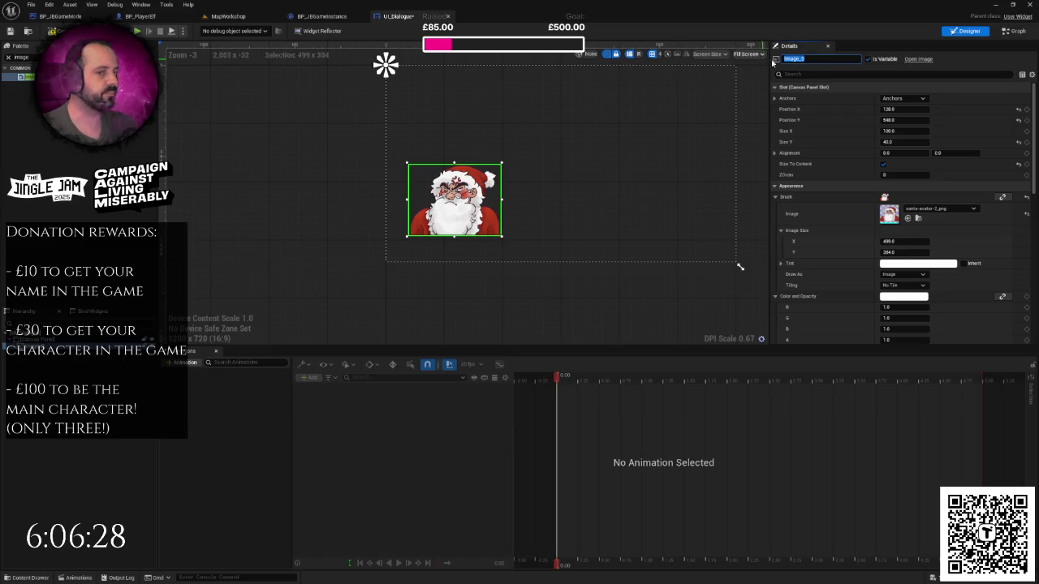
pyautogui.write('tar')
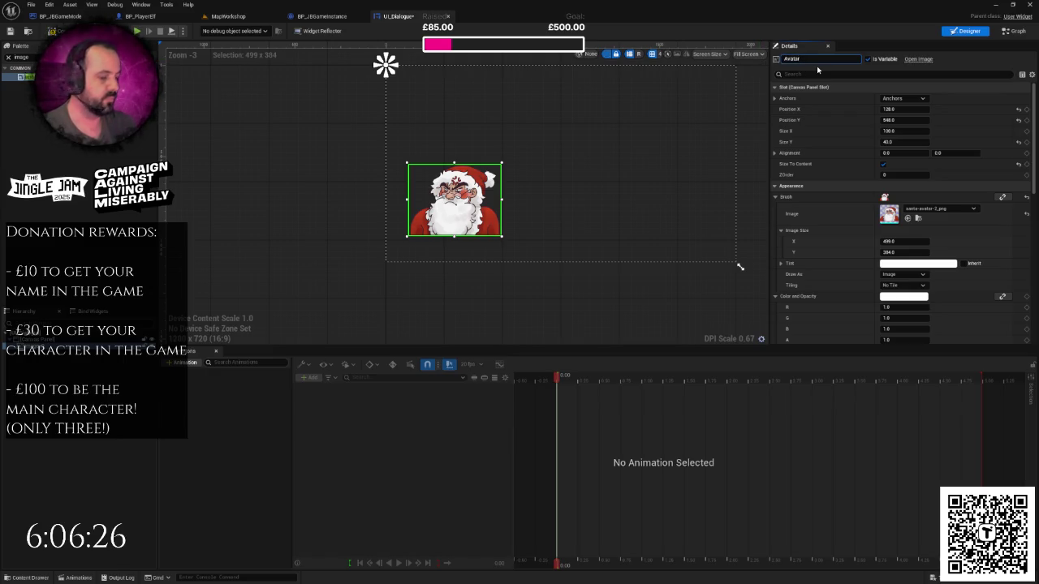
pyautogui.write('Left')
pyautogui.press('Return')
pyautogui.hotkey('ctrl', 's')
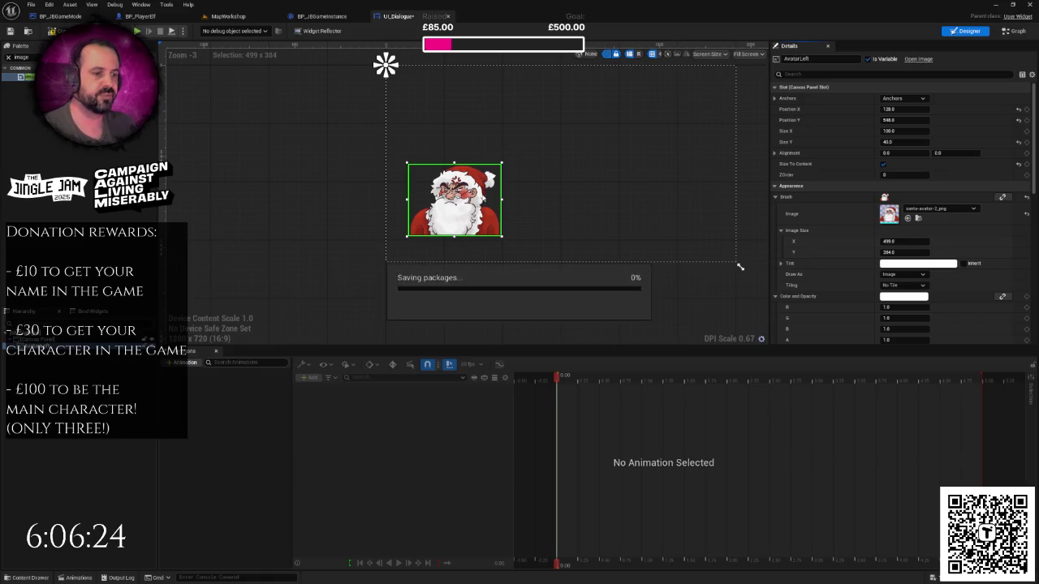
pyautogui.scroll(3, 592, 193)
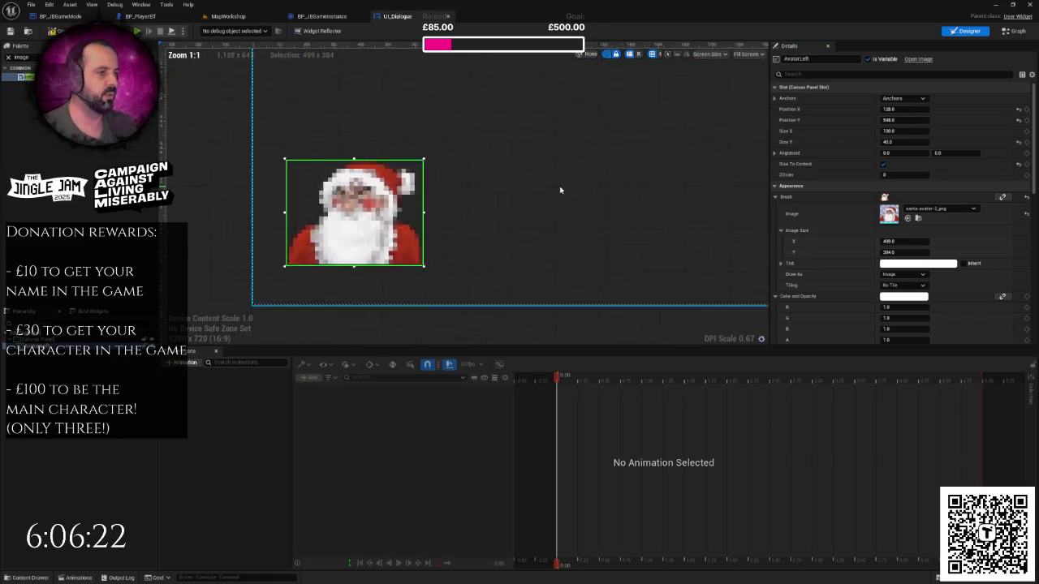
# - Anchor the AvatarLeft Santa image to the bottom-left preset
pyautogui.scroll(-2, 554, 188)
pyautogui.scroll(3, 560, 211)
pyautogui.scroll(-6, 577, 253)
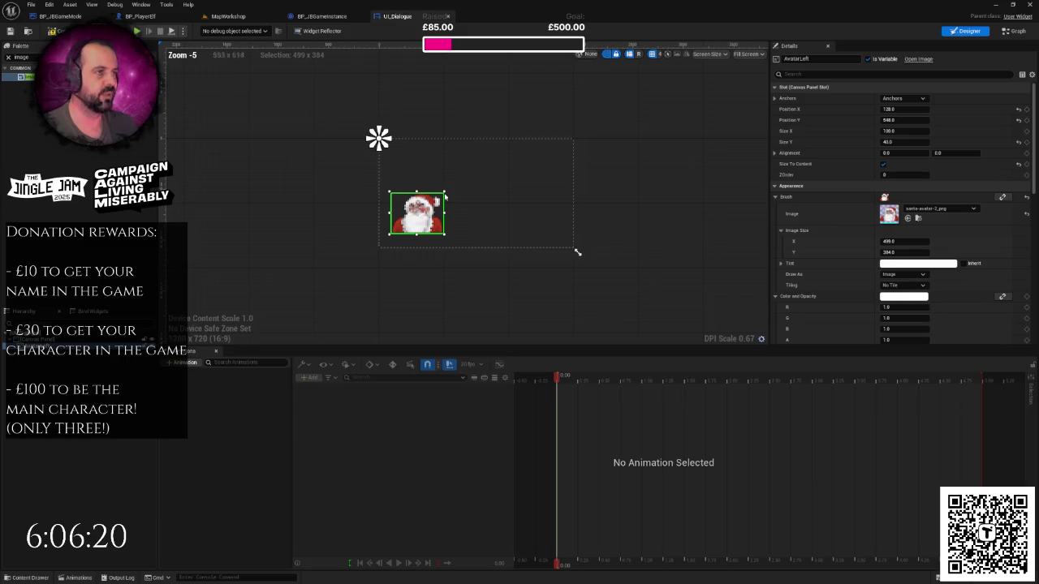
pyautogui.scroll(4, 466, 200)
pyautogui.click(905, 99)
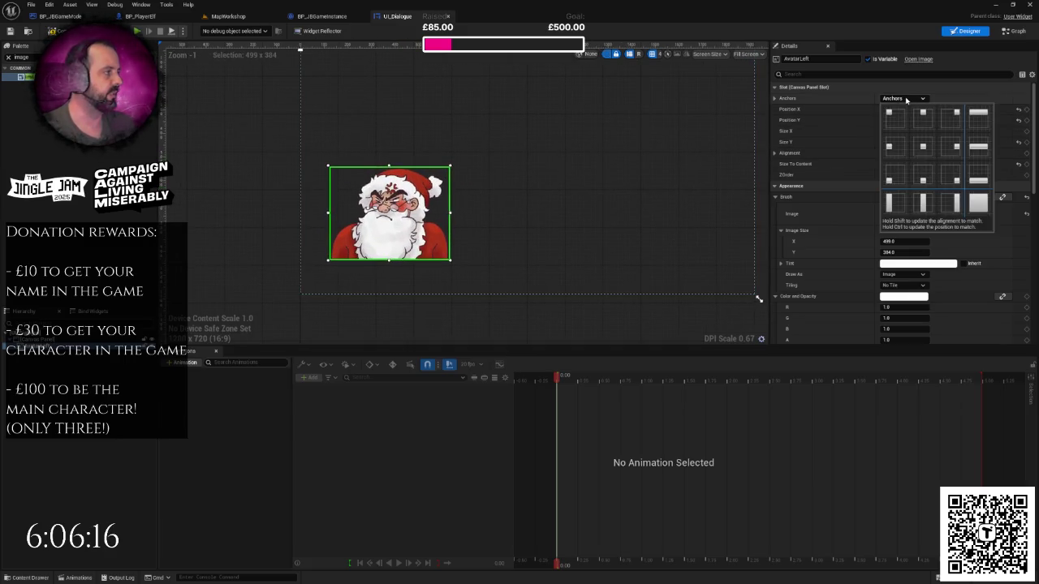
pyautogui.click(894, 177)
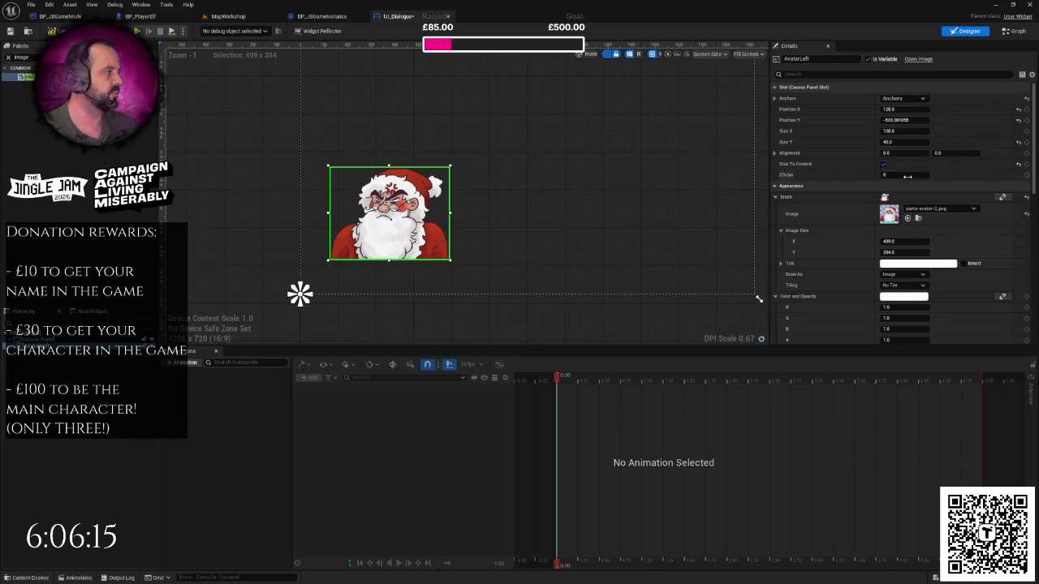
# - Set AvatarLeft's Position X and Y to 0 and Alignment Y to 1.0
pyautogui.click(898, 109)
pyautogui.write('0')
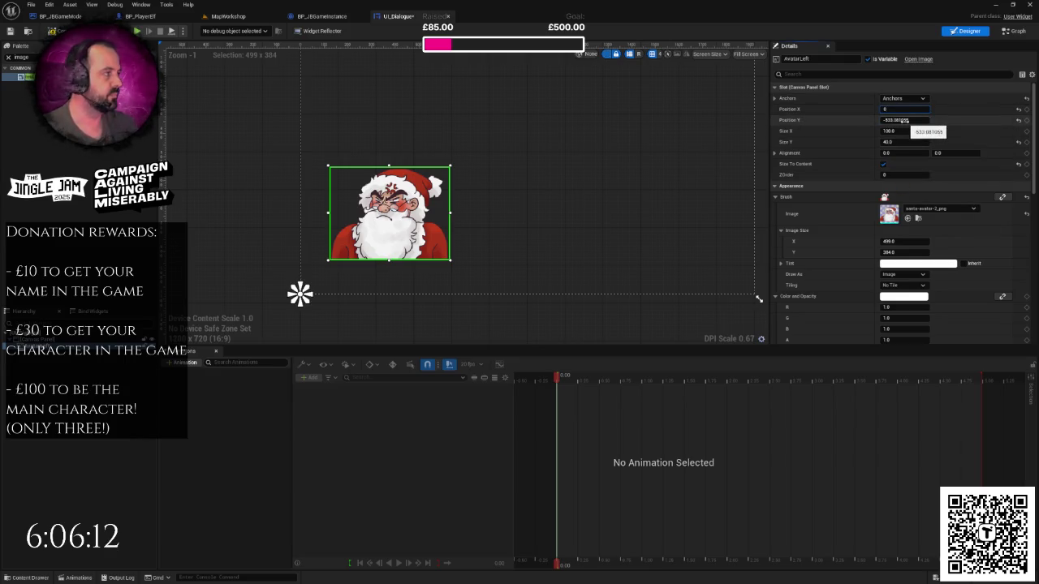
pyautogui.click(904, 120)
pyautogui.write('0')
pyautogui.press('Return')
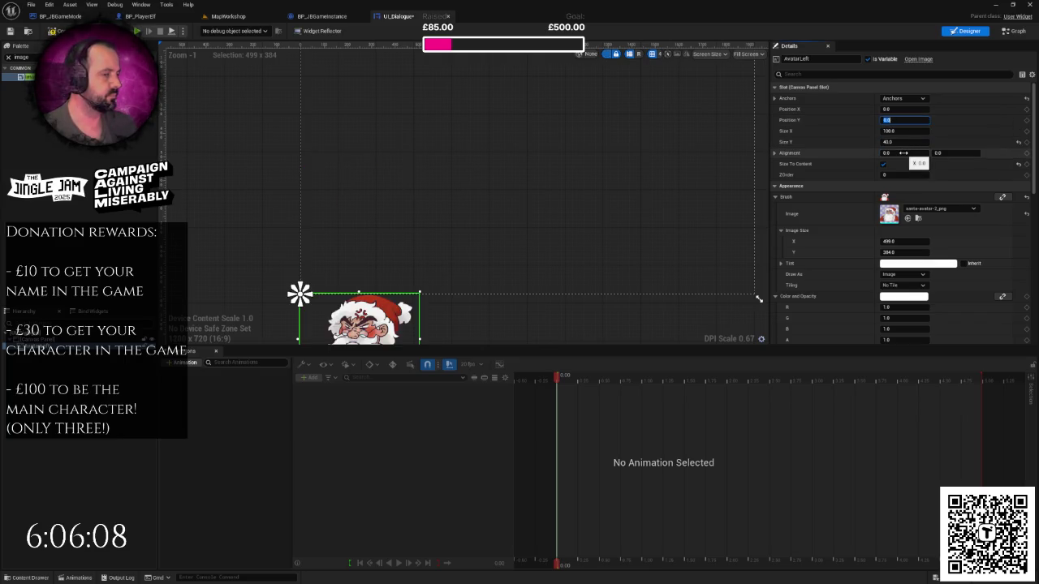
pyautogui.click(942, 153)
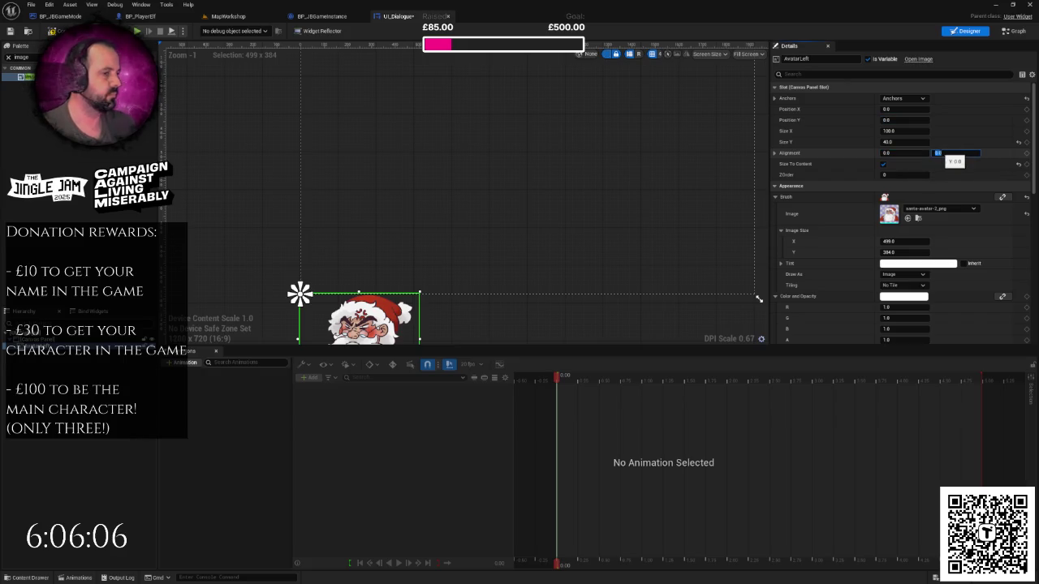
pyautogui.write('1')
pyautogui.press('Return')
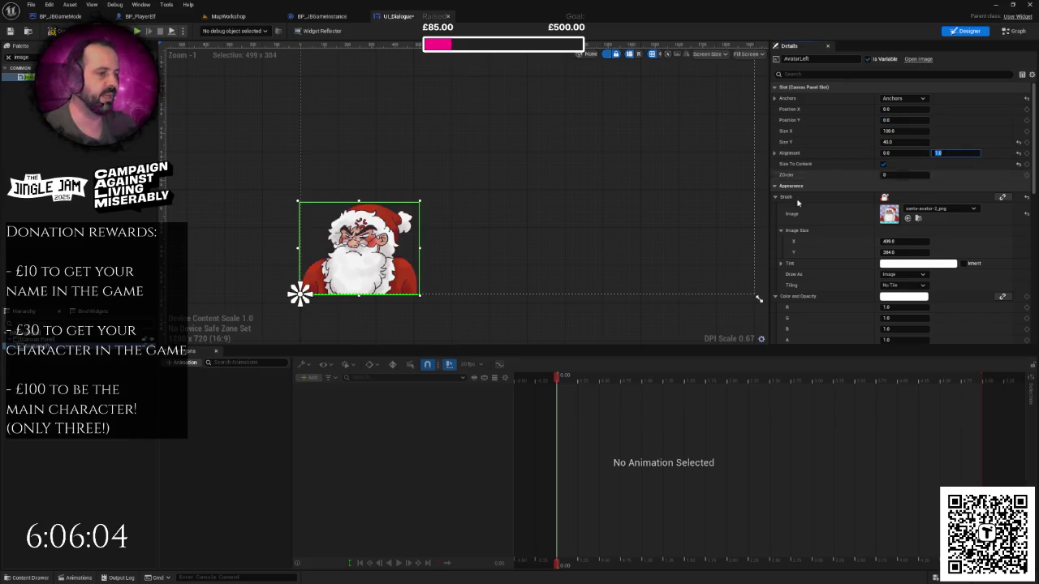
# - Check the root canvas bounds, then reselect the Santa avatar image
pyautogui.click(462, 288)
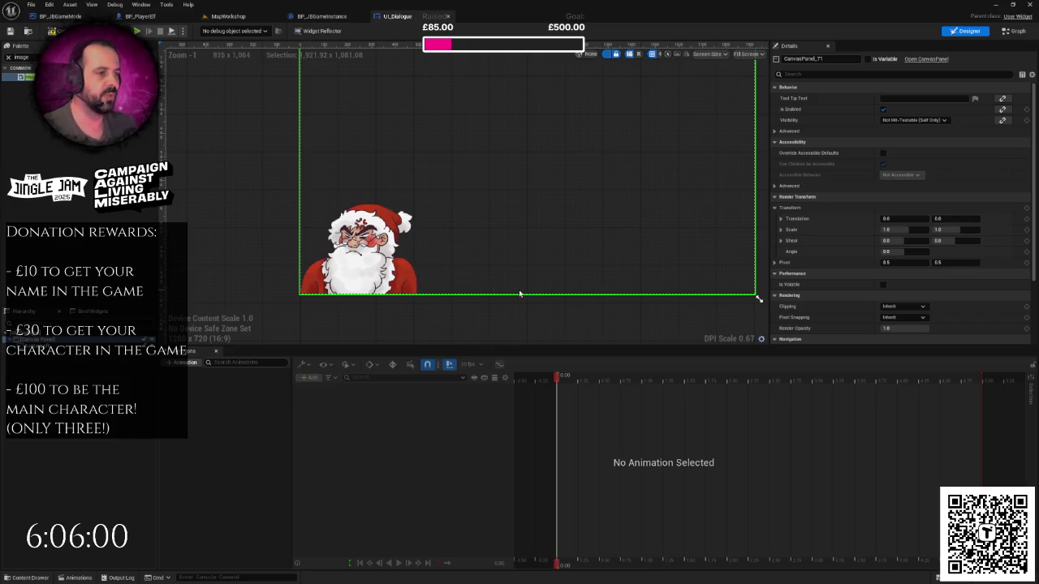
pyautogui.moveTo(520, 293); pyautogui.dragTo(501, 287)
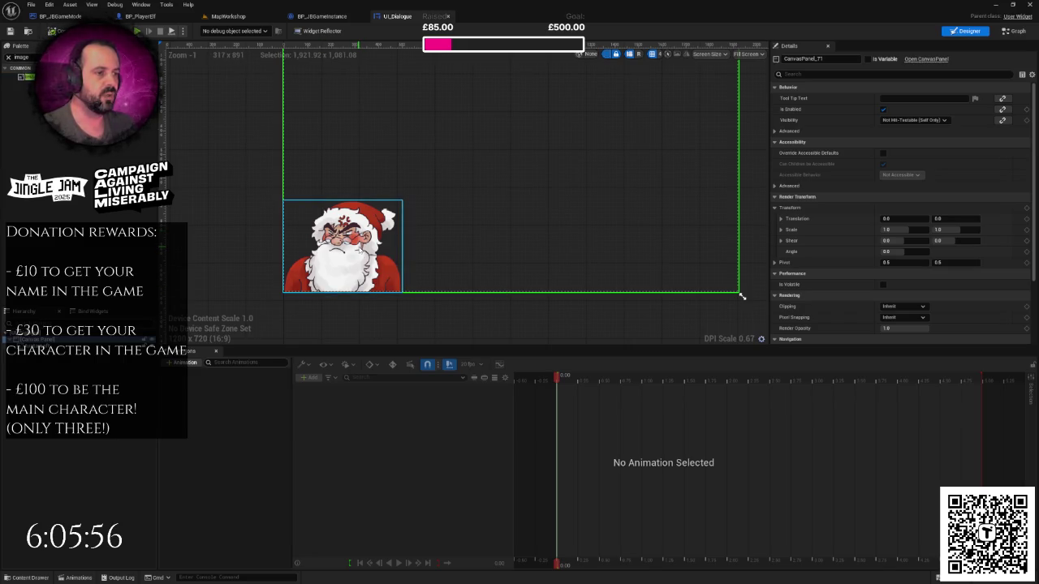
pyautogui.click(361, 250)
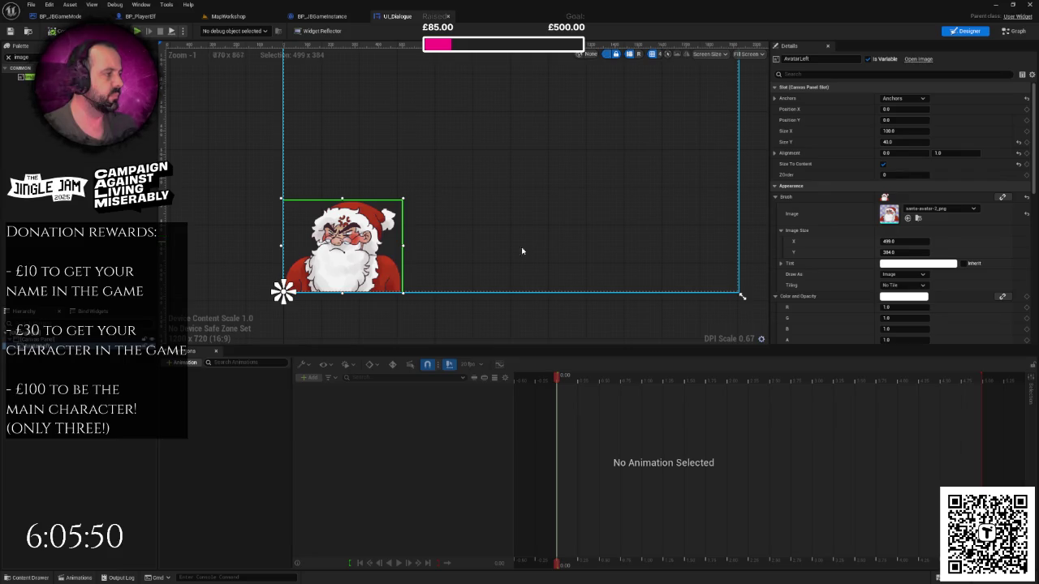
pyautogui.scroll(-3, 862, 253)
pyautogui.scroll(-3, 862, 253)
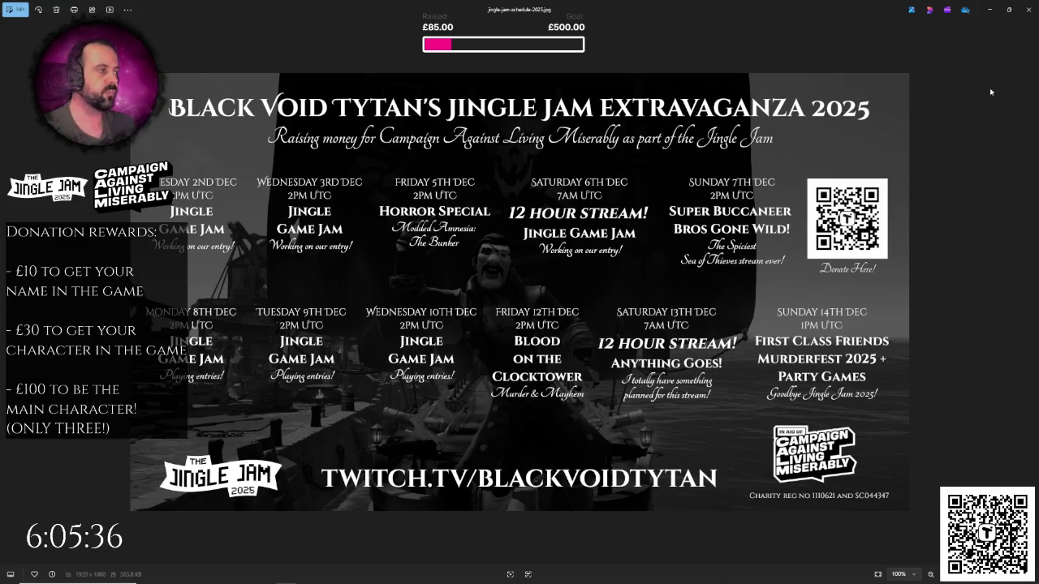
# - Leave the Photos schedule image and return to Unreal's UI_Dialogue designer
pyautogui.moveTo(416, 575)
pyautogui.click(345, 576)
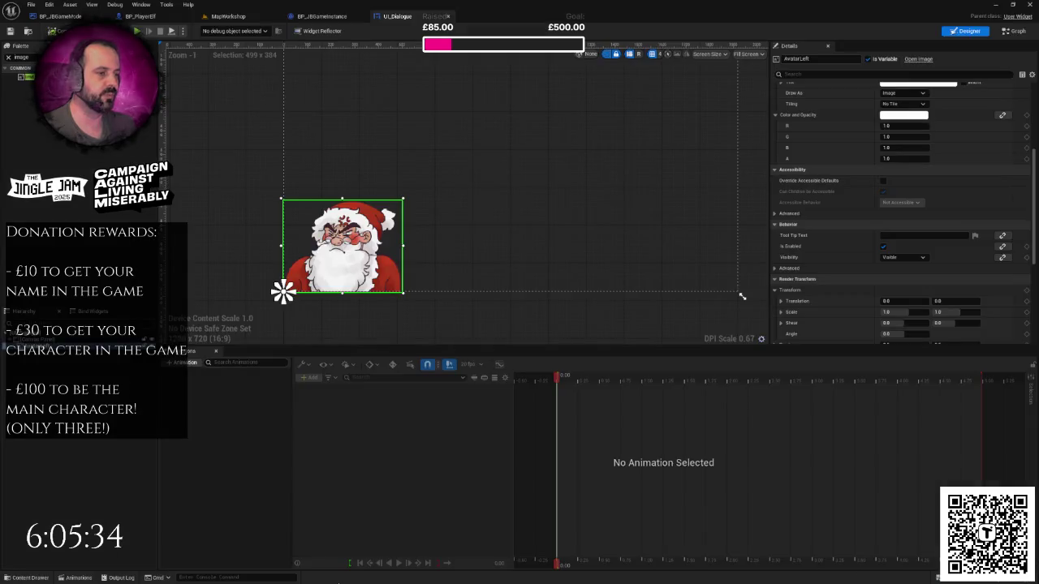
# - Set AvatarLeft's Render Transform Scale X to -1 to mirror Santa, then deselect it
pyautogui.scroll(-4, 1031, 235)
pyautogui.scroll(3, 1031, 232)
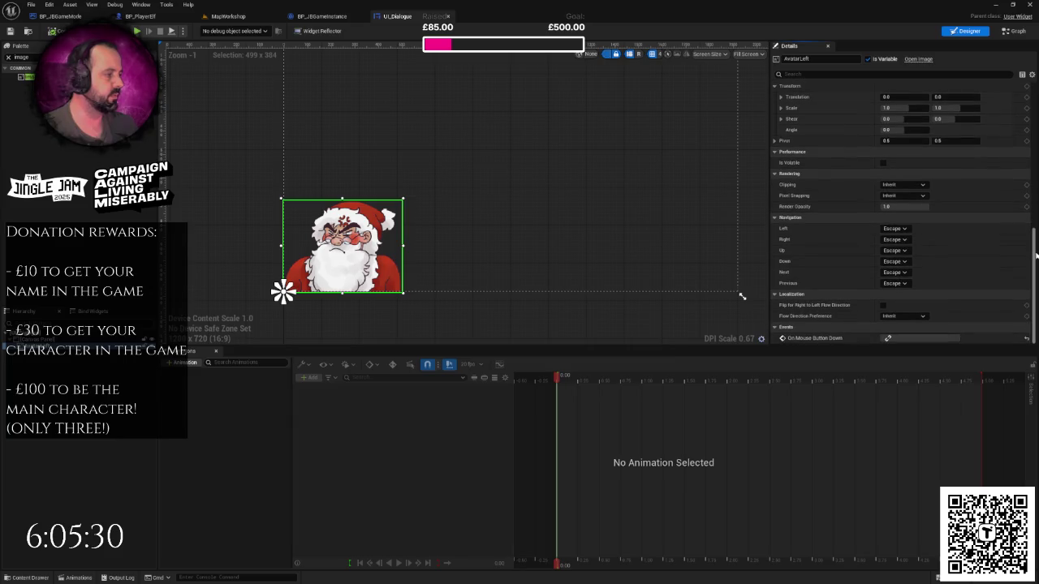
pyautogui.click(893, 246)
pyautogui.write('-1')
pyautogui.press('Return')
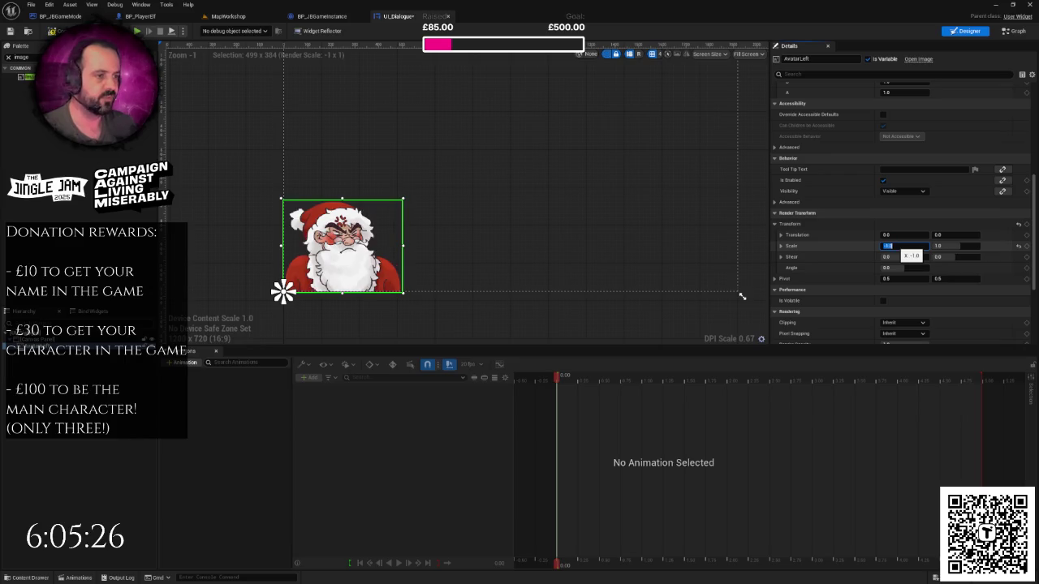
pyautogui.click(234, 177)
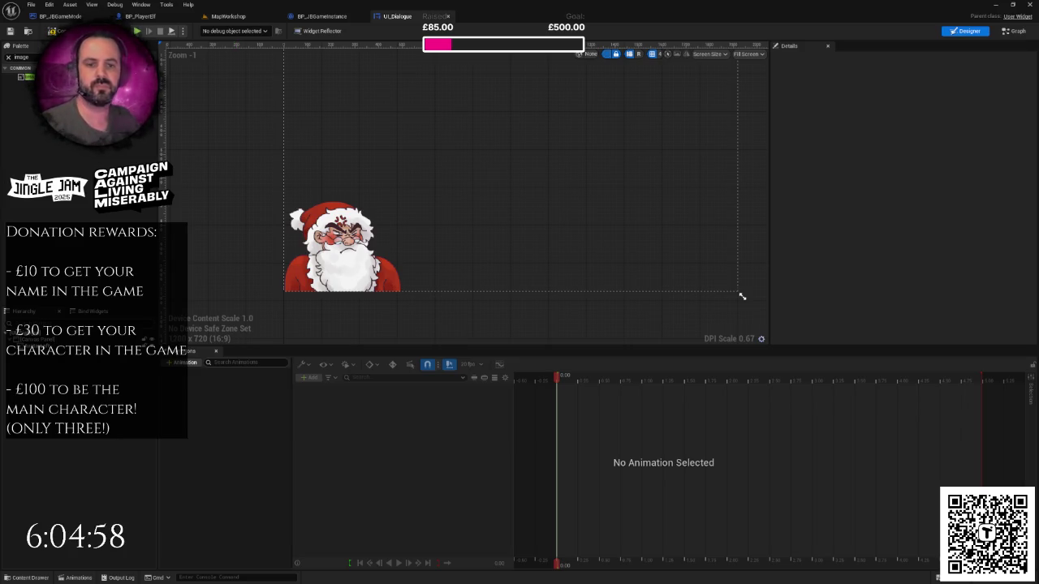
# - Duplicate AvatarLeft and rename the copy AvatarRight
pyautogui.moveTo(418, 243)
pyautogui.mouseDown()
pyautogui.moveTo(471, 294)
pyautogui.moveTo(194, 340)
pyautogui.mouseUp()
pyautogui.click(49, 350)
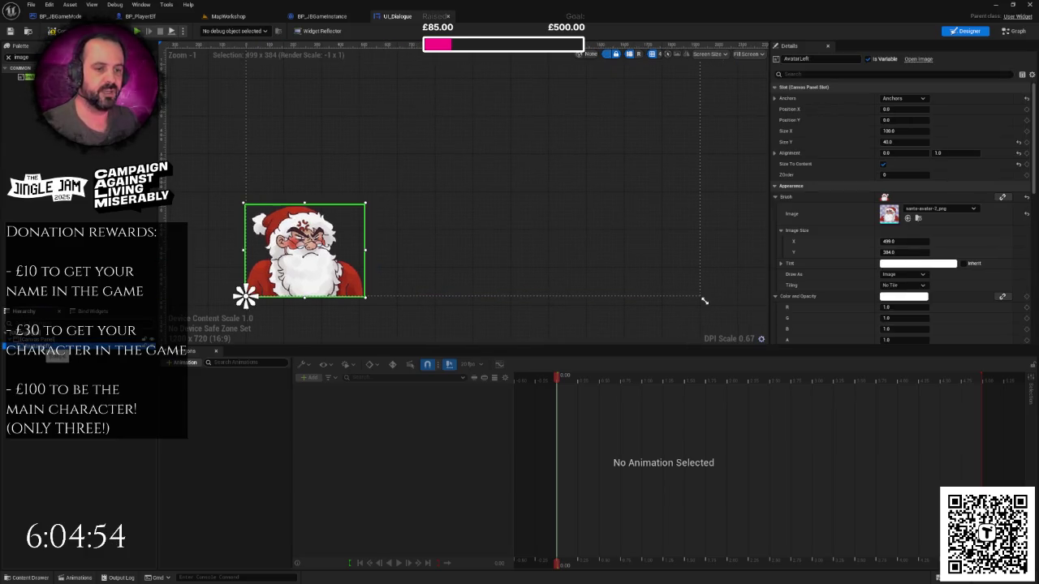
pyautogui.rightClick(45, 350)
pyautogui.click(73, 398)
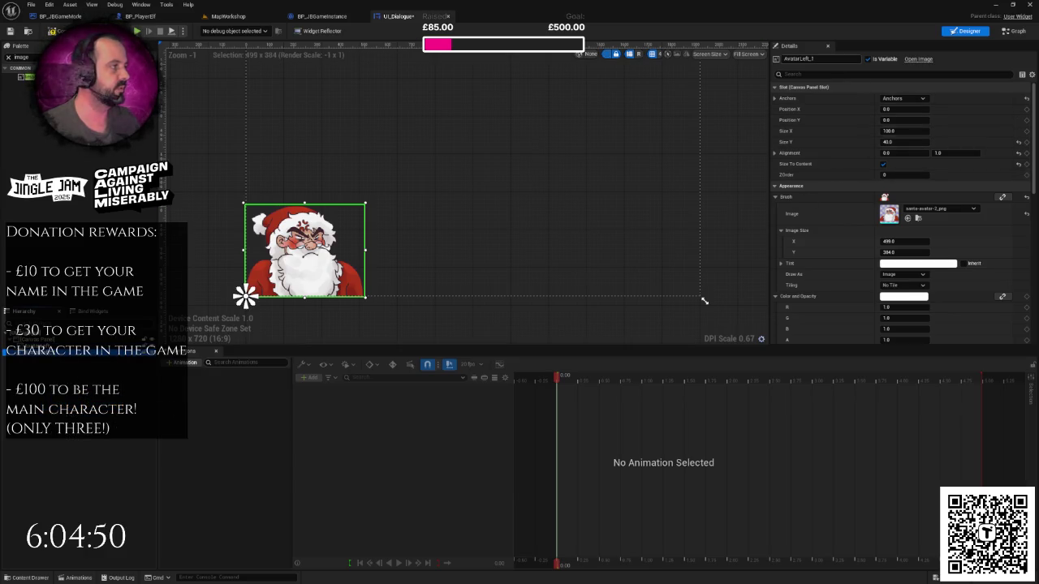
pyautogui.press('F2')
pyautogui.write('ight')
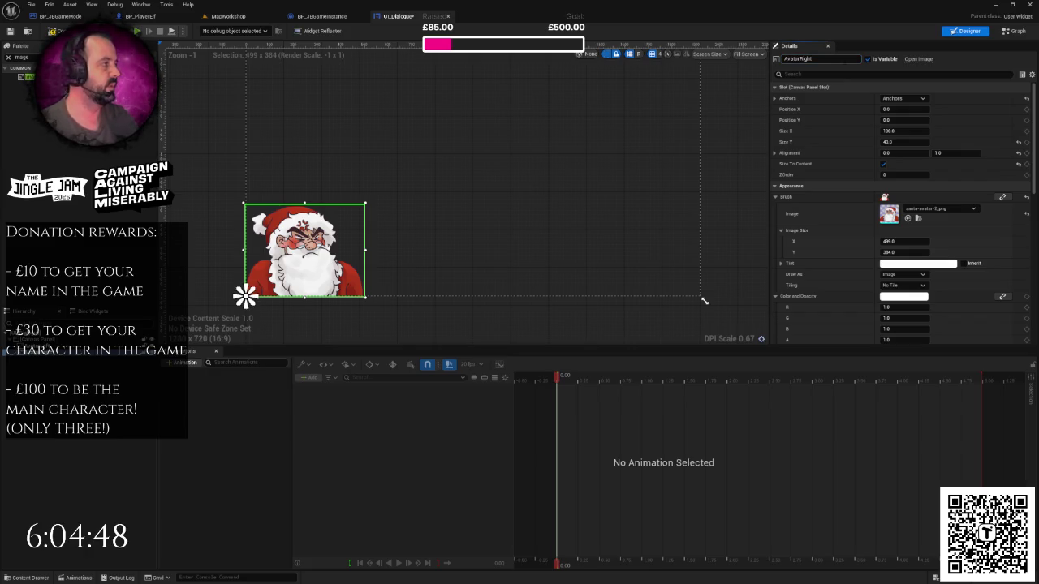
pyautogui.press('Return')
# - Anchor AvatarRight to the bottom-right preset
pyautogui.click(903, 99)
pyautogui.click(959, 184)
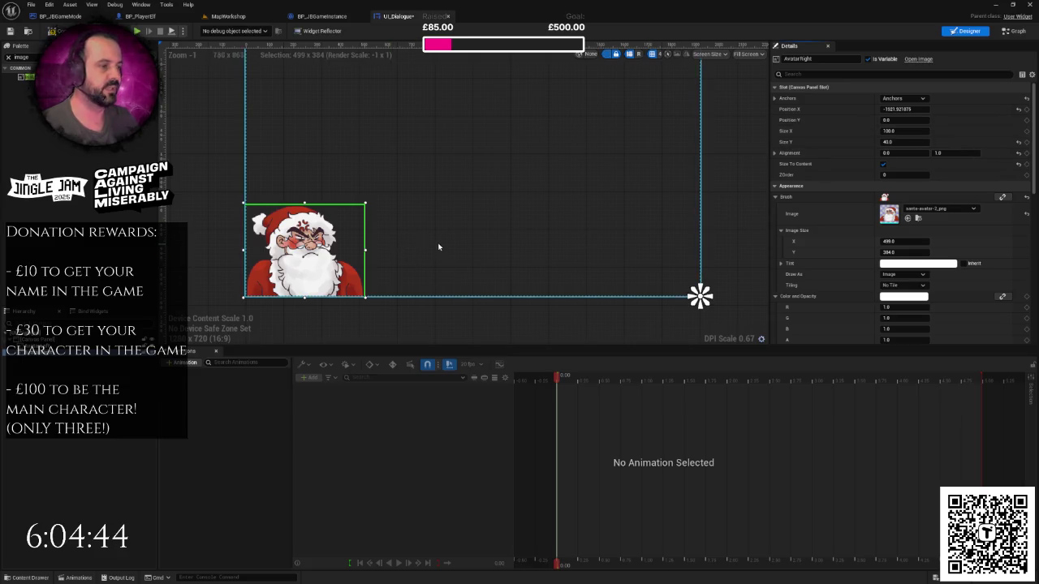
pyautogui.scroll(-2, 439, 245)
pyautogui.scroll(2, 455, 246)
pyautogui.moveTo(465, 248)
pyautogui.mouseDown()
pyautogui.moveTo(463, 271)
pyautogui.moveTo(478, 220)
pyautogui.mouseUp()
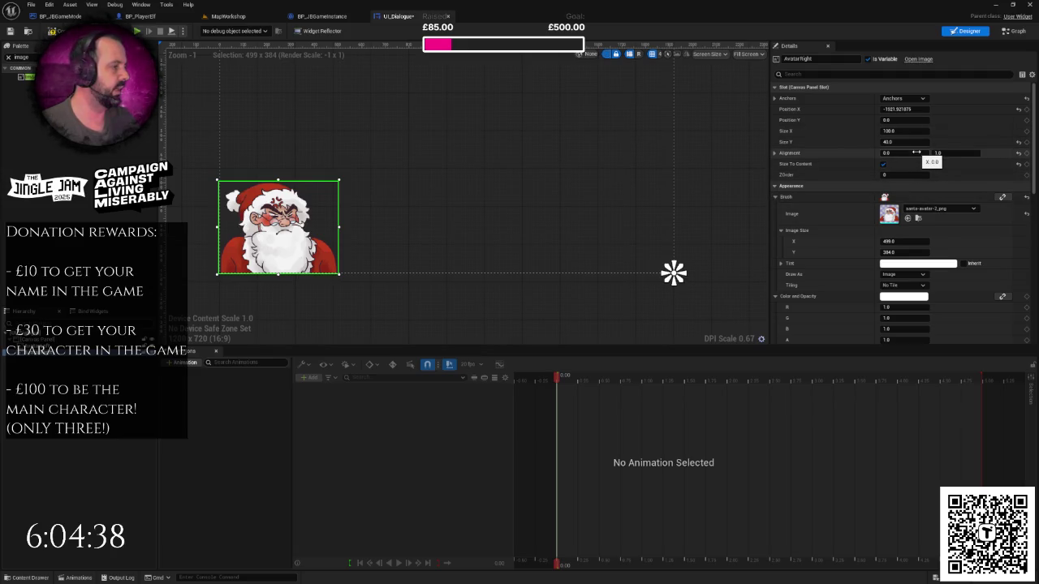
# - Set AvatarRight's Position X to 0 and Alignment to 1.0, 1.0
pyautogui.click(899, 108)
pyautogui.write('0')
pyautogui.press('Return')
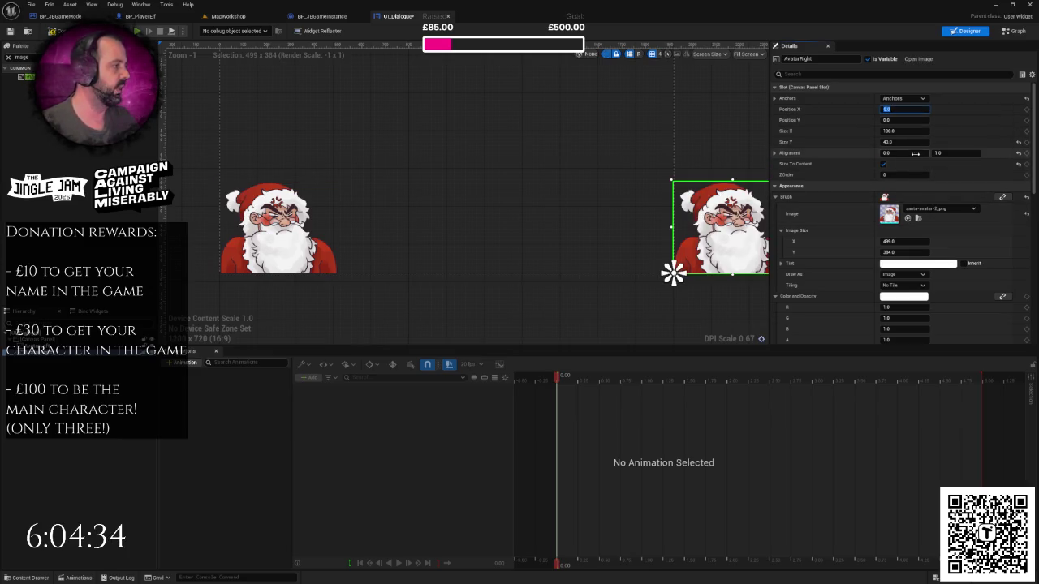
pyautogui.click(937, 153)
pyautogui.write('0')
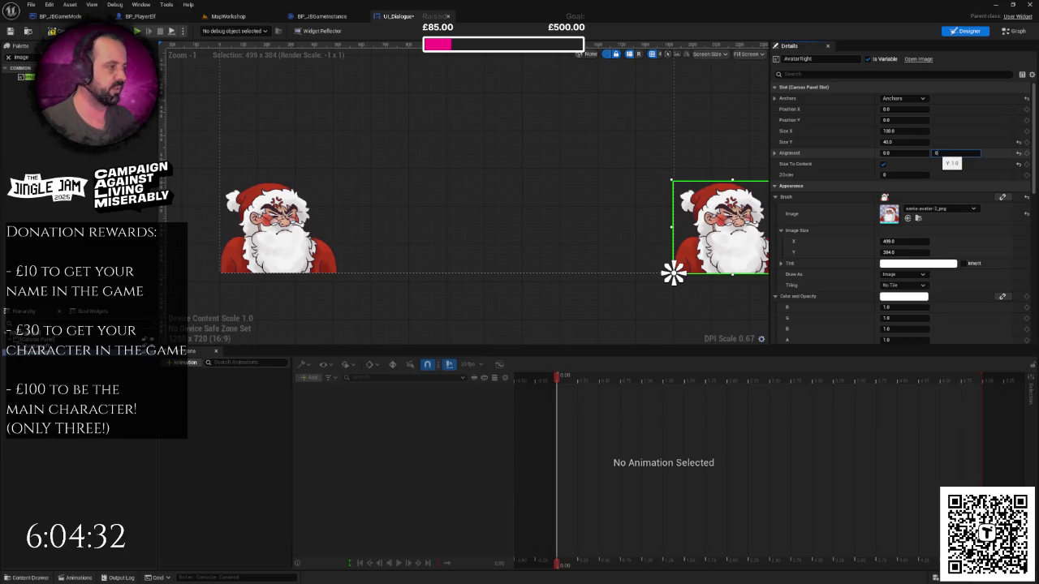
pyautogui.press('Return')
pyautogui.write('1')
pyautogui.press('Return')
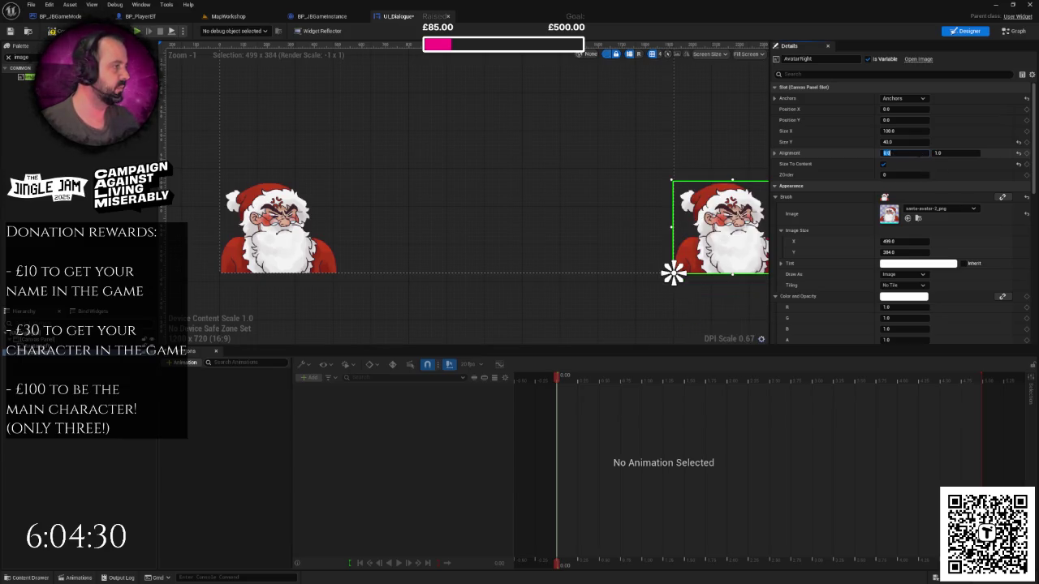
pyautogui.click(918, 153)
pyautogui.write('1')
pyautogui.press('Return')
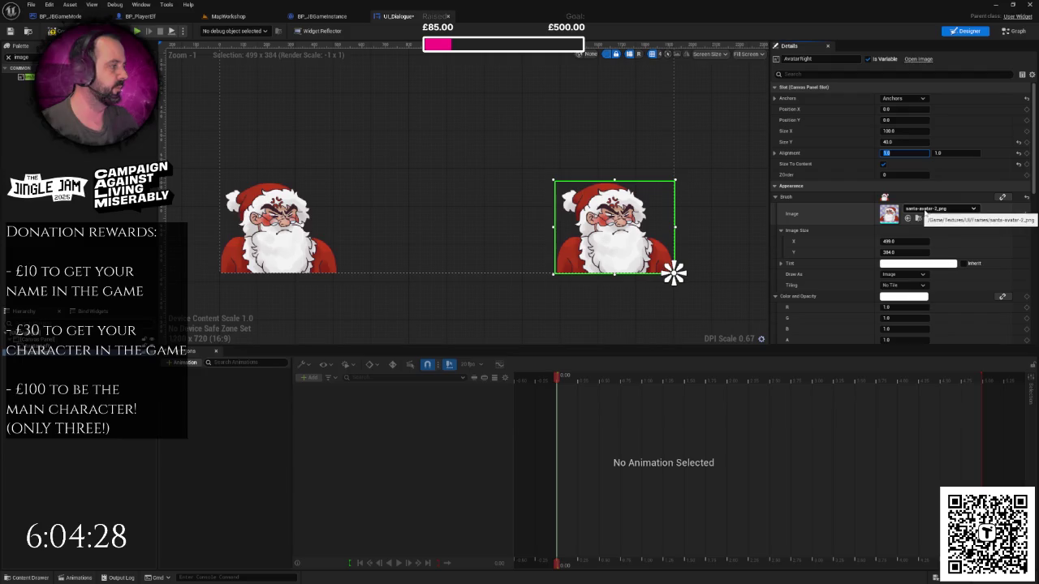
# - Swap AvatarRight's image to elf-avatar-2
pyautogui.click(943, 210)
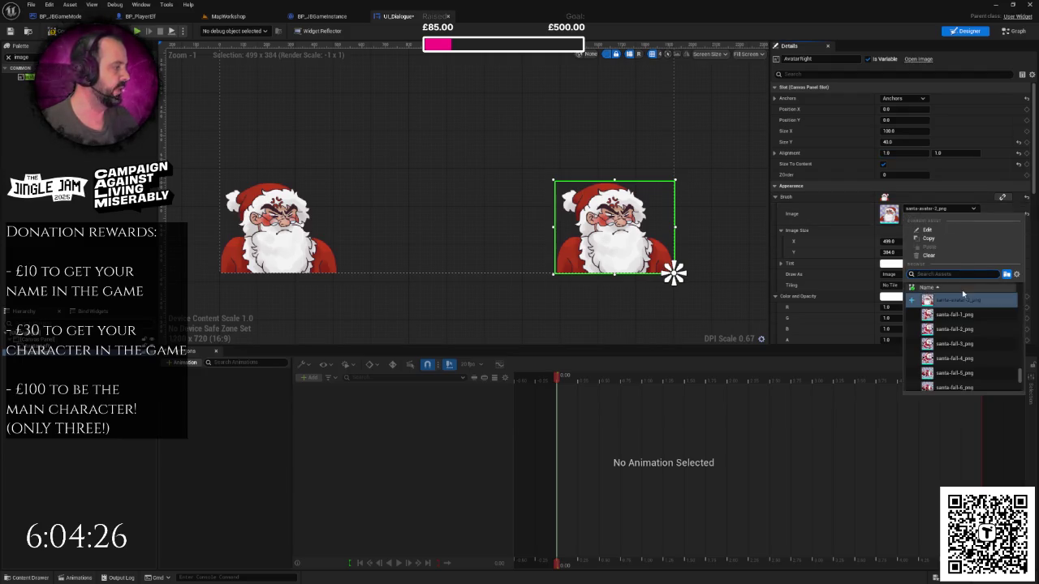
pyautogui.write('avatar')
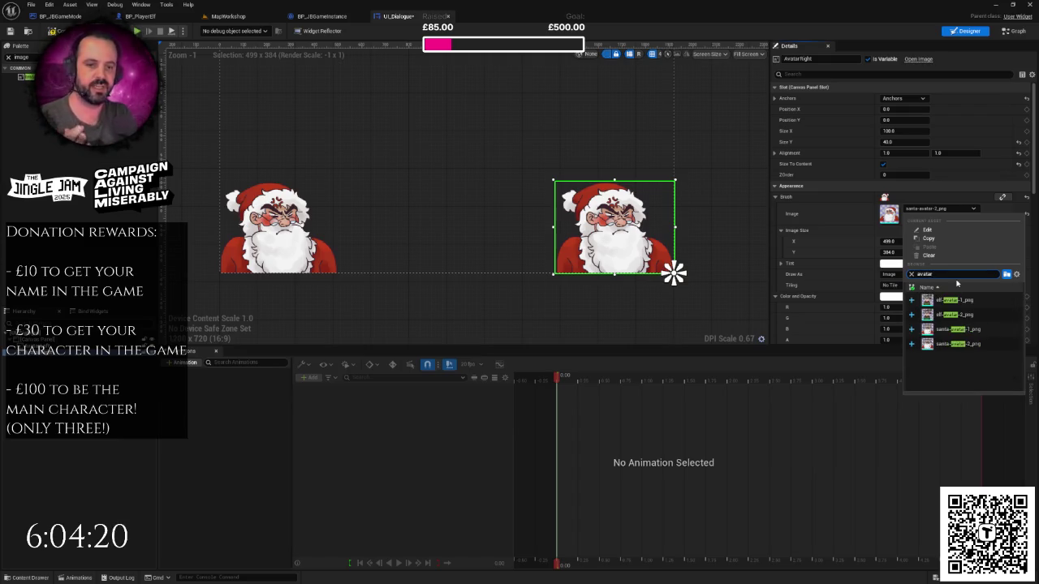
pyautogui.click(954, 315)
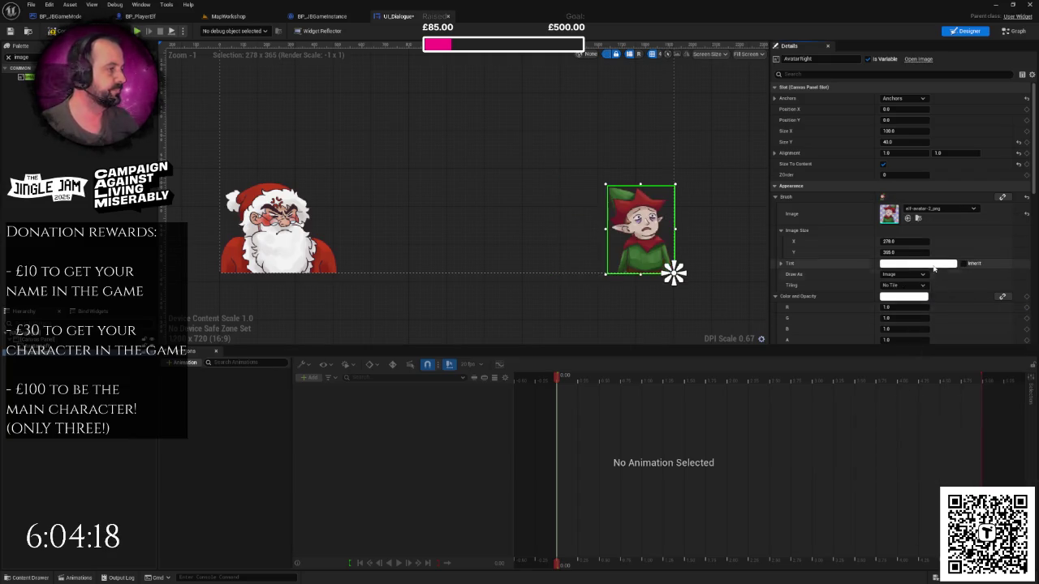
pyautogui.moveTo(1036, 177); pyautogui.dragTo(1036, 319)
pyautogui.scroll(3, 893, 276)
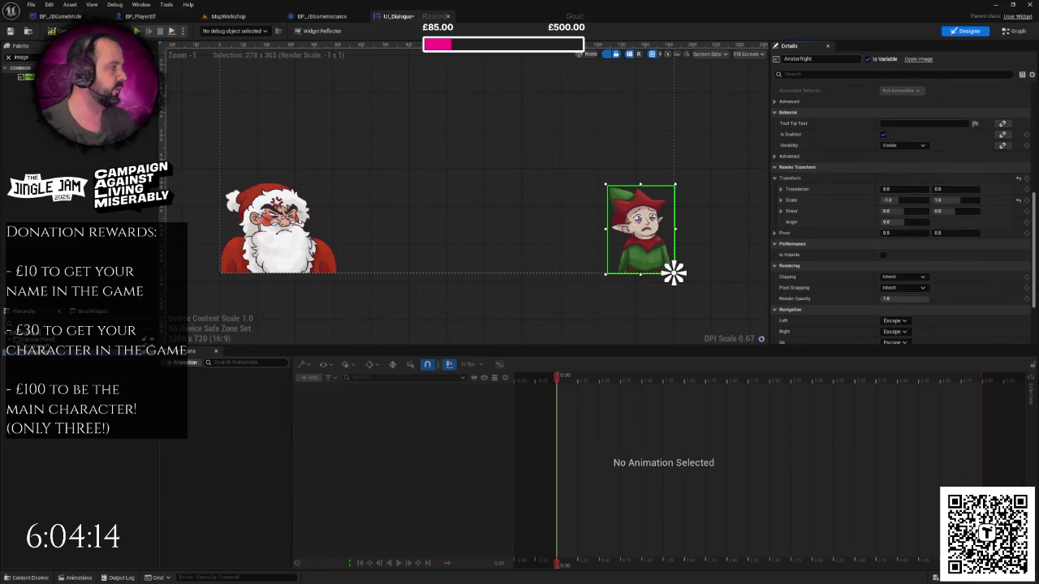
# - Reset the elf's Render Transform Scale X to 1.0 so it faces Santa, and save UI_Dialogue
pyautogui.click(907, 204)
pyautogui.write('1')
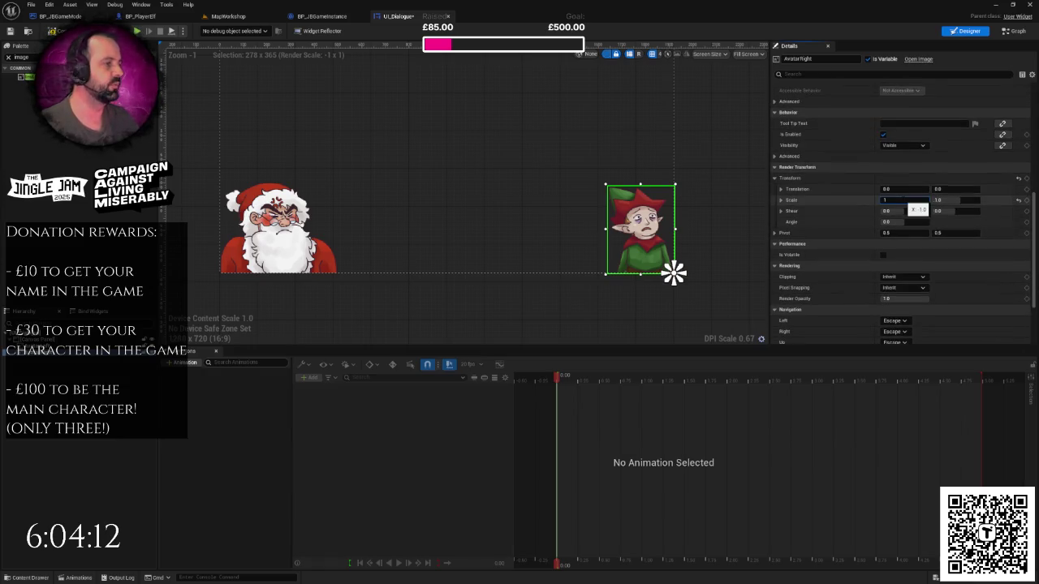
pyautogui.press('Return')
pyautogui.click(702, 205)
pyautogui.hotkey('ctrl', 's')
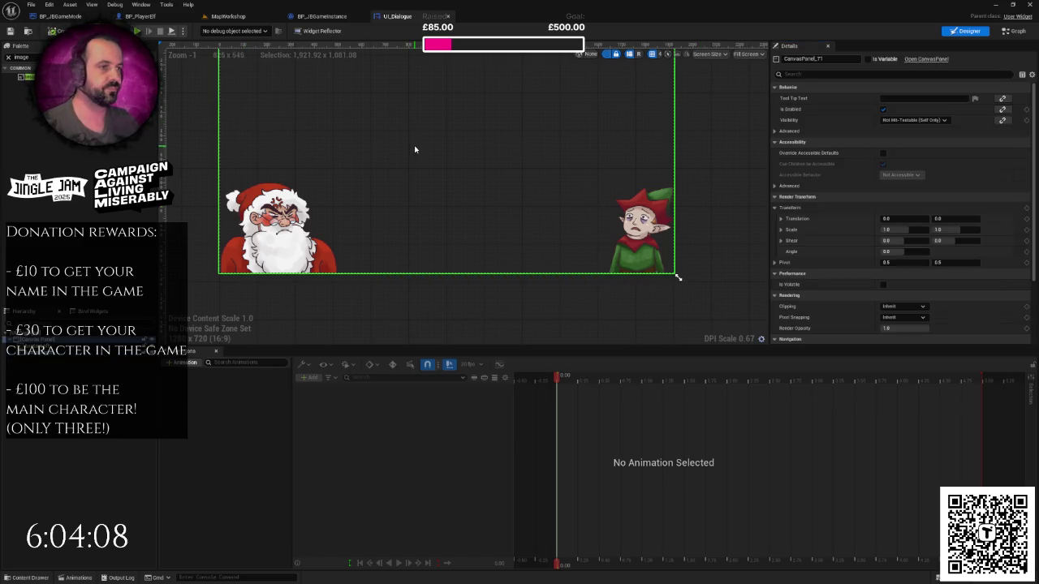
pyautogui.rightClick(409, 18)
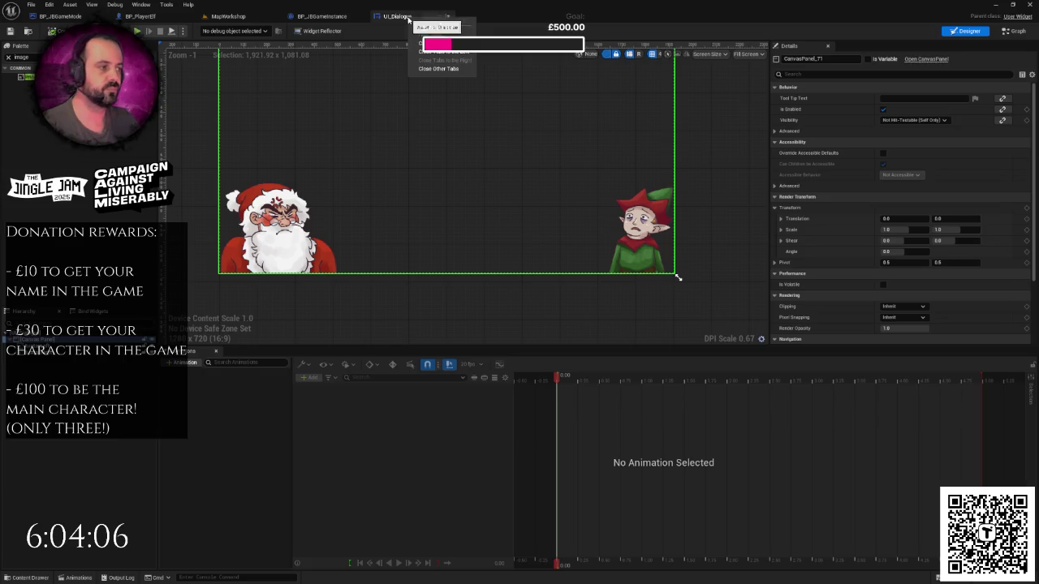
pyautogui.press('Escape')
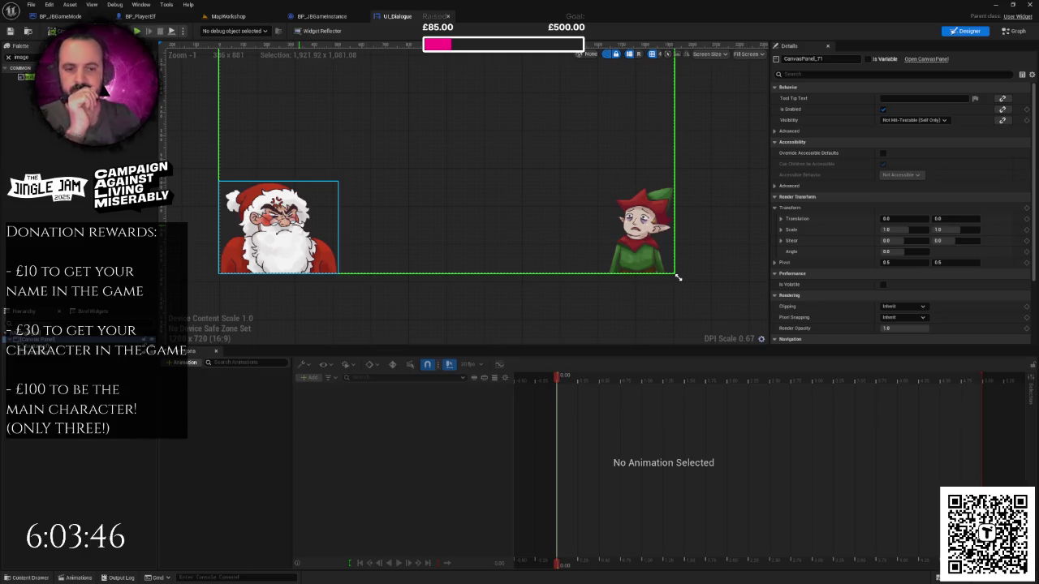
pyautogui.click(678, 277)
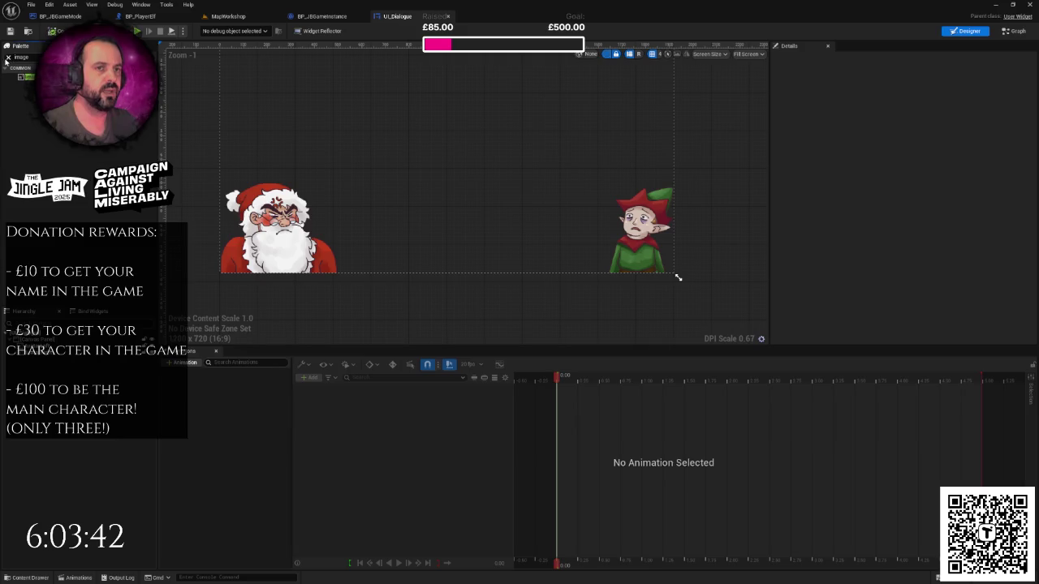
# - Select the Santa avatar and filter the Palette with 'bo' to reveal the Border widget
pyautogui.click(8, 58)
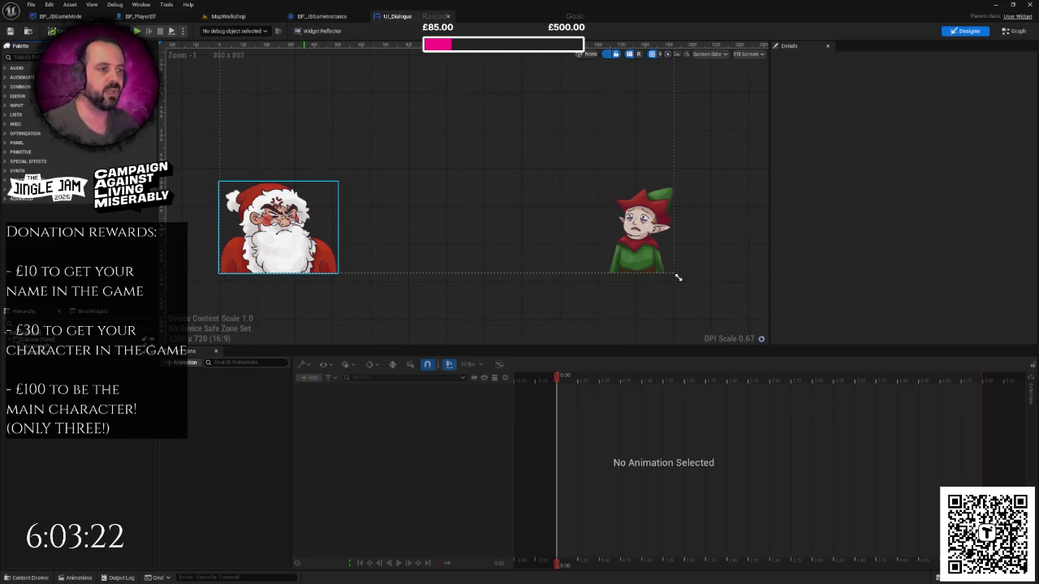
pyautogui.click(284, 231)
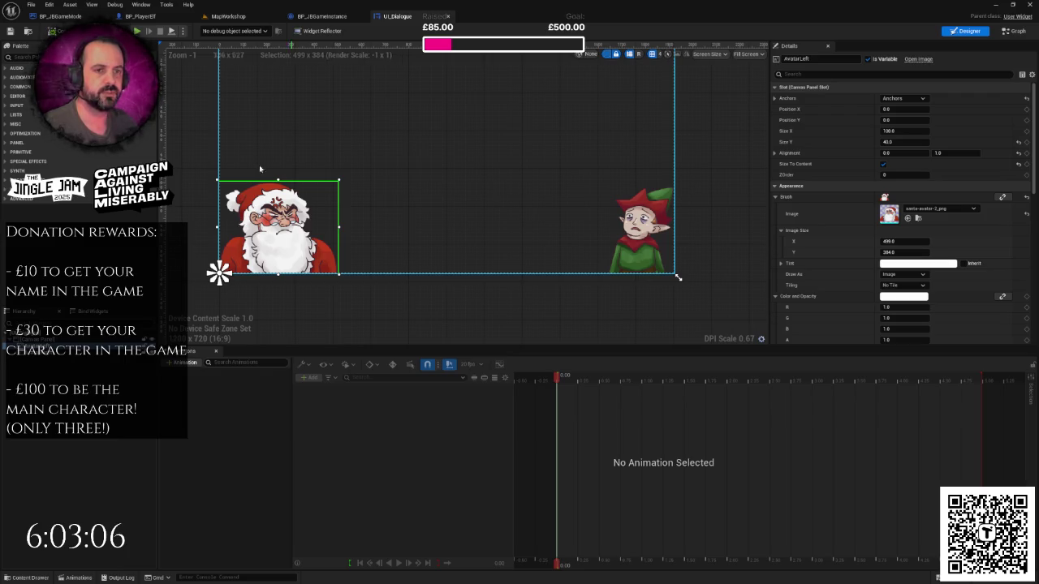
pyautogui.click(24, 57)
pyautogui.write('bod')
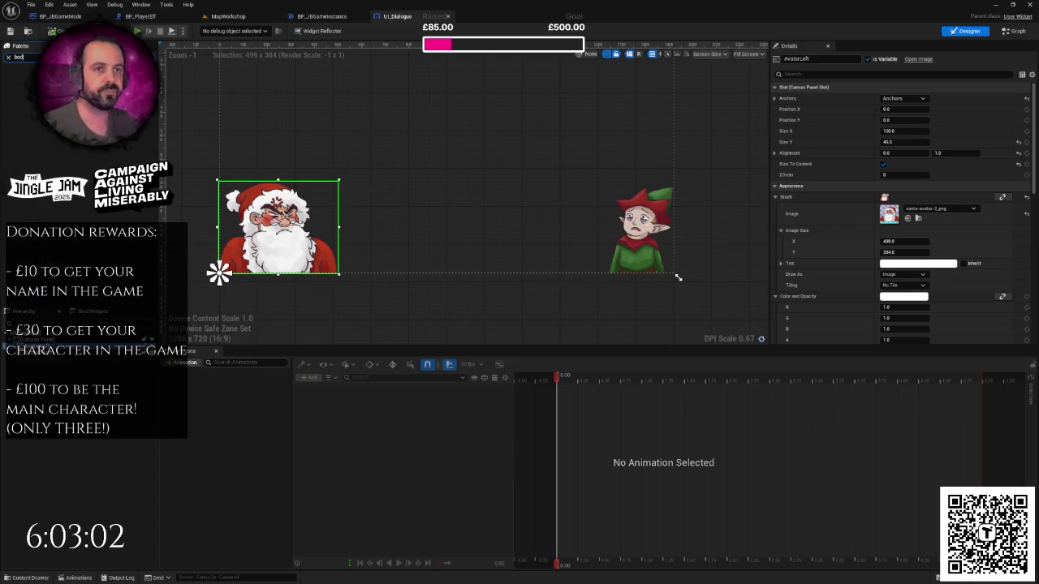
pyautogui.press('BackSpace')
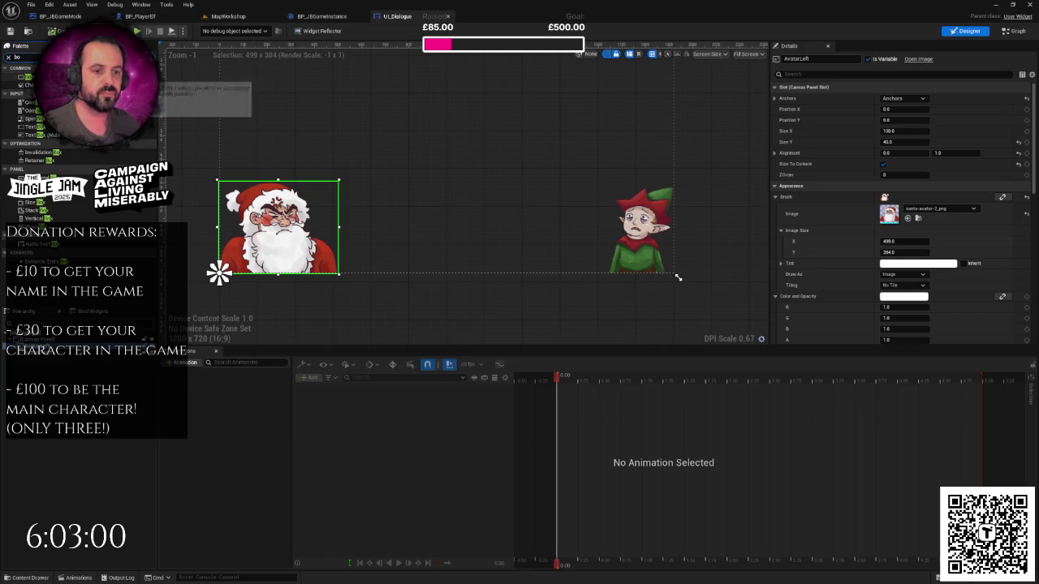
# - Add a Border named TextContainerLeft to the canvas at Position Y -150
pyautogui.moveTo(20, 76)
pyautogui.mouseDown()
pyautogui.moveTo(82, 325)
pyautogui.moveTo(33, 342)
pyautogui.moveTo(32, 359)
pyautogui.mouseUp()
pyautogui.click(805, 60)
pyautogui.write('TextContaine')
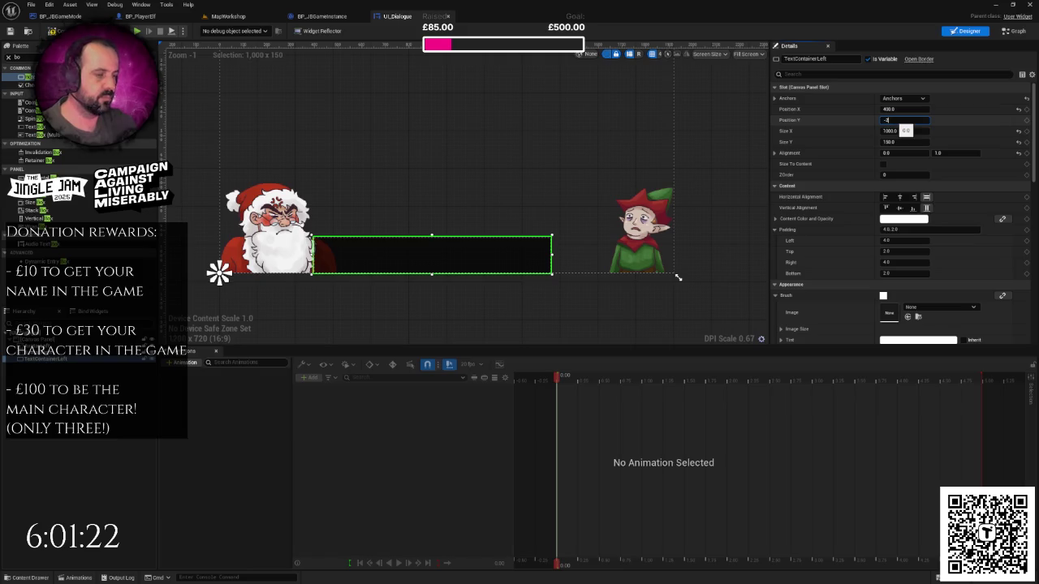
pyautogui.press('Return')
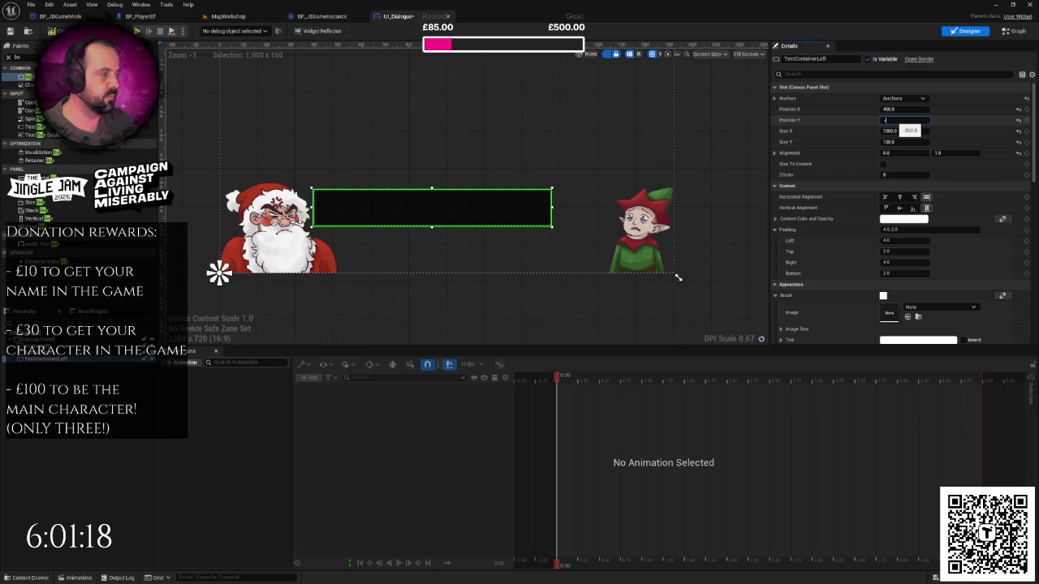
pyautogui.write('150')
pyautogui.press('Return')
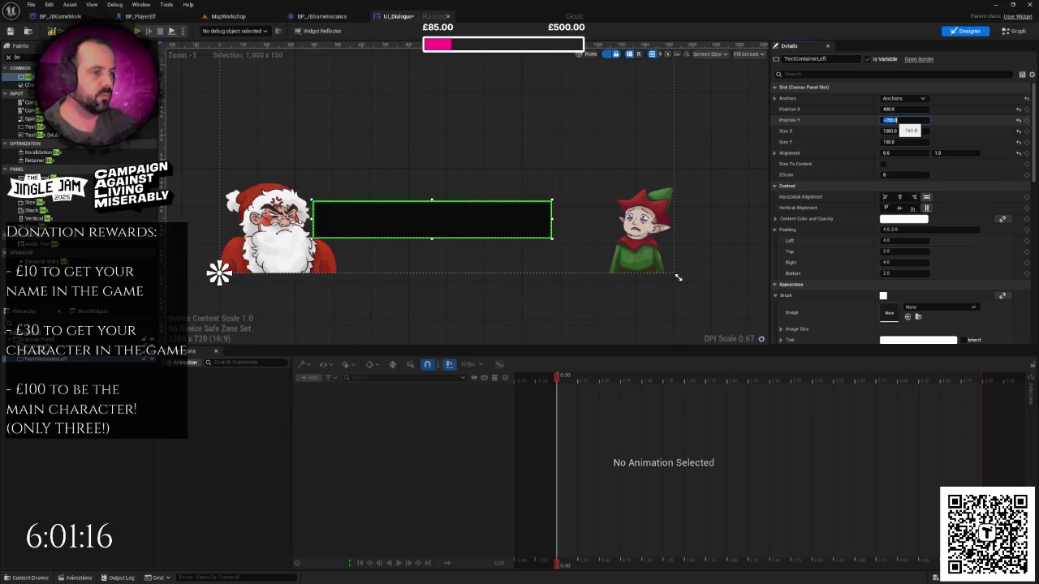
# - Layer both avatars above the dark box with ZOrder 1, and save the widget
pyautogui.click(434, 290)
pyautogui.scroll(3, 409, 276)
pyautogui.scroll(-3, 410, 277)
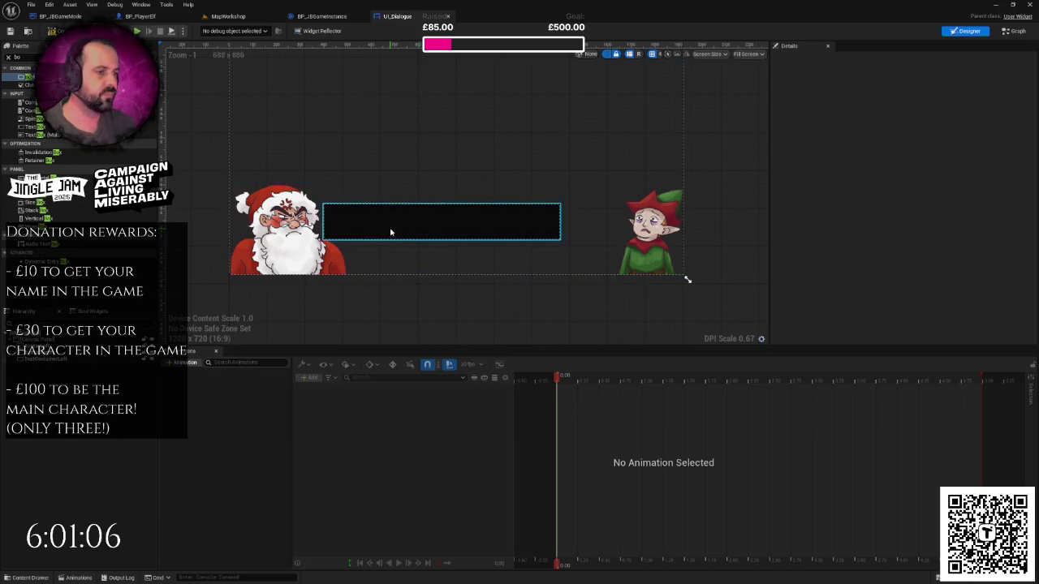
pyautogui.click(288, 231)
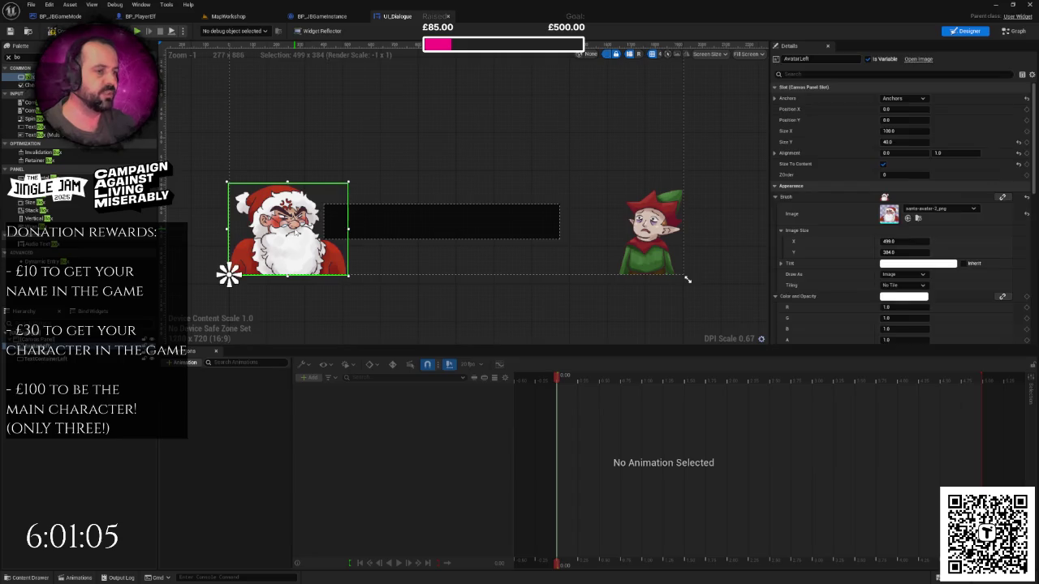
pyautogui.click(413, 224)
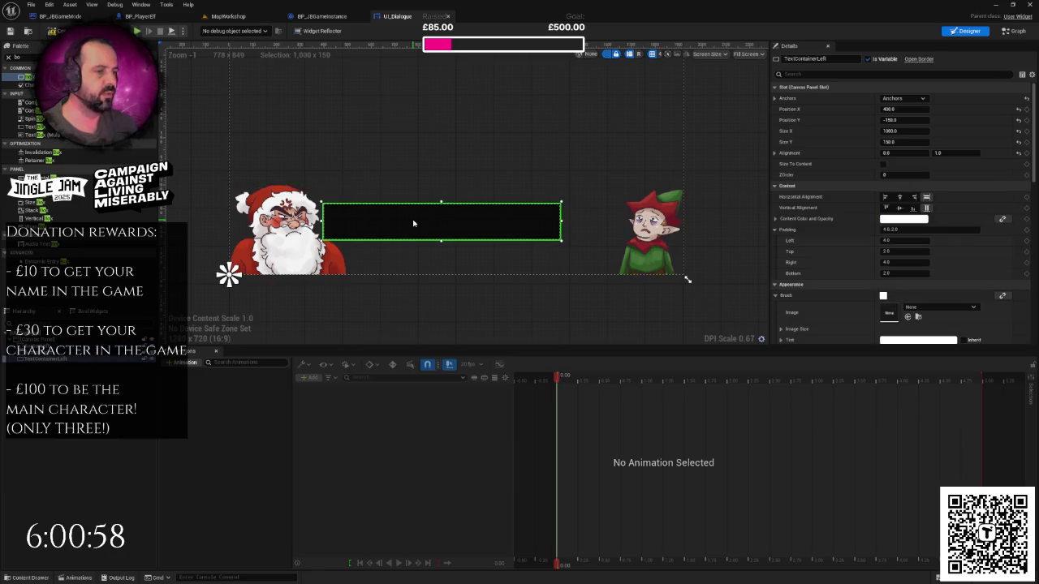
pyautogui.click(316, 230)
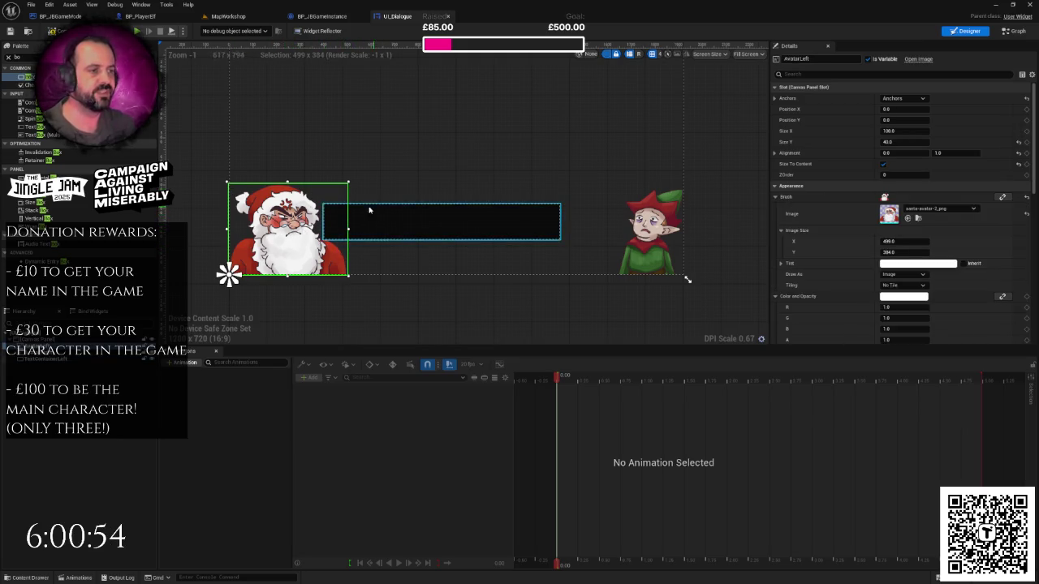
pyautogui.click(404, 224)
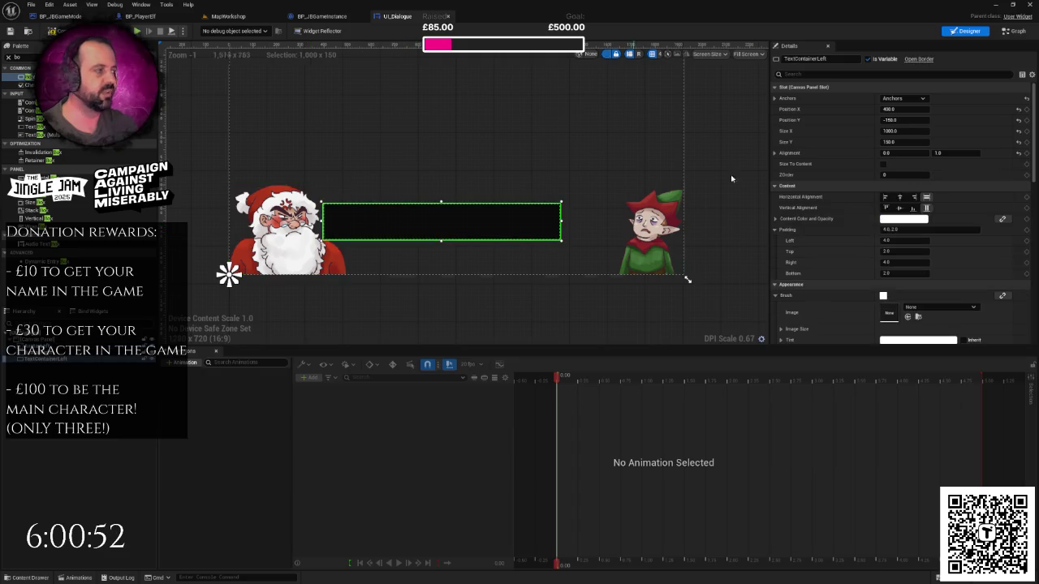
pyautogui.click(901, 175)
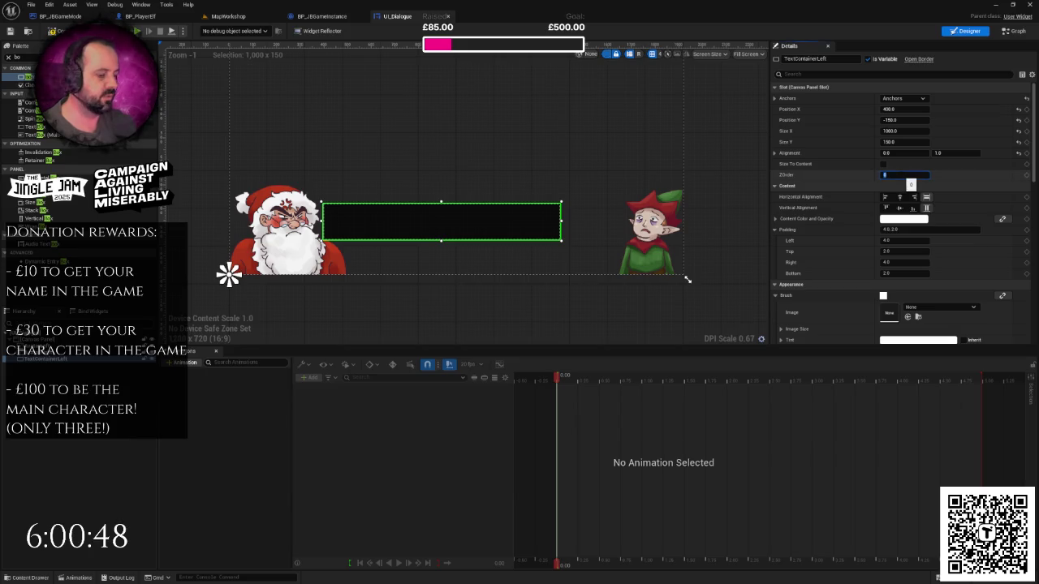
pyautogui.hotkey('ctrl', 'z')
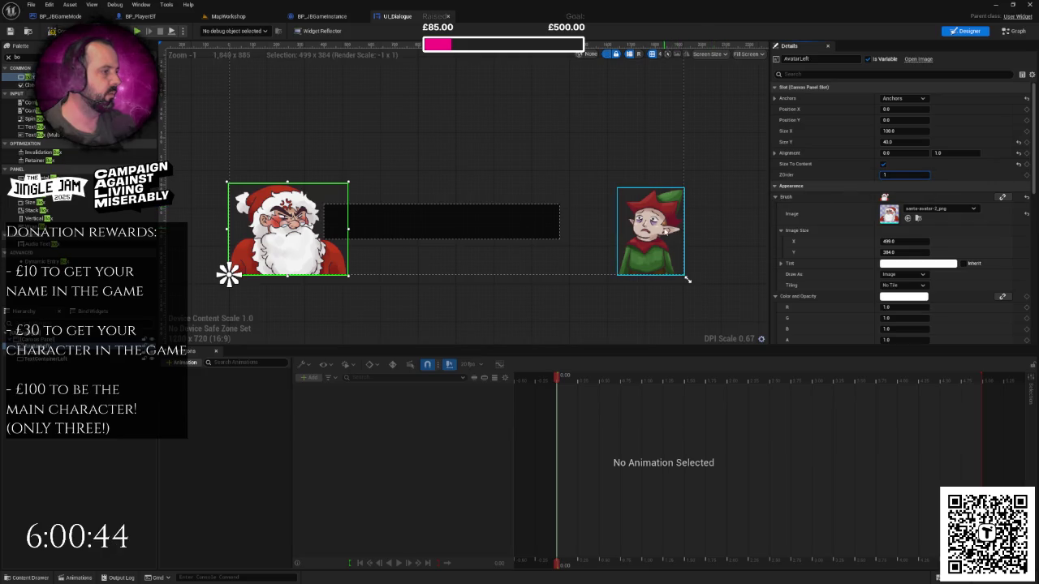
pyautogui.click(683, 274)
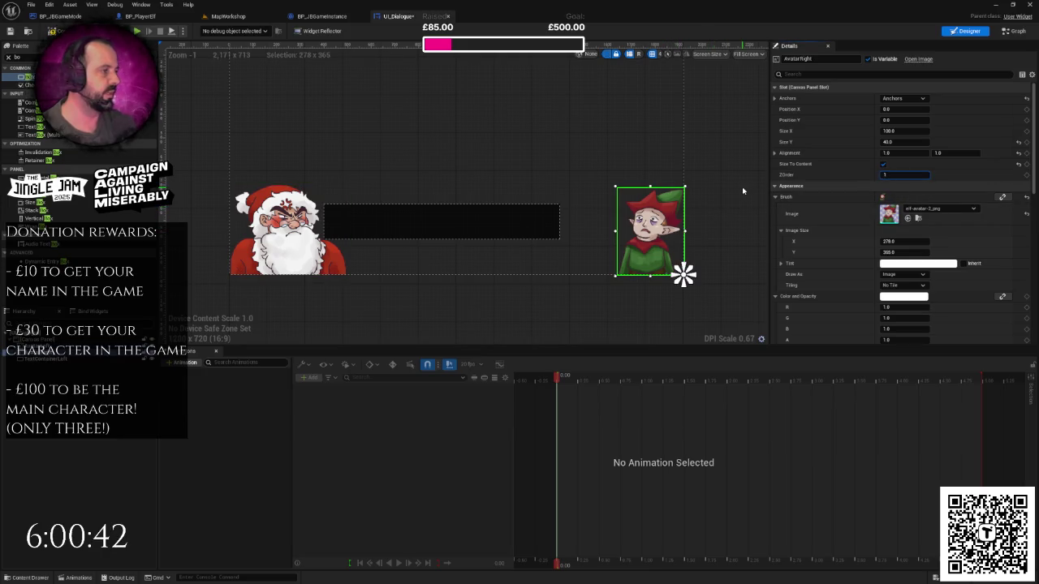
pyautogui.hotkey('ctrl', 's')
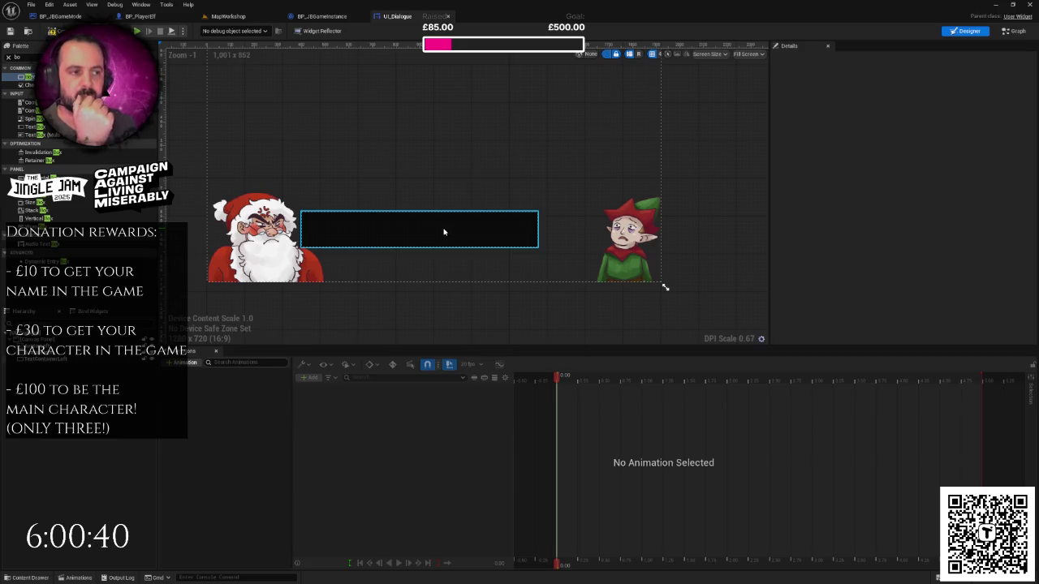
pyautogui.click(444, 232)
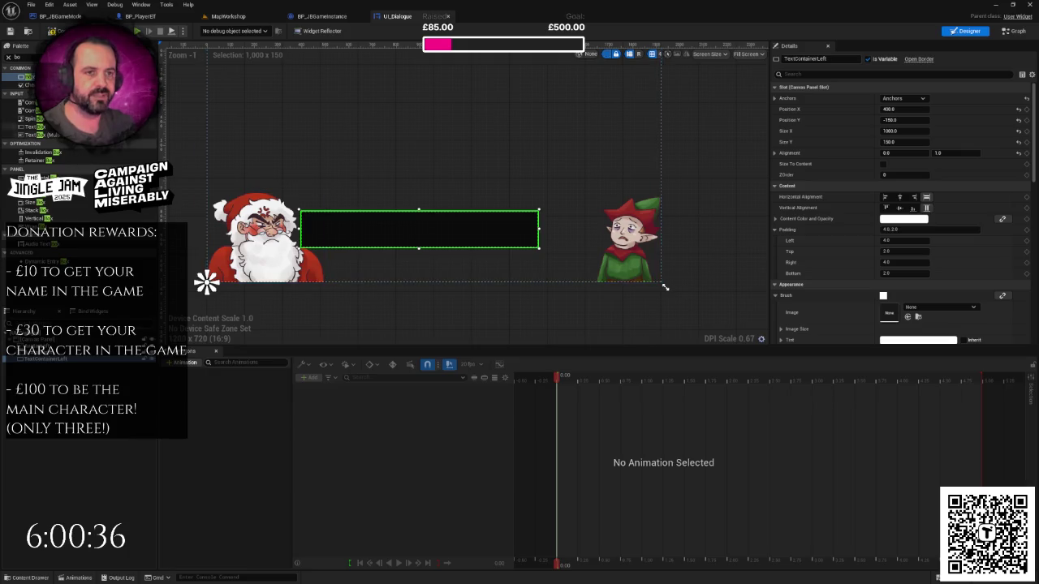
# - Search the Palette for 'text' and drop a Text Block into TextContainerLeft
pyautogui.press('BackSpace')
pyautogui.press('BackSpace')
pyautogui.write('text')
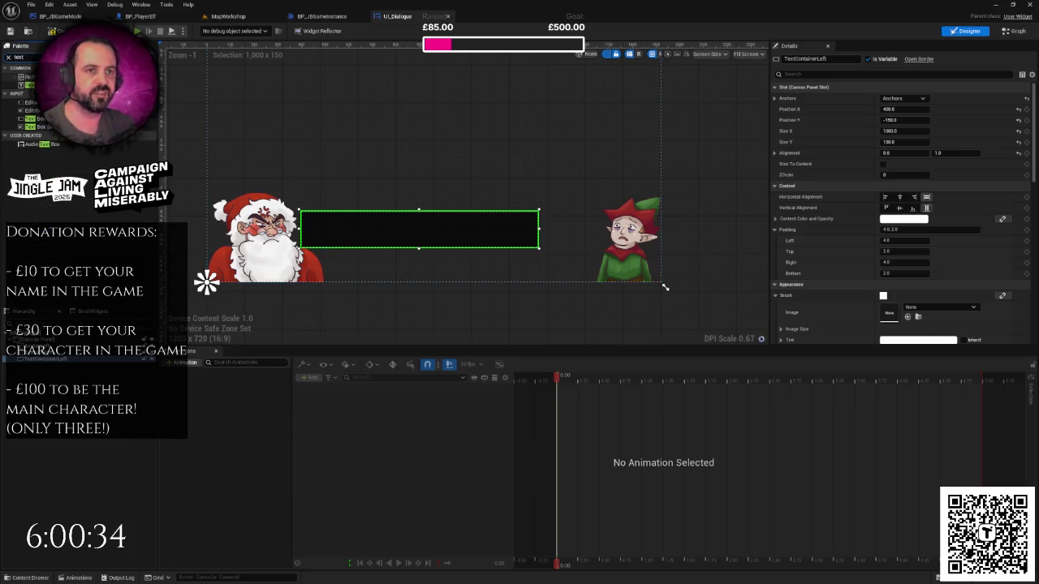
pyautogui.moveTo(32, 84); pyautogui.dragTo(49, 358)
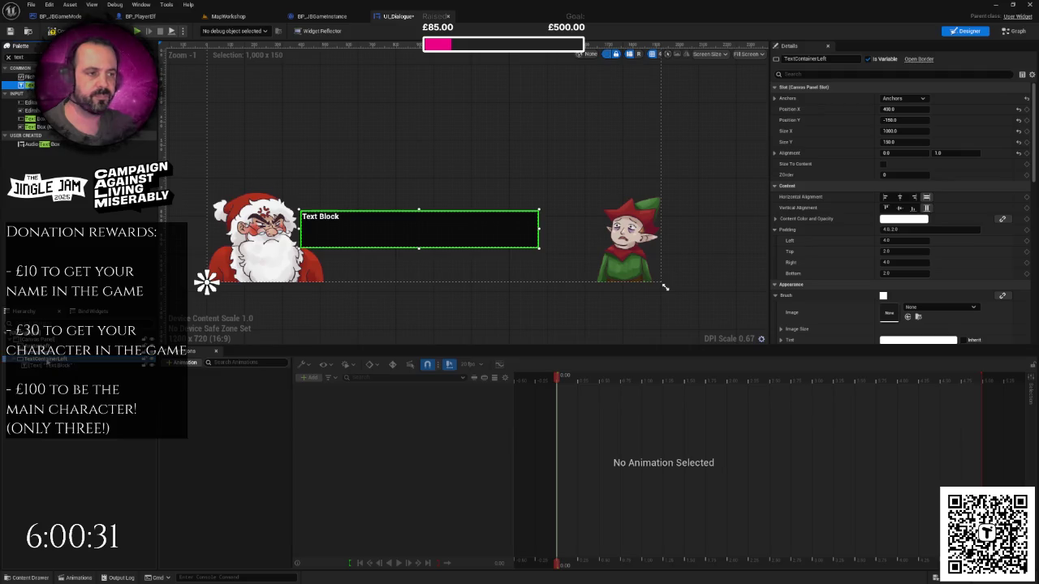
pyautogui.click(329, 223)
# - Give the Text Block 10 padding on every side with Left horizontal and Fill vertical alignment
pyautogui.click(774, 97)
pyautogui.click(903, 109)
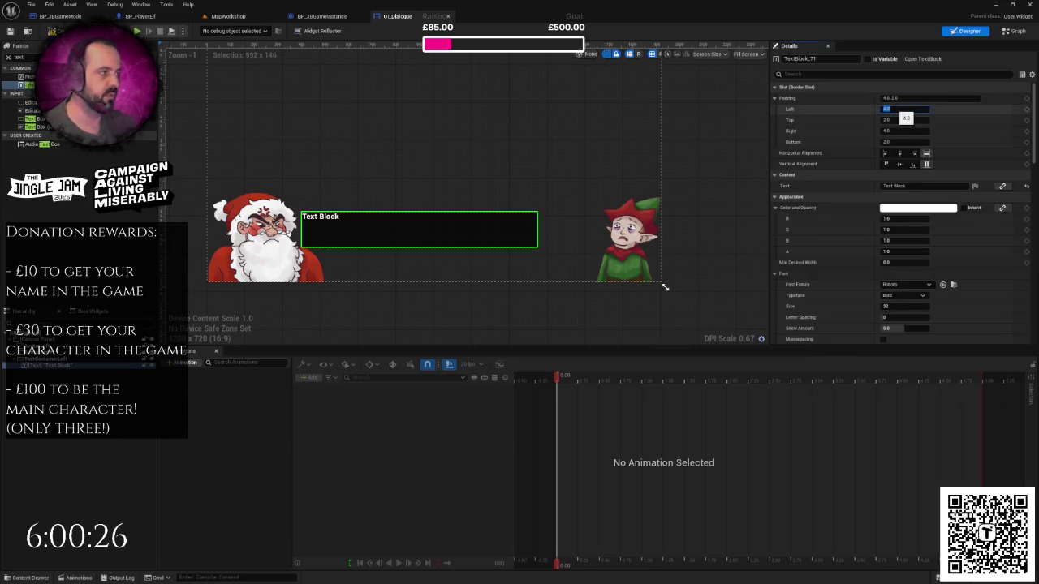
pyautogui.write('10')
pyautogui.press('Tab')
pyautogui.write('10')
pyautogui.press('Tab')
pyautogui.write('10')
pyautogui.press('Tab')
pyautogui.write('10')
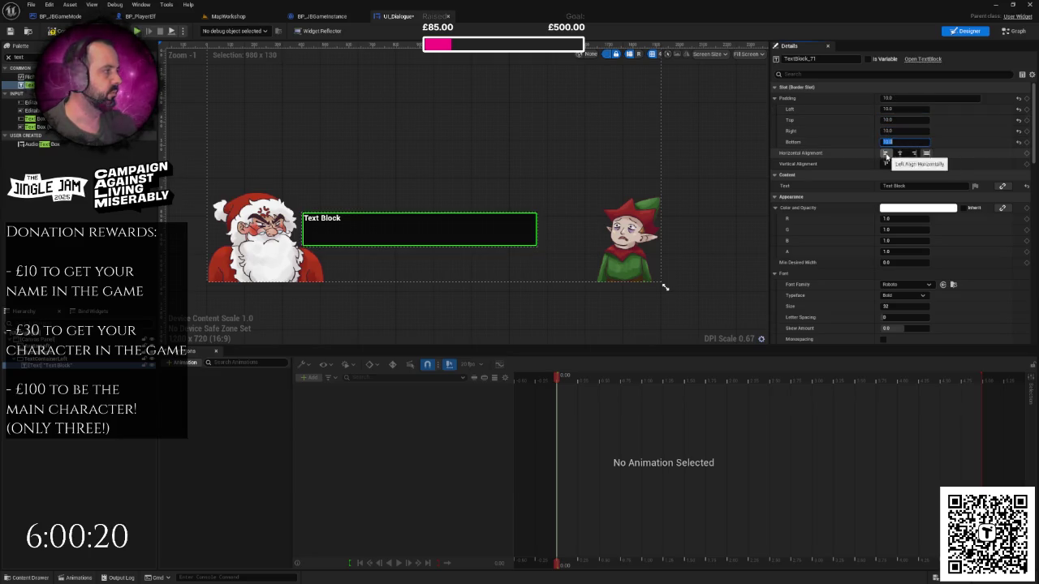
pyautogui.click(885, 153)
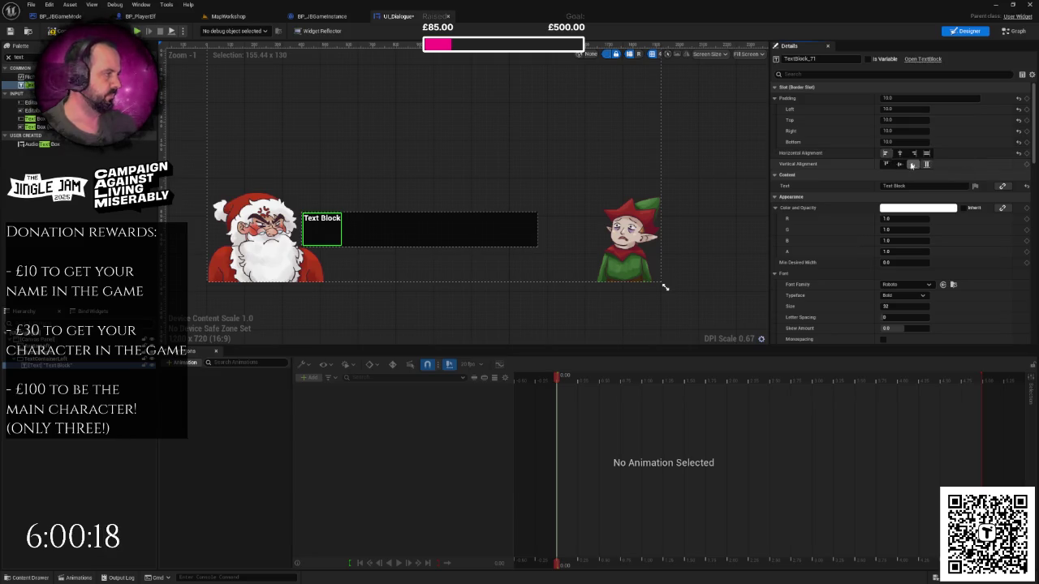
pyautogui.click(926, 164)
pyautogui.write('T')
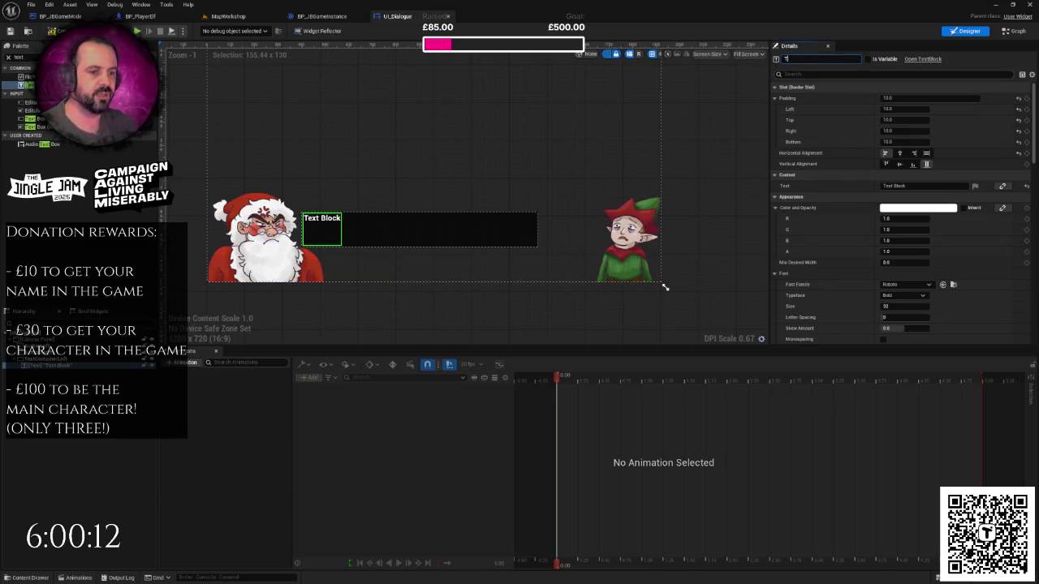
# - Rename the Text Block TextLeft and tick Is Variable
pyautogui.press('BackSpace')
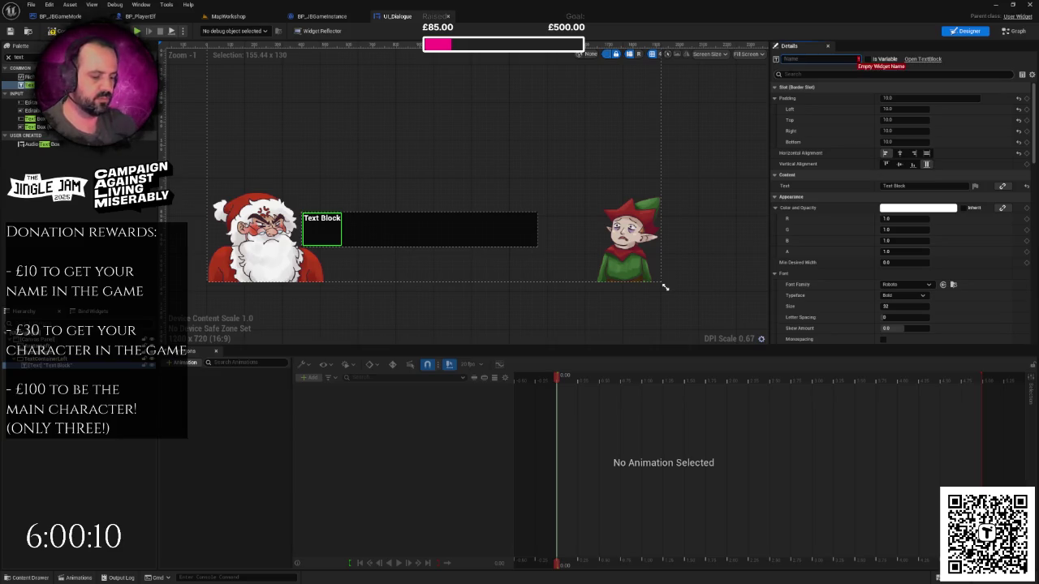
pyautogui.write('Dial')
pyautogui.press('BackSpace')
pyautogui.press('BackSpace')
pyautogui.write('TextLeft')
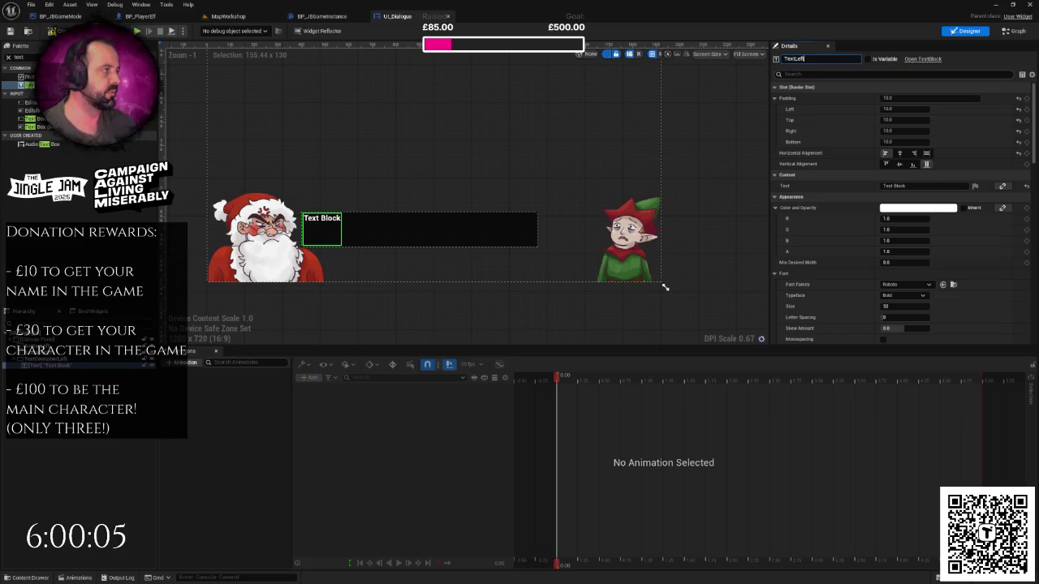
pyautogui.press('Return')
pyautogui.click(868, 58)
pyautogui.scroll(-4, 1031, 175)
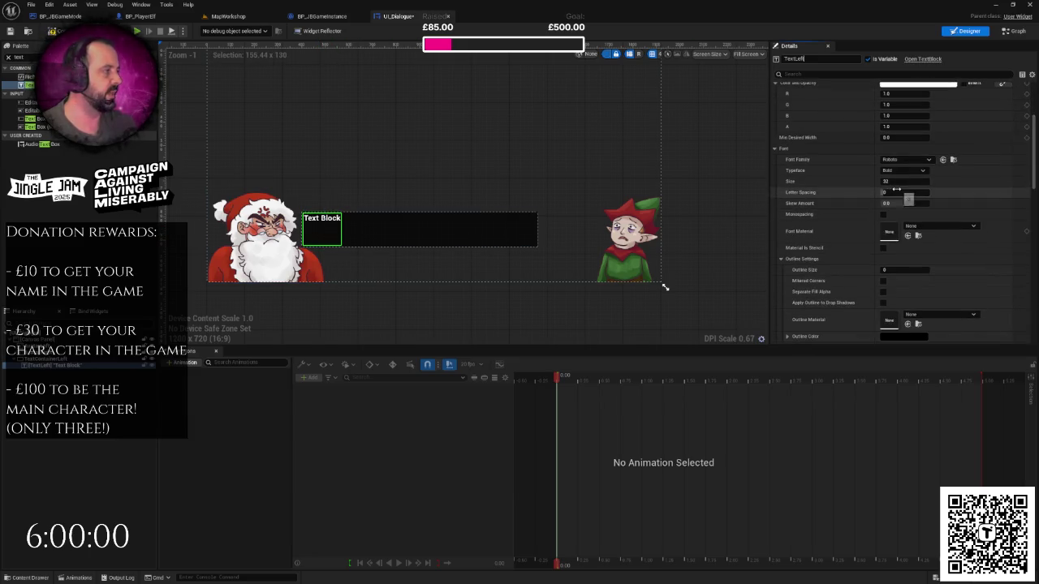
pyautogui.click(901, 170)
# - Change TextLeft's font to HandymandiFree_Font
pyautogui.click(894, 160)
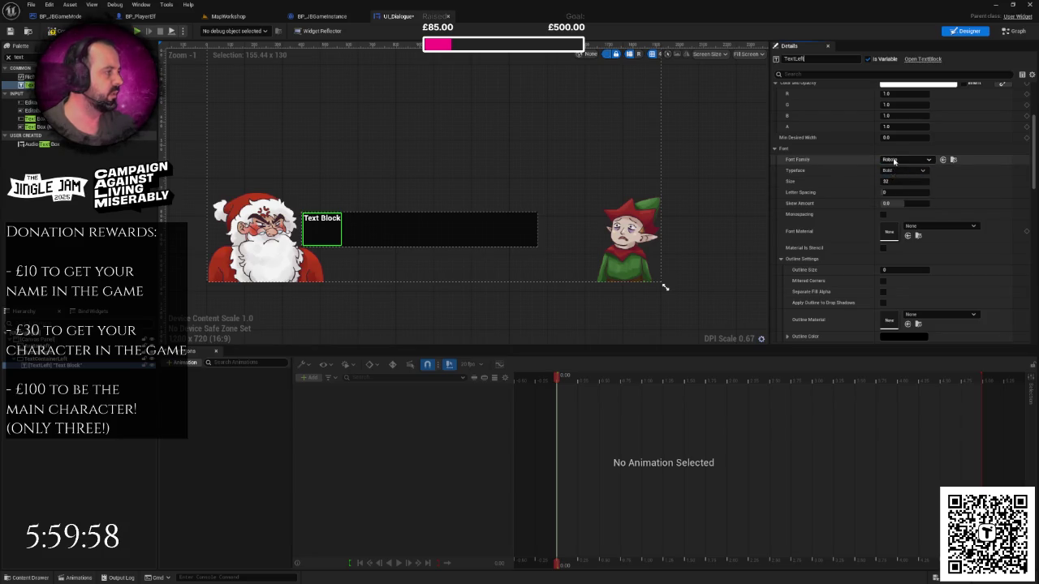
pyautogui.click(894, 161)
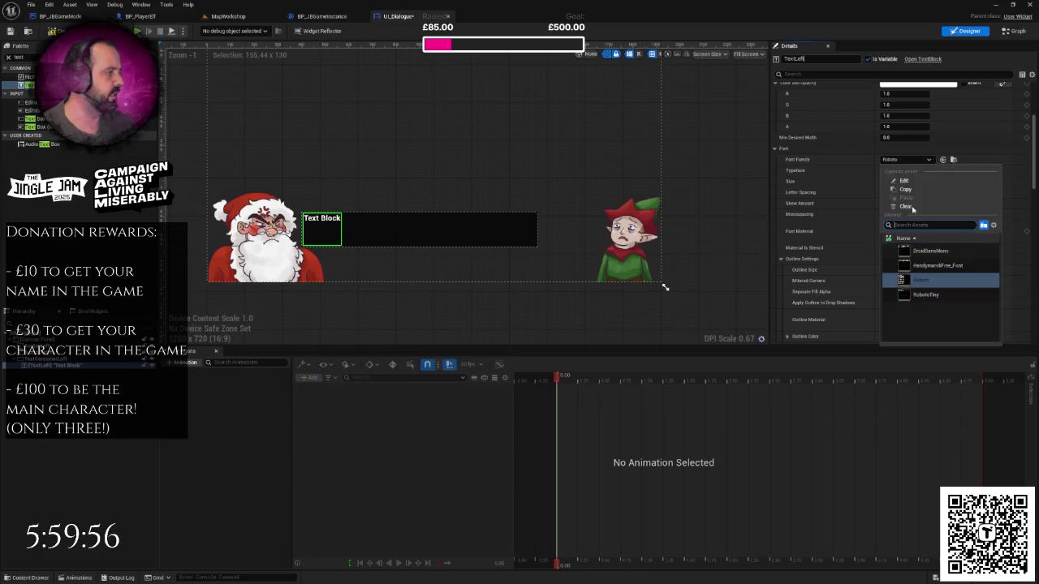
pyautogui.click(927, 266)
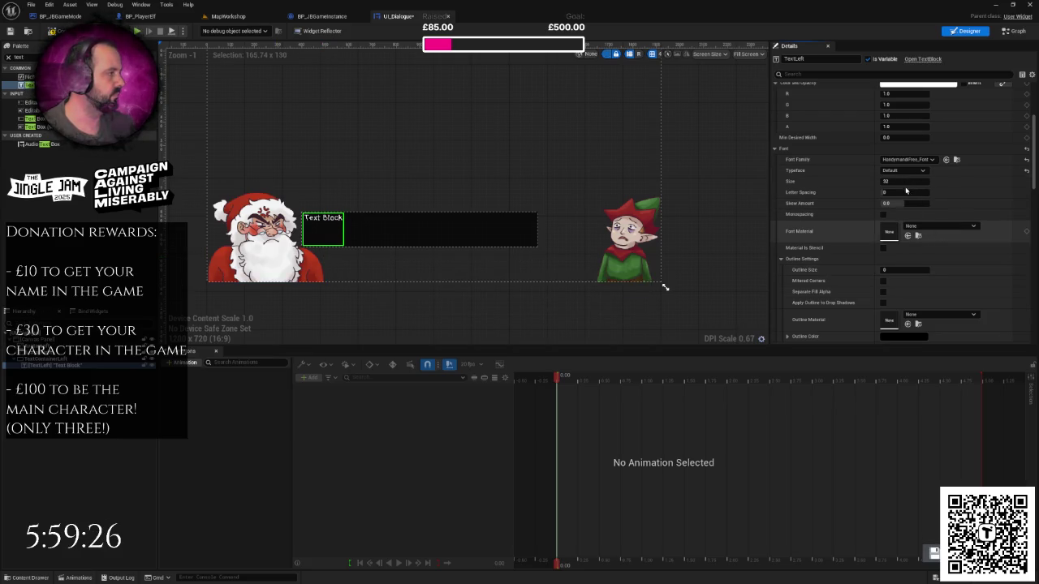
pyautogui.scroll(-2, 907, 193)
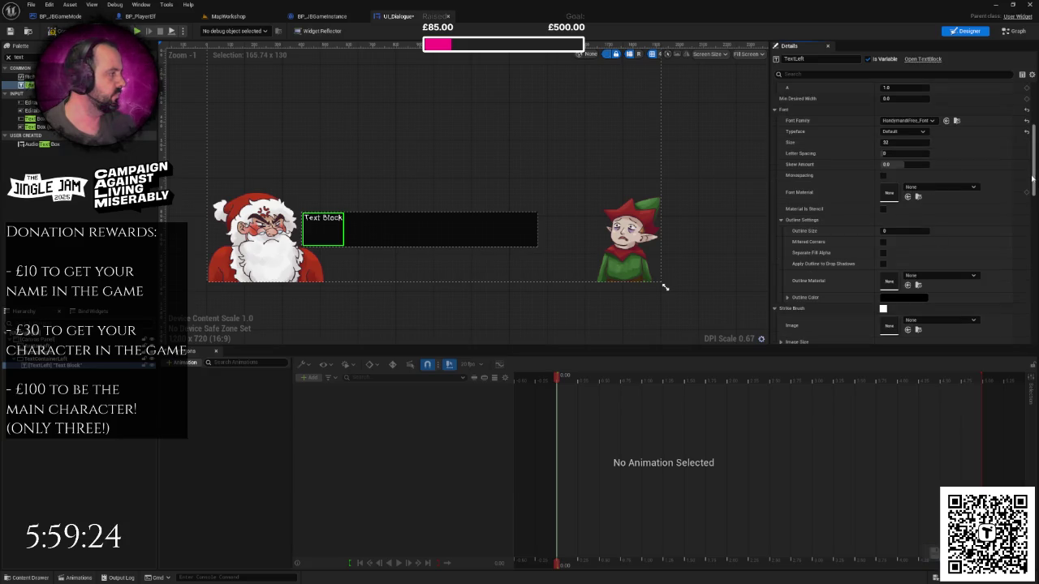
pyautogui.scroll(-7, 1033, 178)
pyautogui.scroll(10, 972, 160)
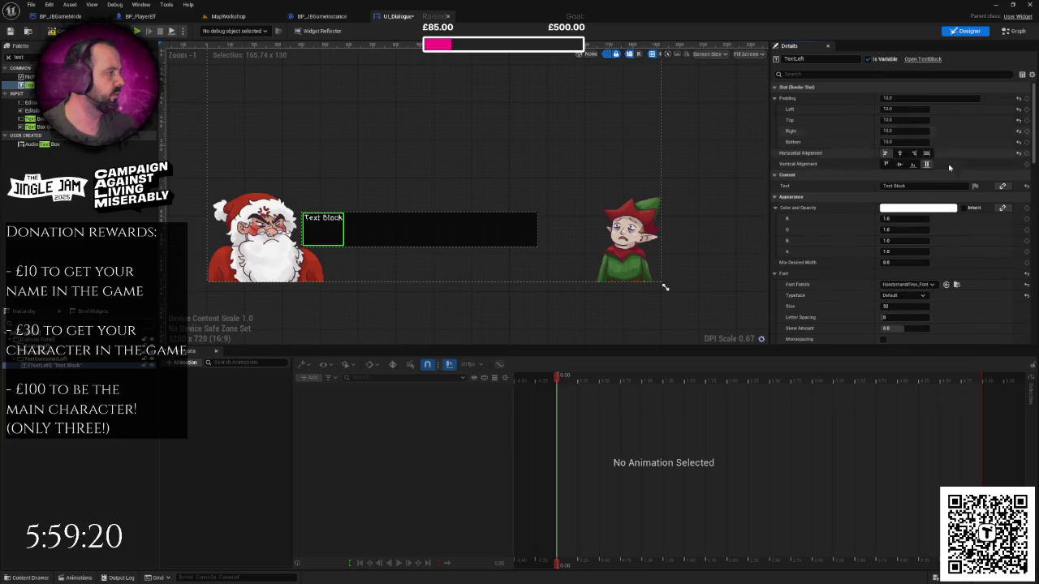
pyautogui.click(899, 186)
# - Set TextLeft to 'Get over here and pay my taxes or you'll never eat again!!!' and resize the preview
pyautogui.doubleClick(899, 186)
pyautogui.write('t over here and pay my tax')
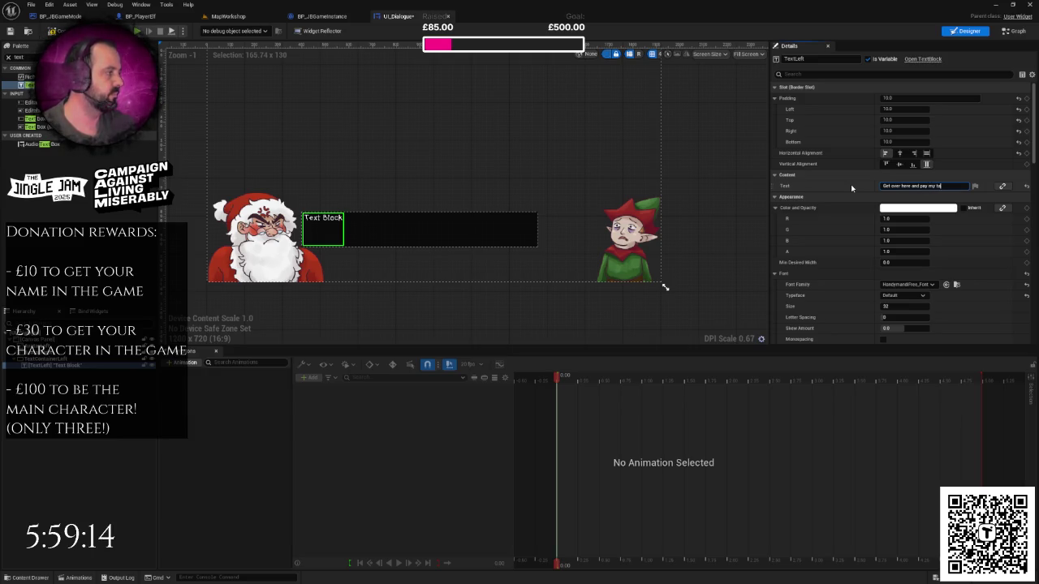
pyautogui.write('es or your')
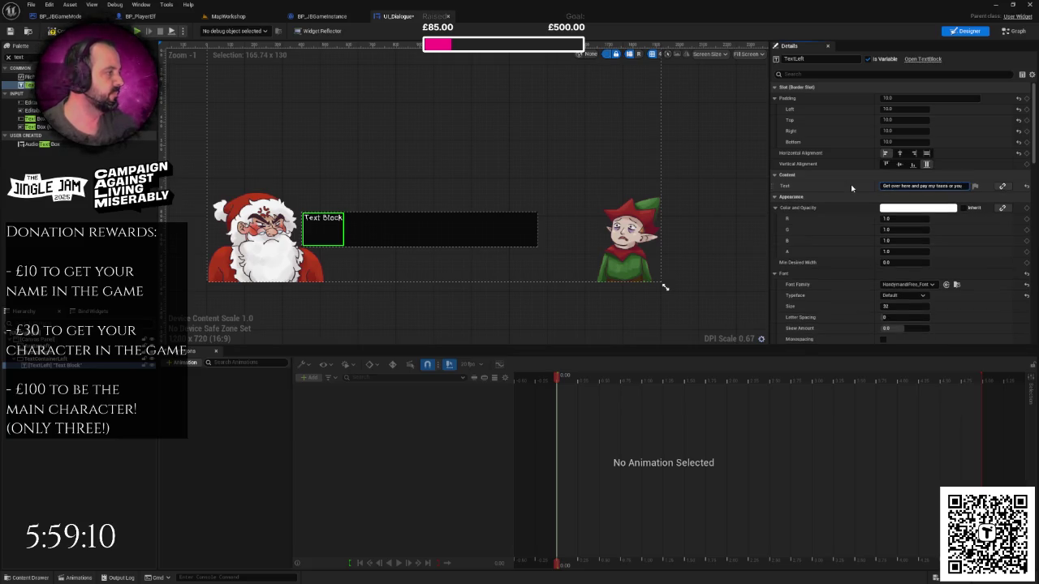
pyautogui.press('BackSpace')
pyautogui.write("'ll never eat again!!")
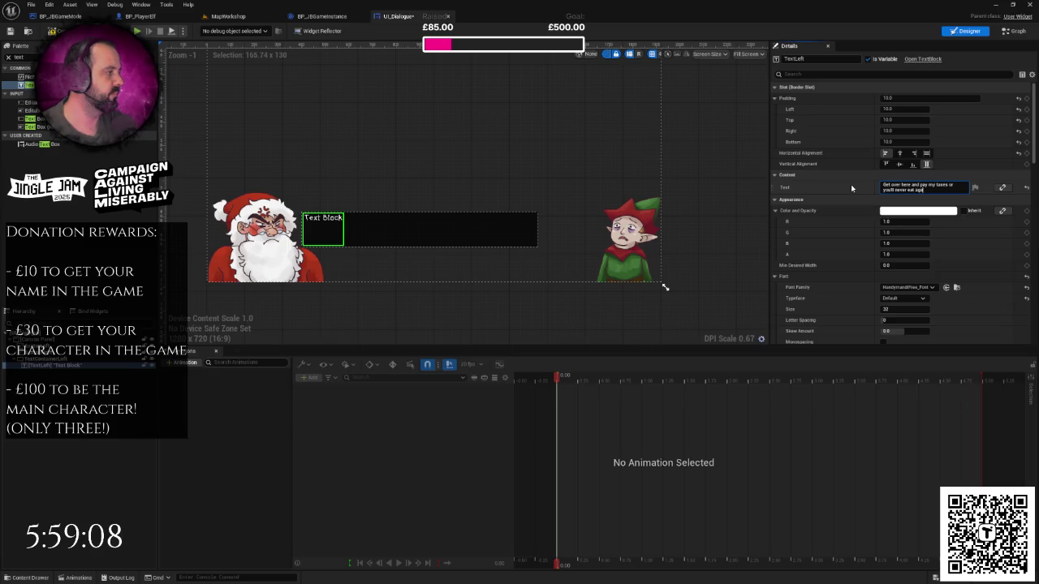
pyautogui.press('Return')
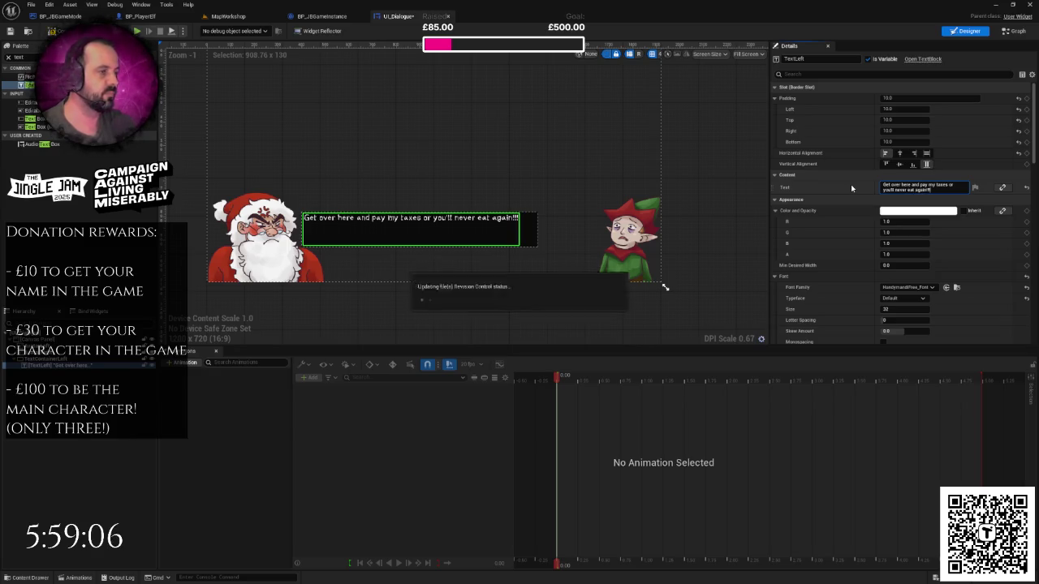
pyautogui.click(410, 307)
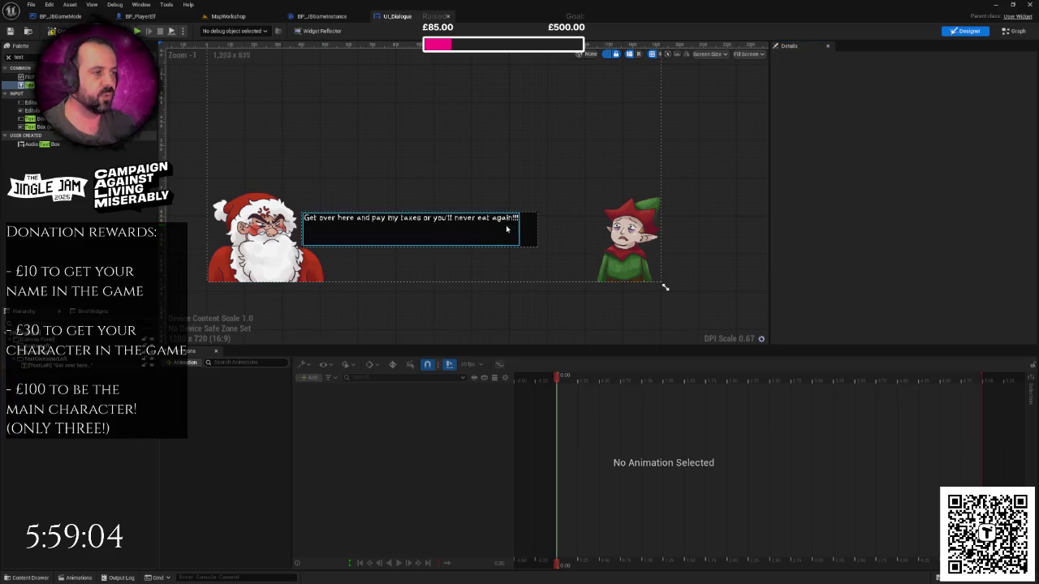
pyautogui.moveTo(666, 286); pyautogui.dragTo(549, 254)
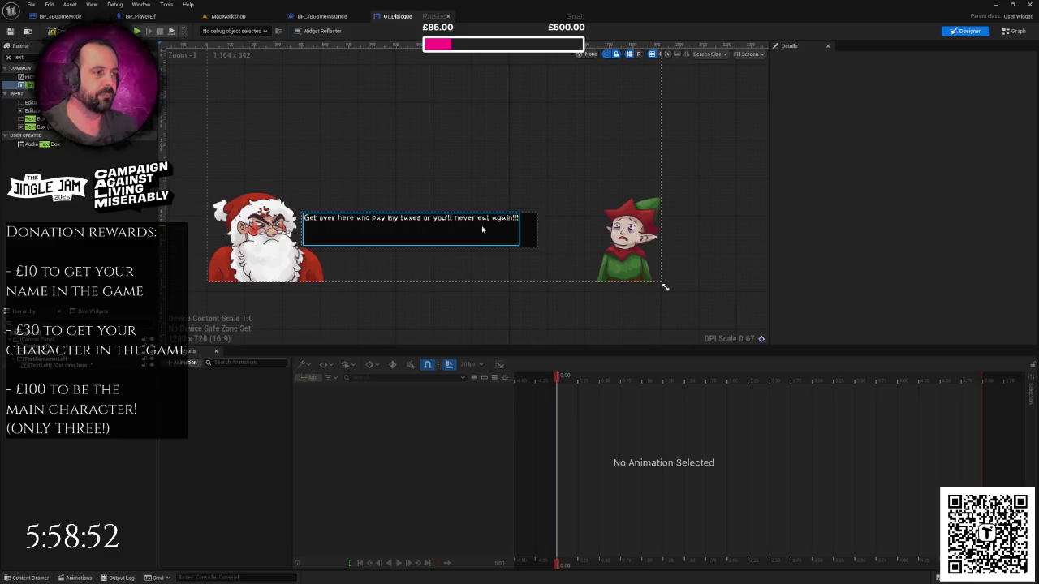
pyautogui.click(37, 358)
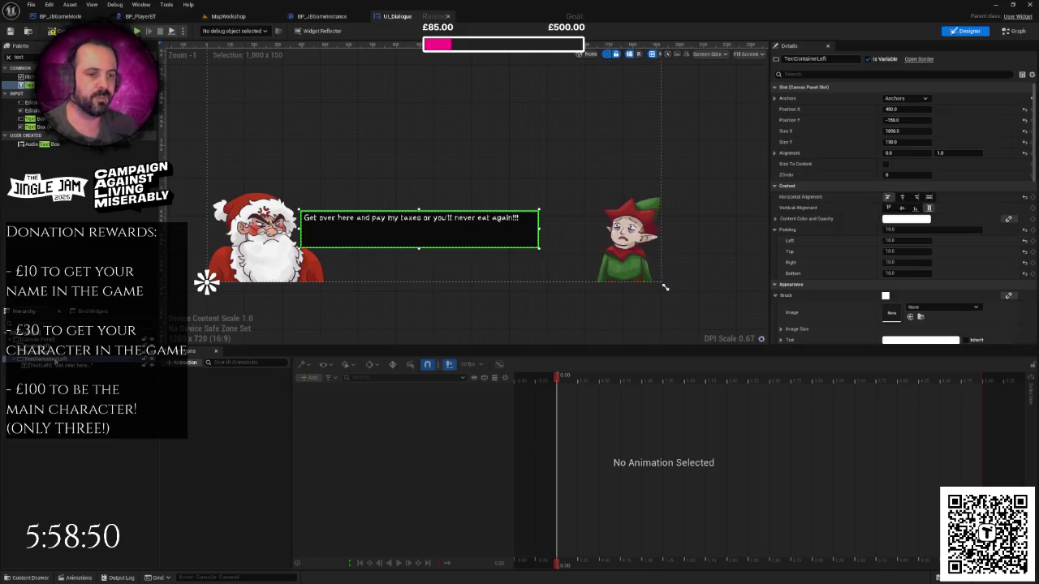
# - Duplicate TextContainerLeft as TextContainerRight, renaming its text block TextRight
pyautogui.rightClick(54, 357)
pyautogui.click(81, 395)
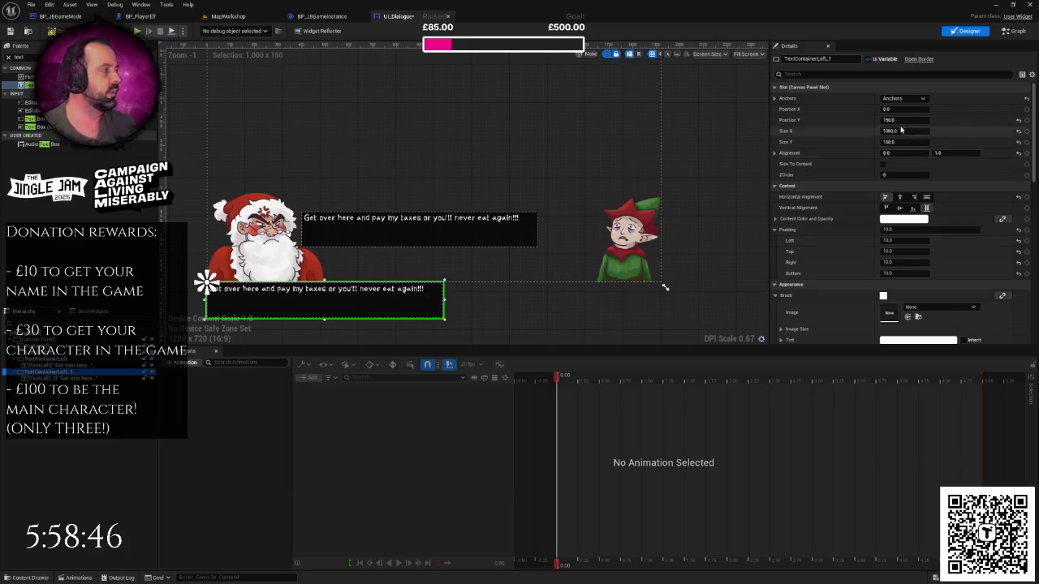
pyautogui.moveTo(817, 59); pyautogui.dragTo(833, 58)
pyautogui.write('Righ')
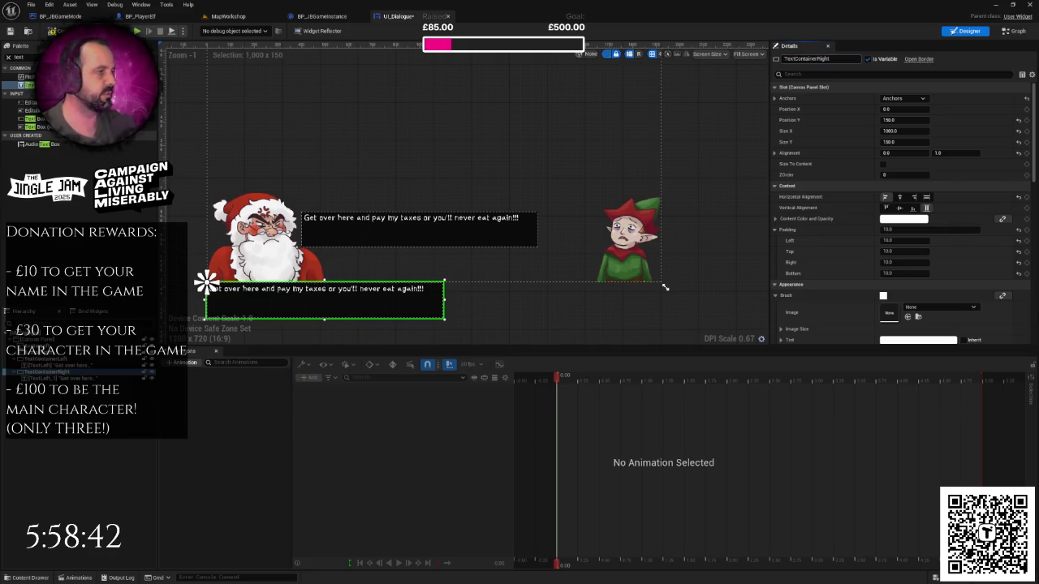
pyautogui.press('Return')
pyautogui.click(57, 379)
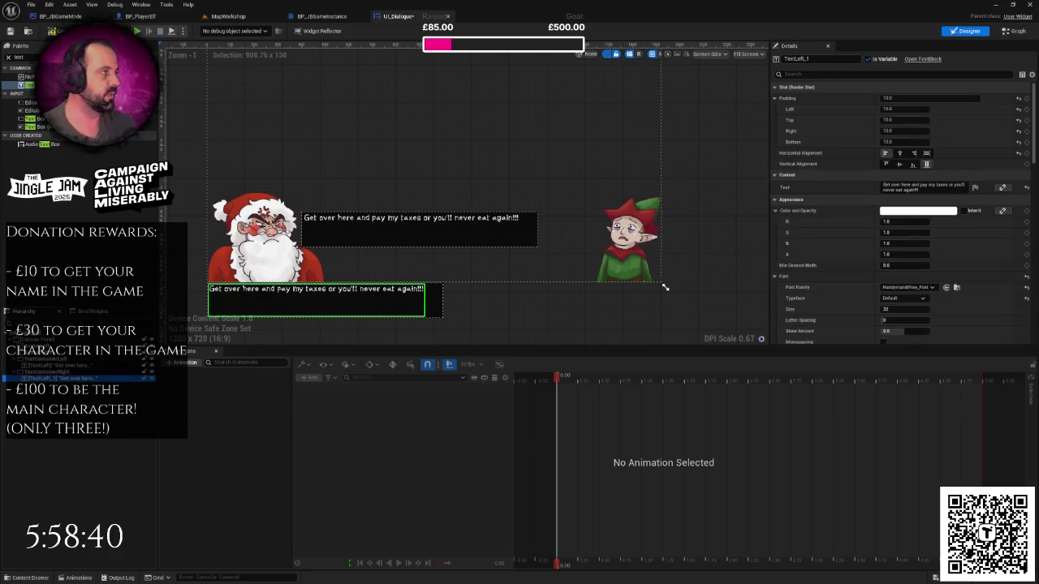
pyautogui.write('Right')
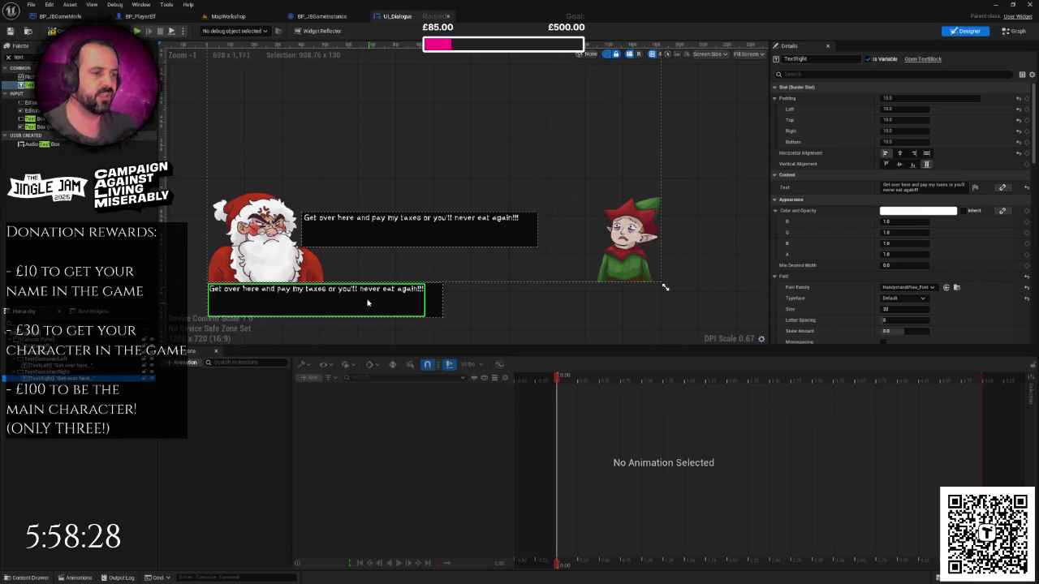
# - Anchor TextContainerRight to the bottom-right corner and zero its vertical position
pyautogui.click(207, 284)
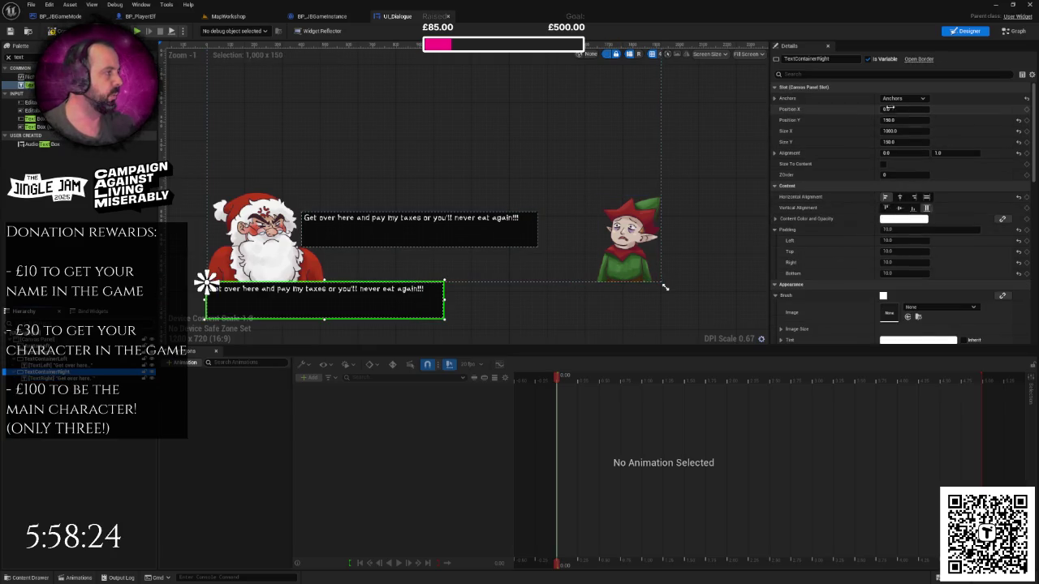
pyautogui.click(914, 99)
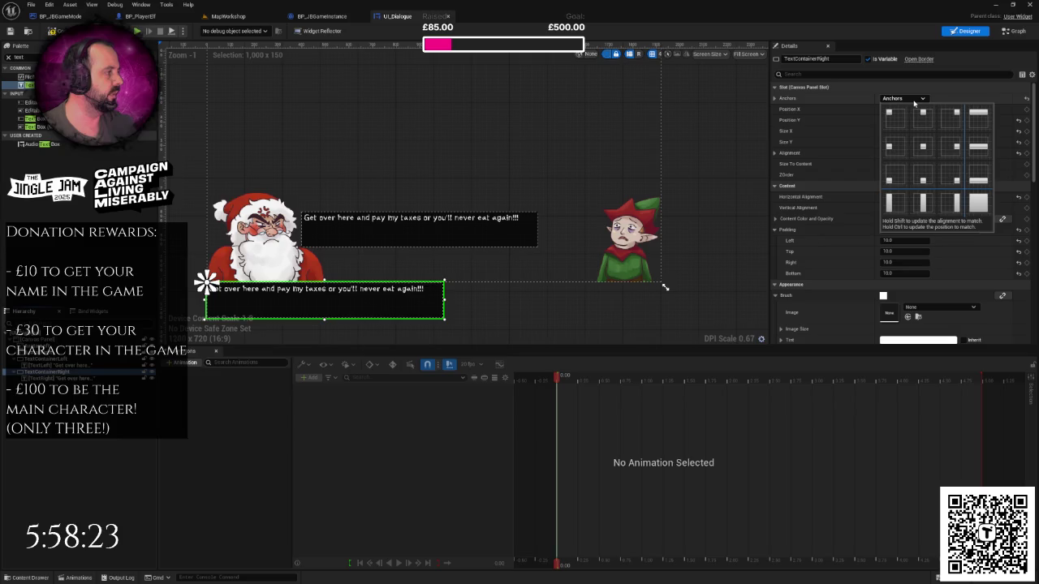
pyautogui.click(955, 178)
pyautogui.click(897, 119)
pyautogui.write('0')
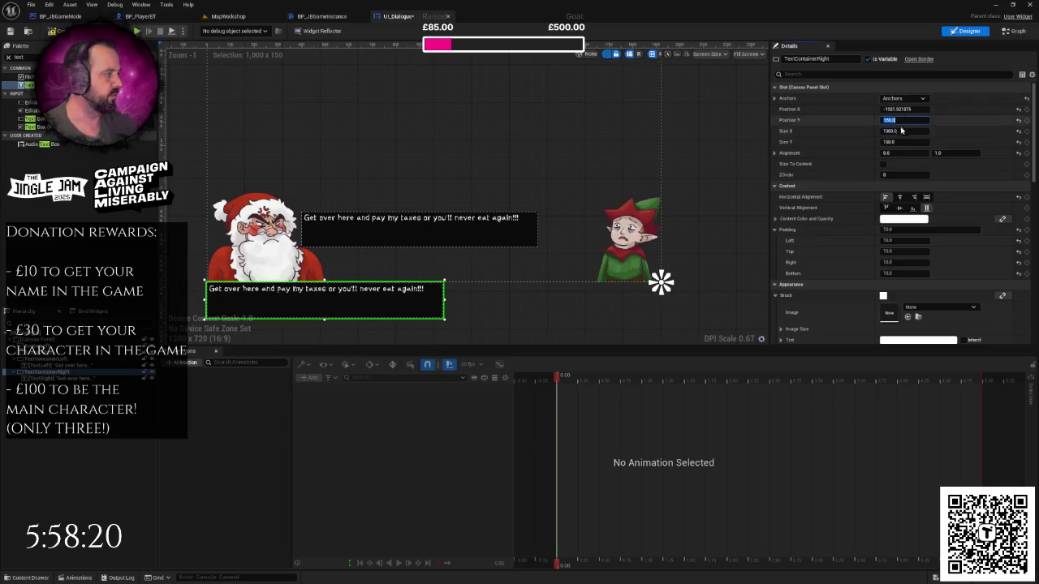
pyautogui.click(901, 131)
pyautogui.write('0')
pyautogui.press('Return')
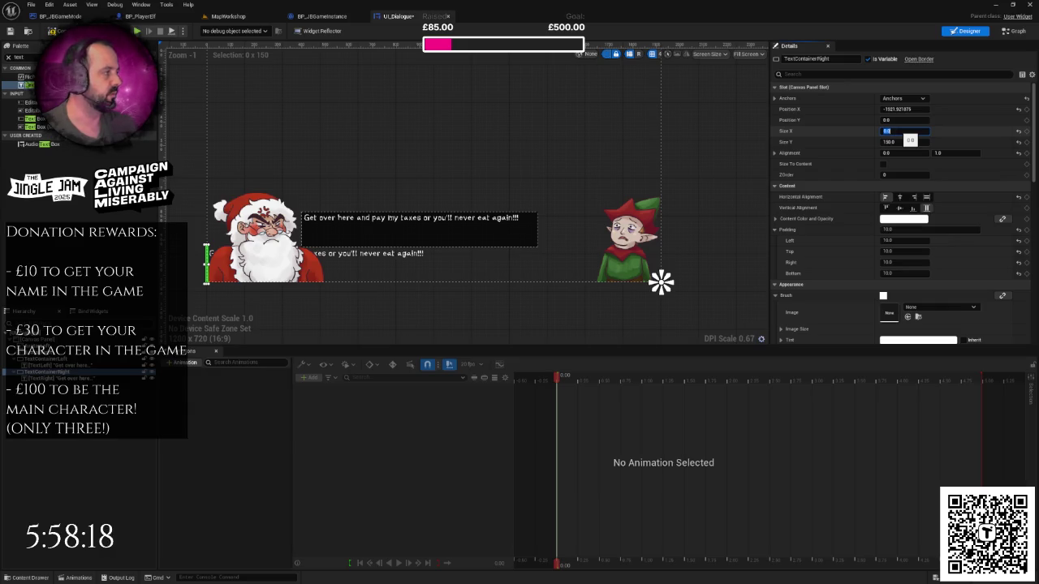
# - Zero the box's horizontal position and set its alignment to 1, 1
pyautogui.click(684, 158)
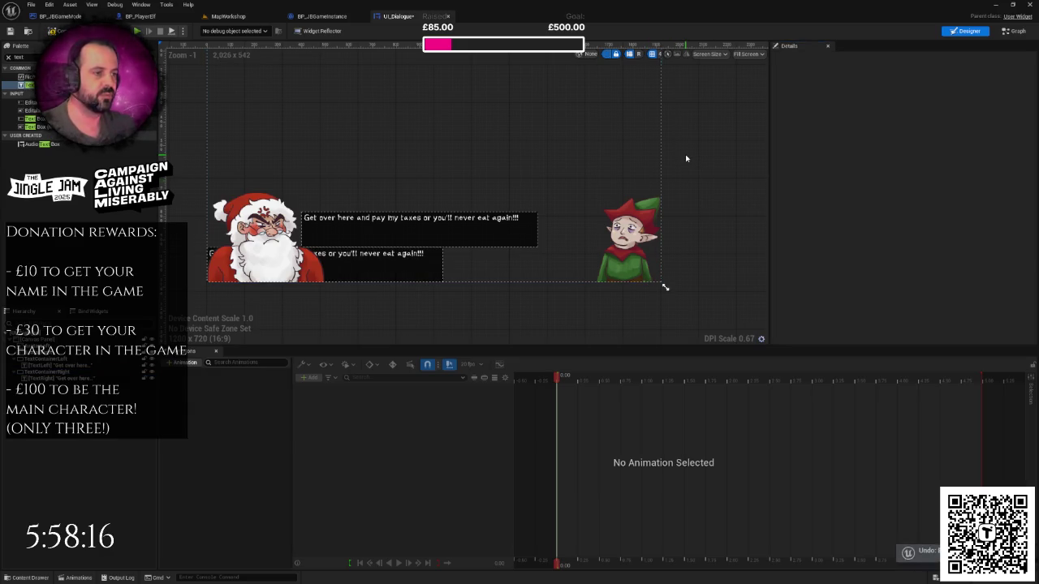
pyautogui.click(662, 282)
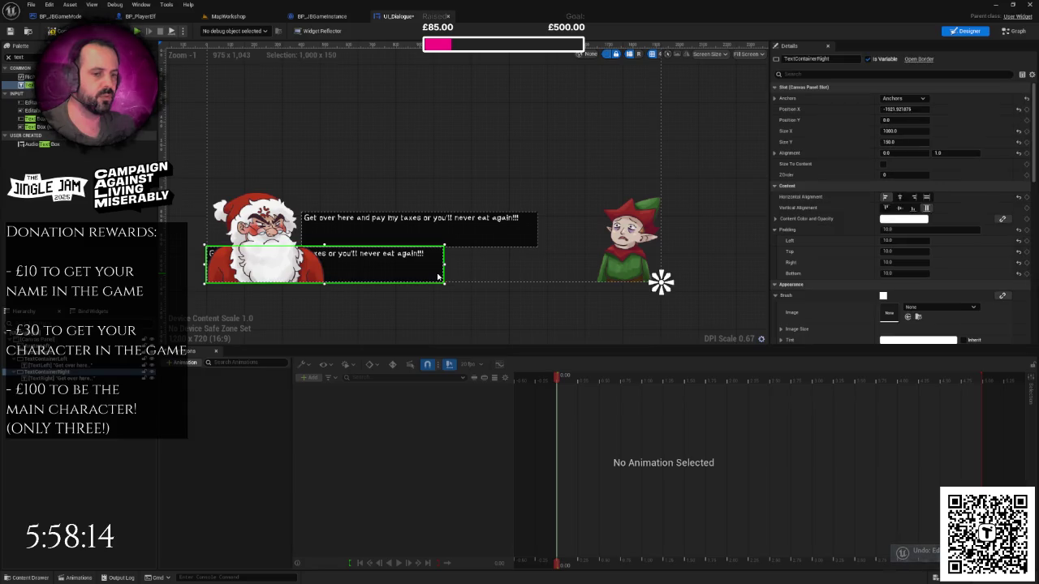
pyautogui.click(897, 109)
pyautogui.write('0')
pyautogui.press('Return')
pyautogui.click(896, 153)
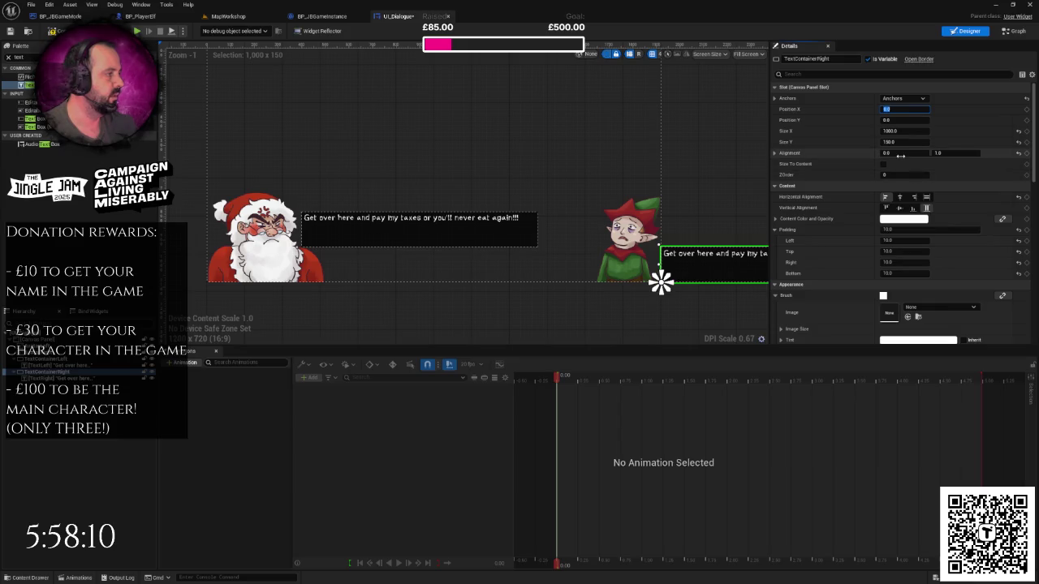
pyautogui.write('1')
pyautogui.click(944, 153)
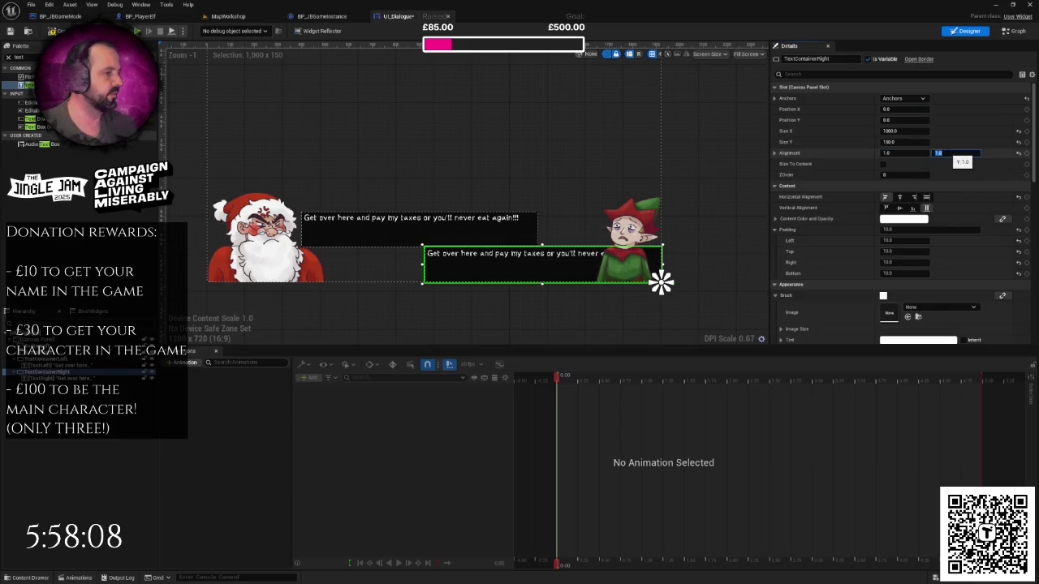
pyautogui.click(569, 264)
# - Offset TextContainerRight to Position X -300, Y -50 beside the elf
pyautogui.click(626, 258)
pyautogui.scroll(2, 560, 264)
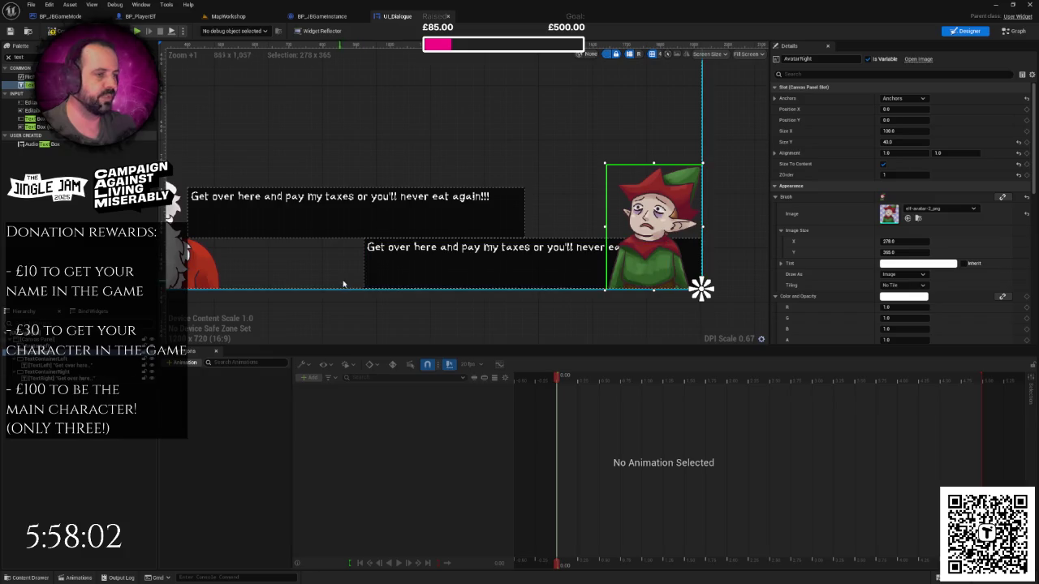
pyautogui.click(378, 276)
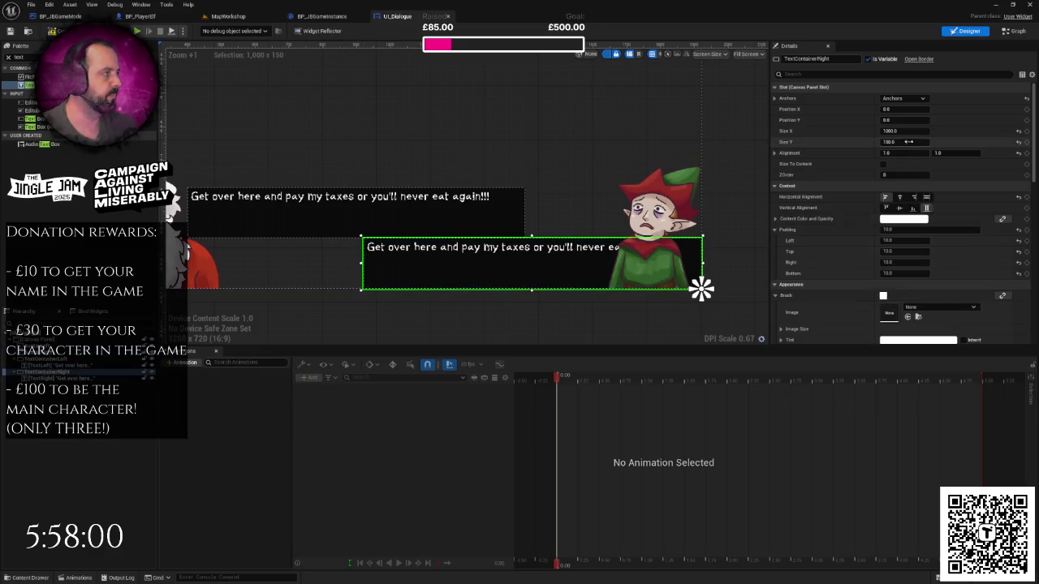
pyautogui.click(897, 109)
pyautogui.write('-10')
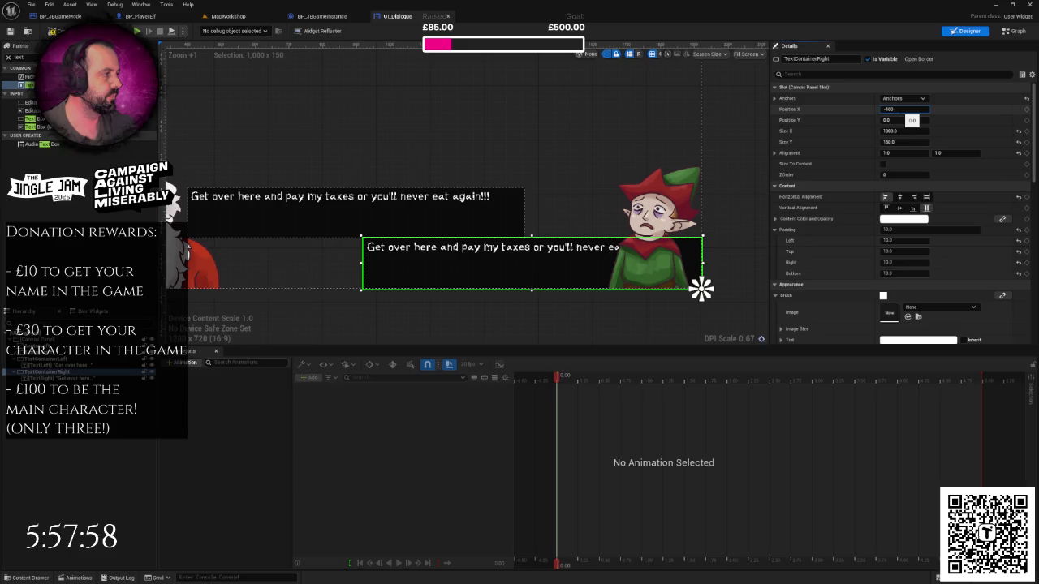
pyautogui.press('Return')
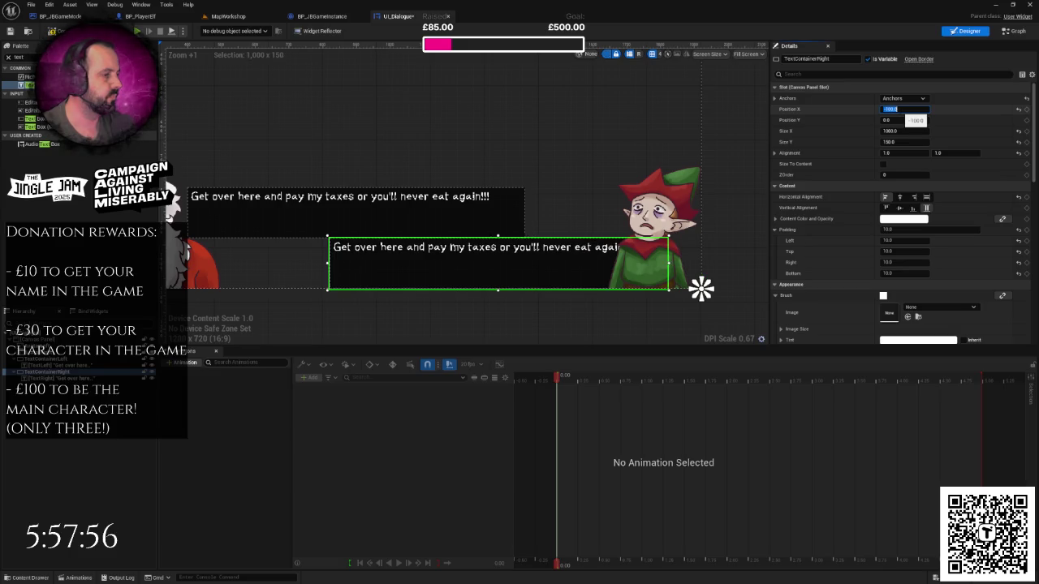
pyautogui.write('0')
pyautogui.press('Return')
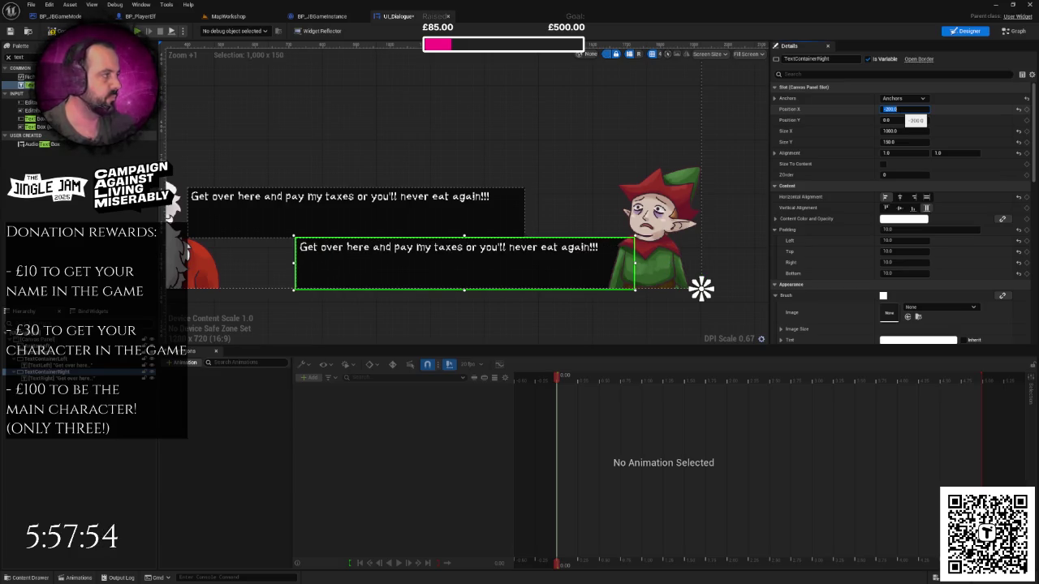
pyautogui.write('00')
pyautogui.press('Return')
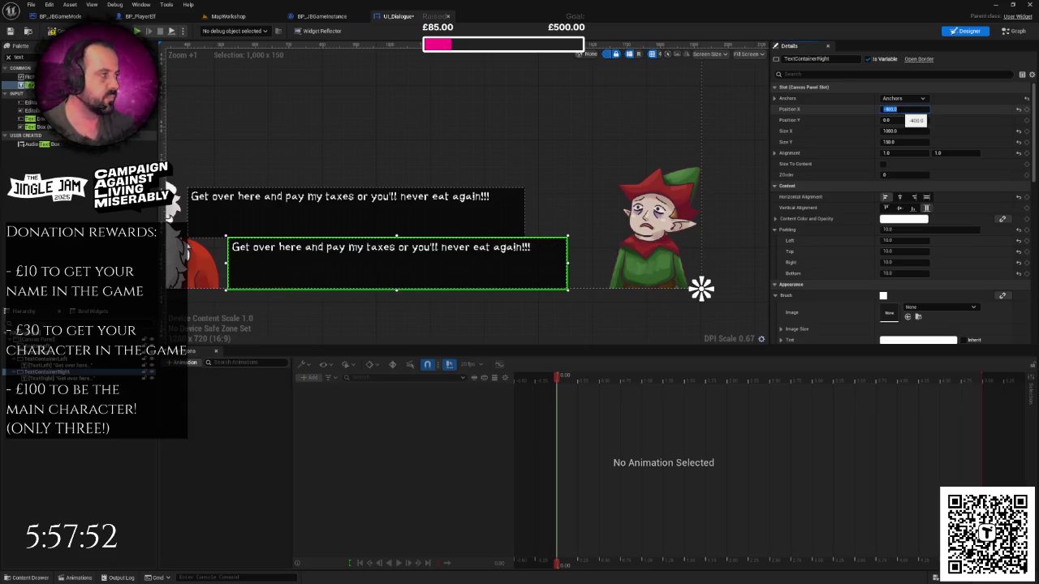
pyautogui.write('-300')
pyautogui.press('Return')
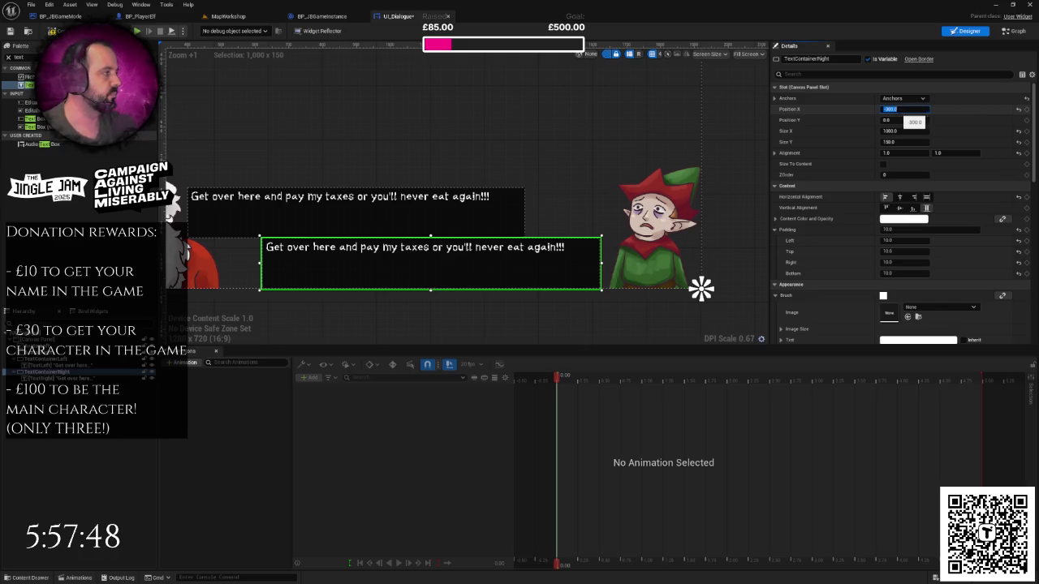
pyautogui.write('-')
pyautogui.press('Return')
pyautogui.write('-100')
pyautogui.press('Return')
pyautogui.write('-50')
pyautogui.press('Return')
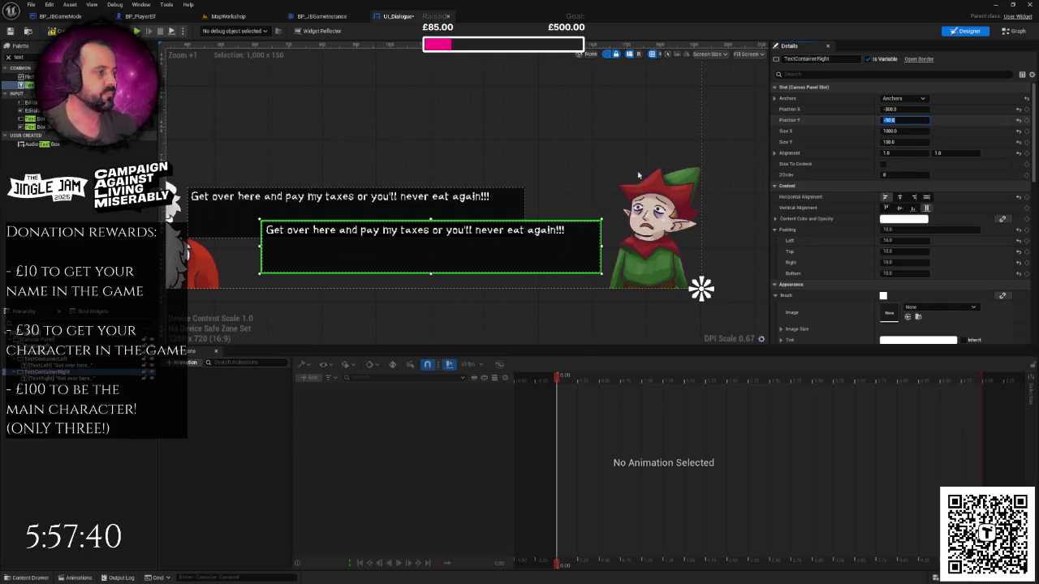
pyautogui.click(552, 148)
pyautogui.scroll(-4, 555, 158)
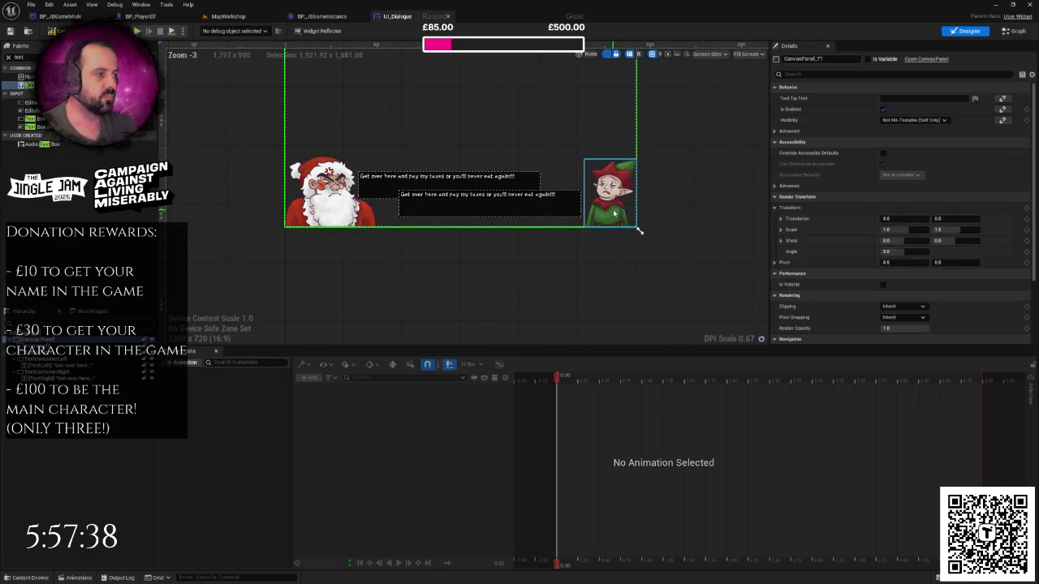
# - Search the Details for 'wrap' and turn on Auto Wrap Text for TextLeft
pyautogui.click(691, 216)
pyautogui.rightClick(691, 216)
pyautogui.click(703, 195)
pyautogui.scroll(2, 459, 200)
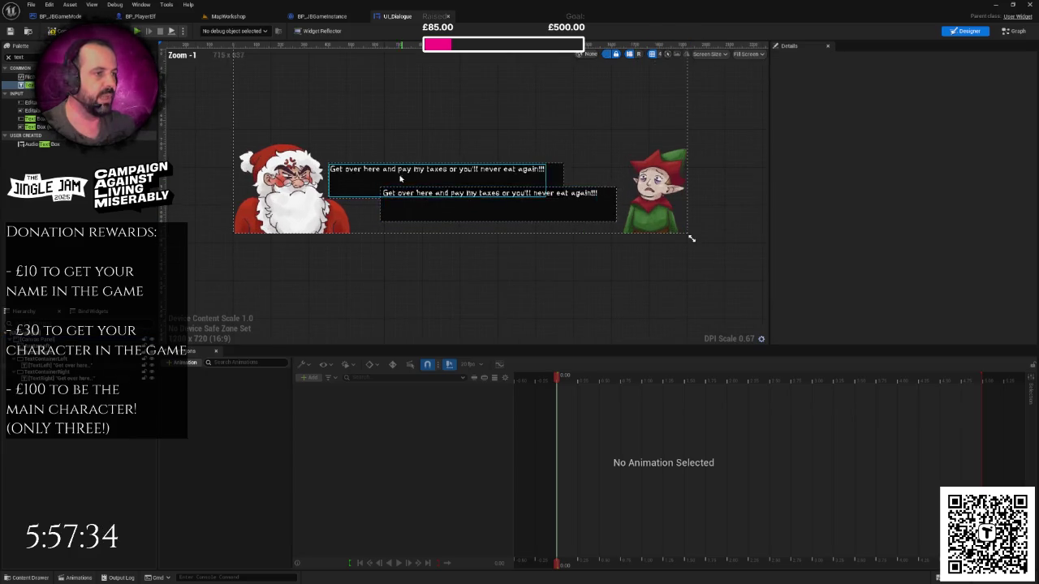
pyautogui.click(375, 172)
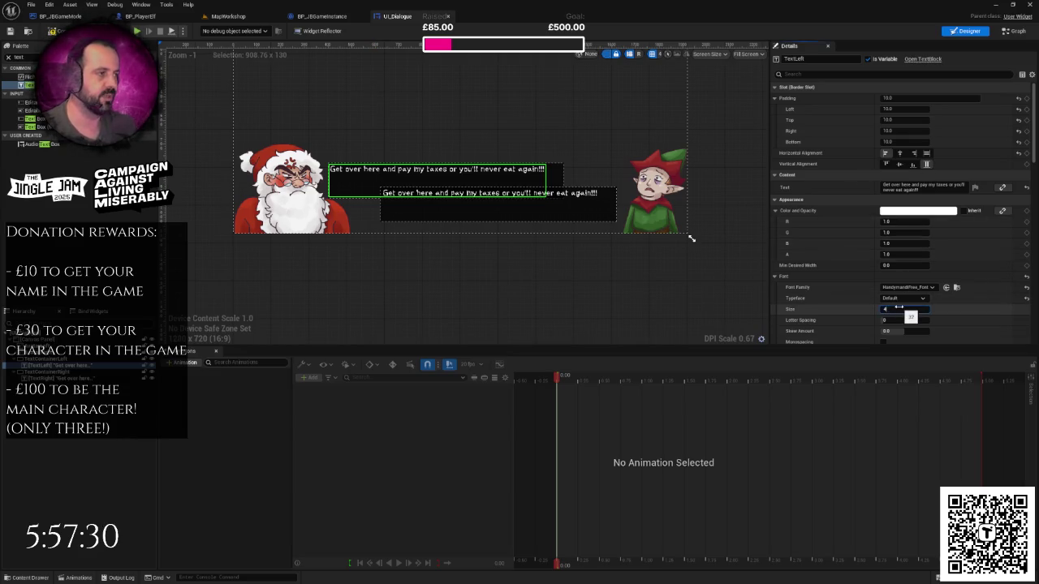
pyautogui.moveTo(899, 308); pyautogui.dragTo(903, 308)
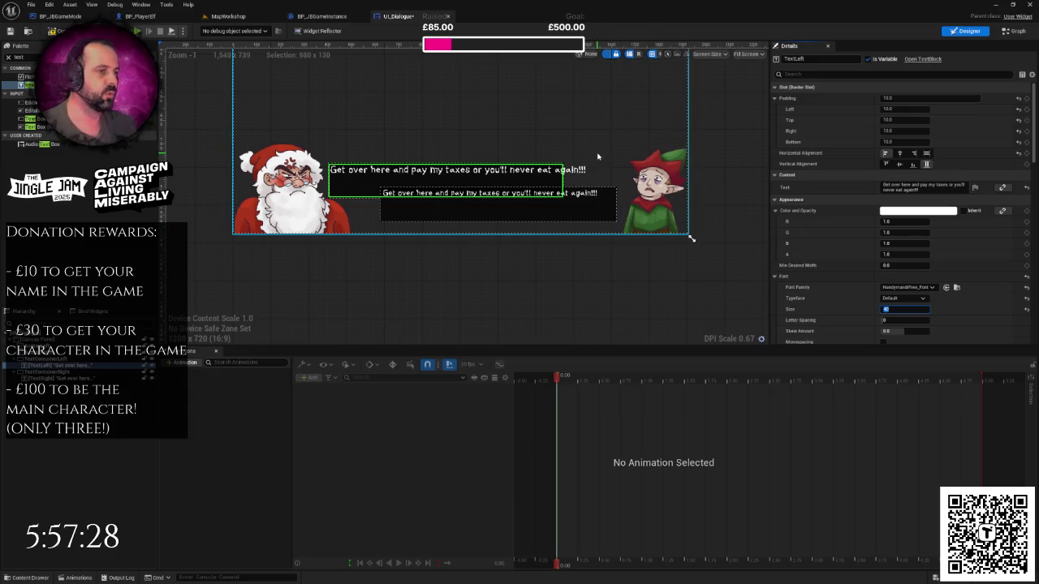
pyautogui.write('wrap')
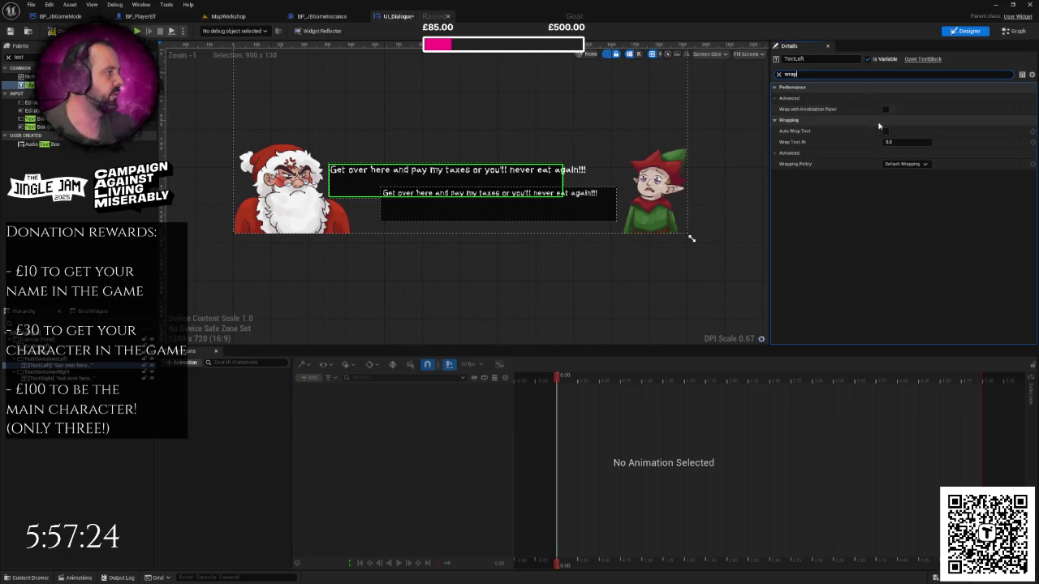
pyautogui.click(885, 131)
# - Set TextRight's font size to 40
pyautogui.click(576, 195)
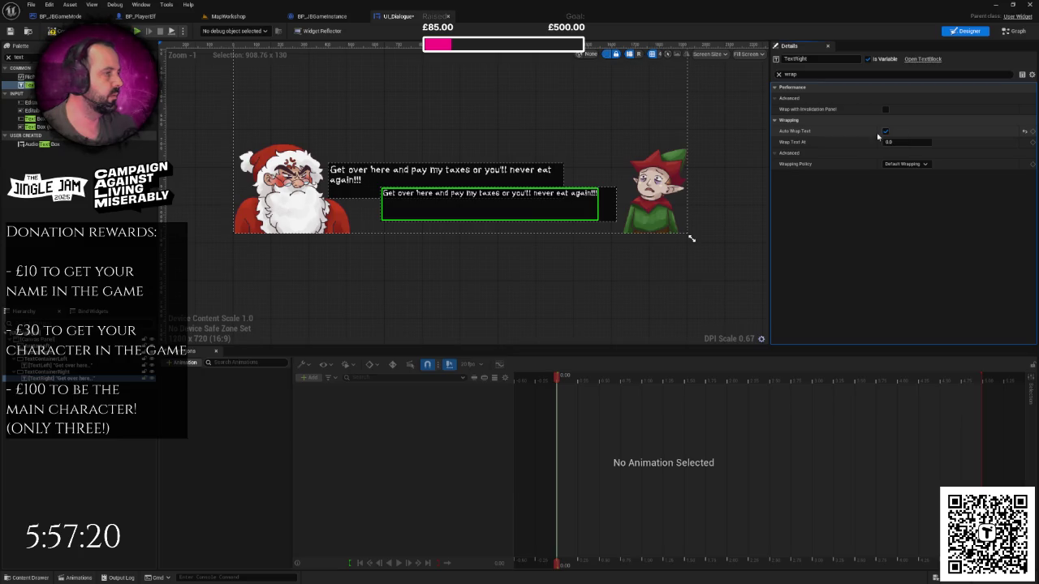
pyautogui.click(358, 174)
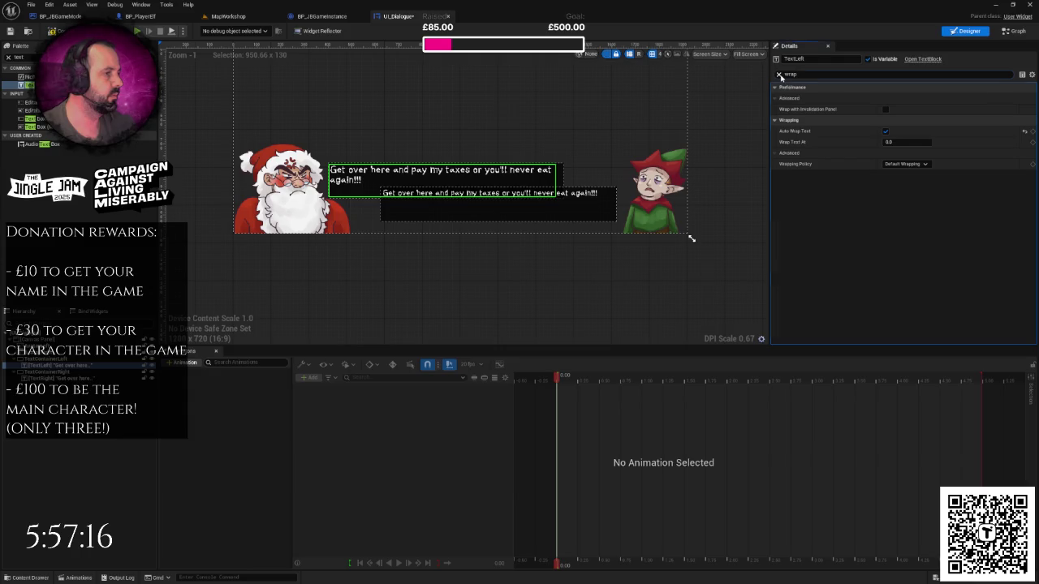
pyautogui.click(779, 76)
pyautogui.click(575, 198)
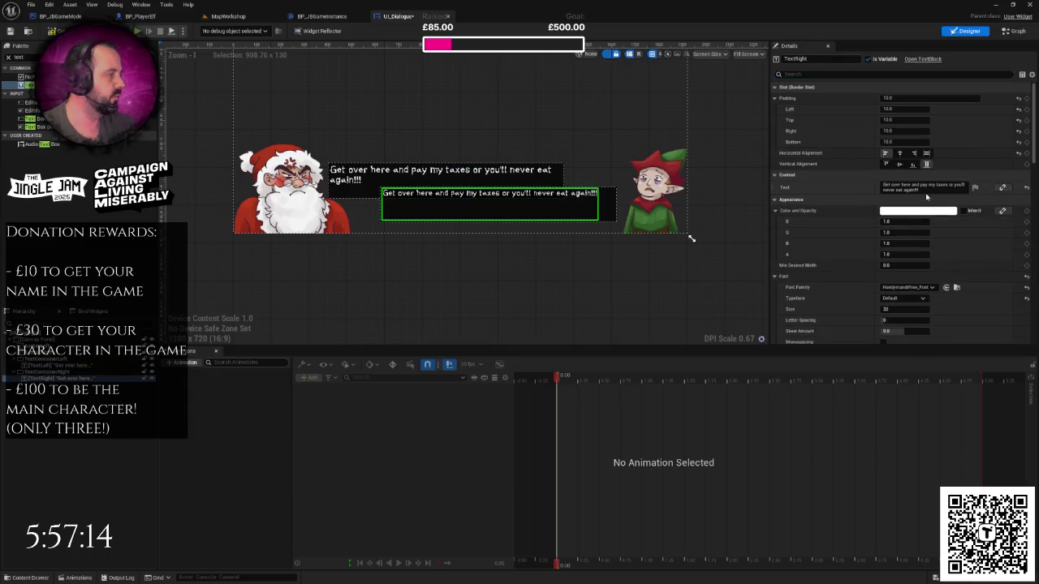
pyautogui.click(899, 310)
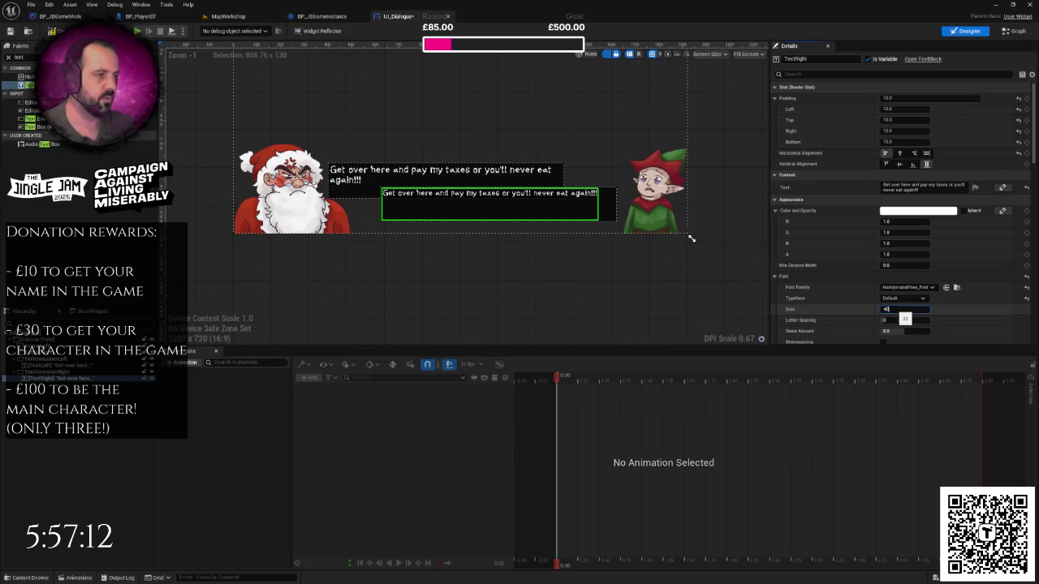
pyautogui.press('Return')
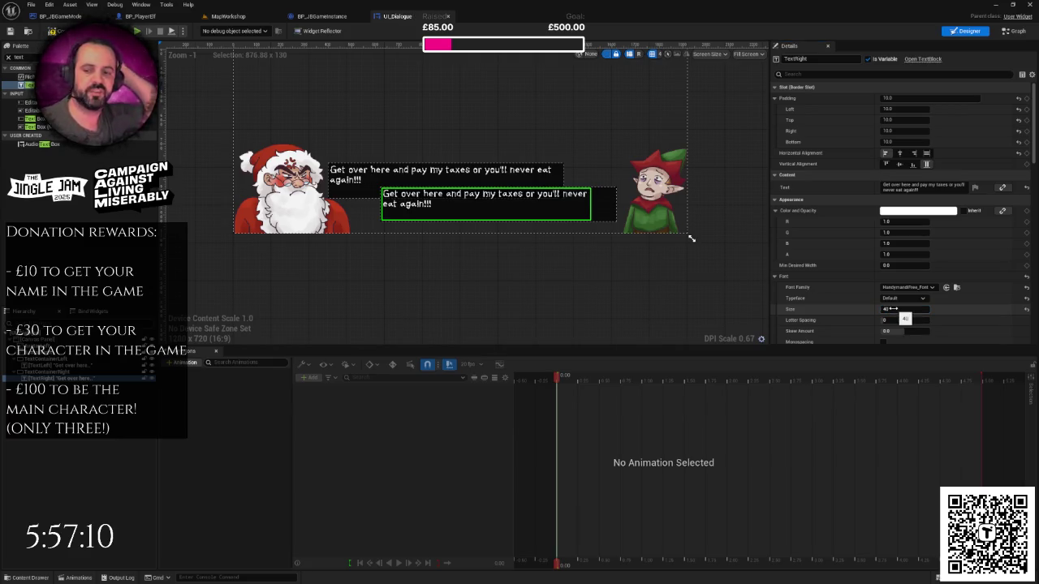
pyautogui.click(689, 272)
pyautogui.scroll(-4, 502, 199)
pyautogui.scroll(4, 503, 199)
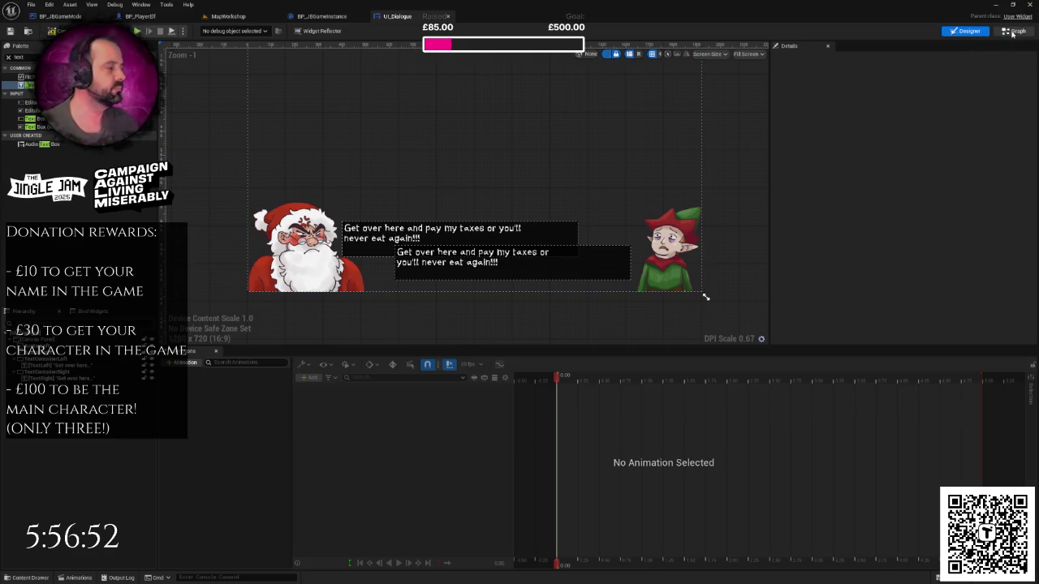
# - Add a Custom Event named TriggerDialogue to UI_Dialogue's event graph via 'cust', then save
pyautogui.click(1014, 31)
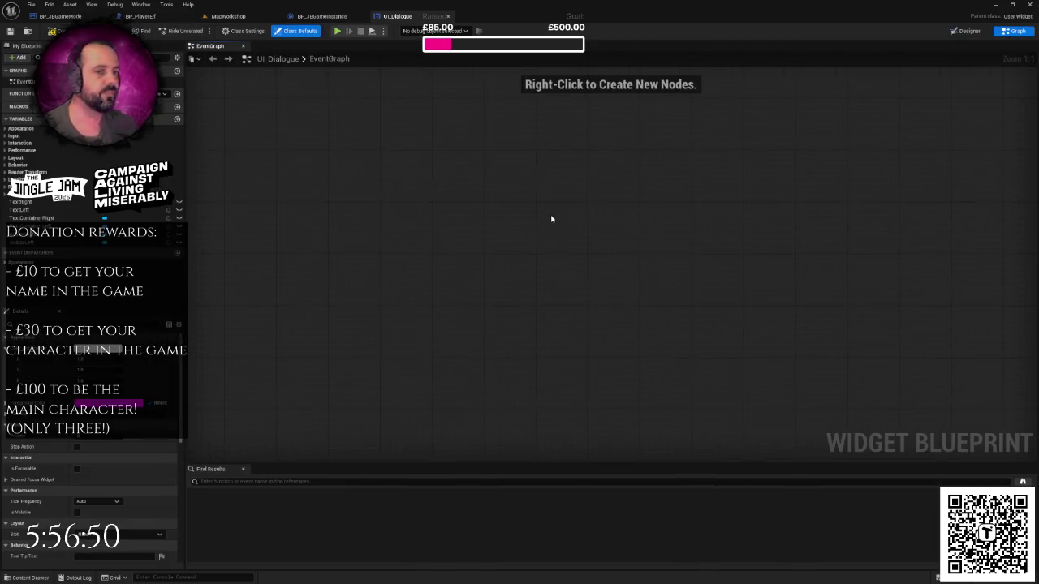
pyautogui.scroll(-2, 490, 193)
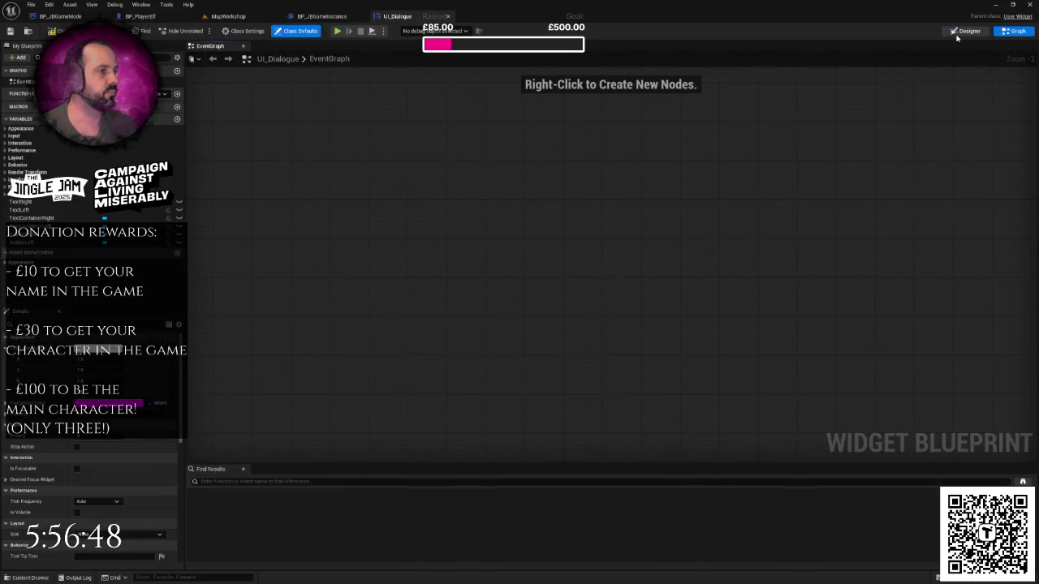
pyautogui.click(964, 32)
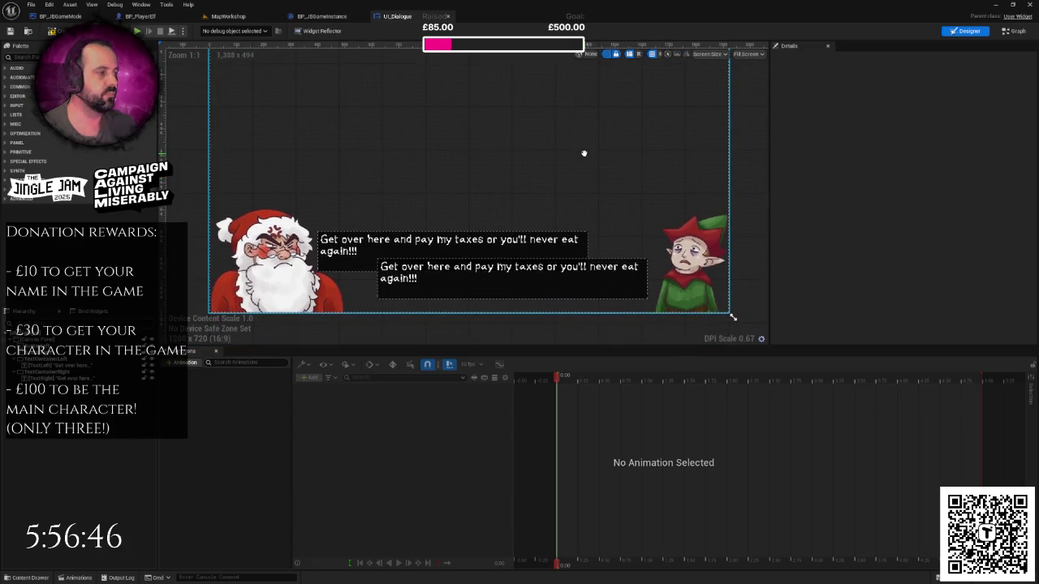
pyautogui.scroll(-1, 584, 157)
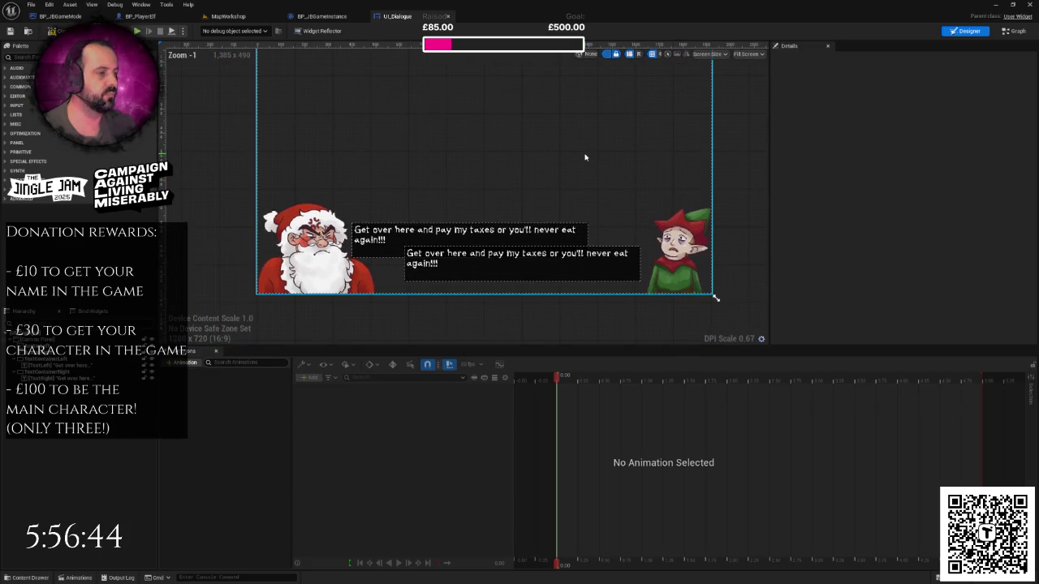
pyautogui.click(268, 252)
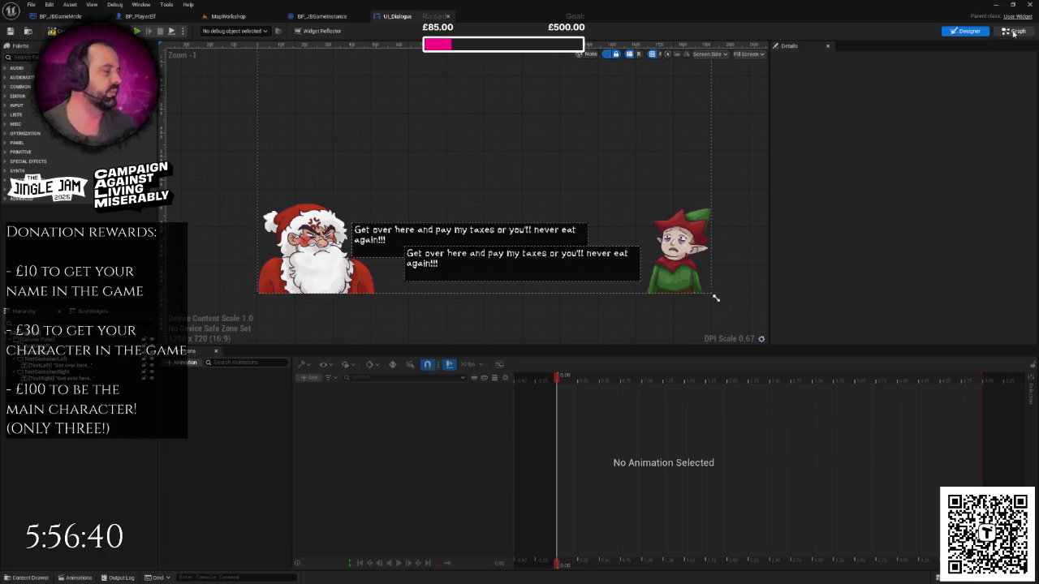
pyautogui.hotkey('shift', 'F4')
pyautogui.rightClick(448, 196)
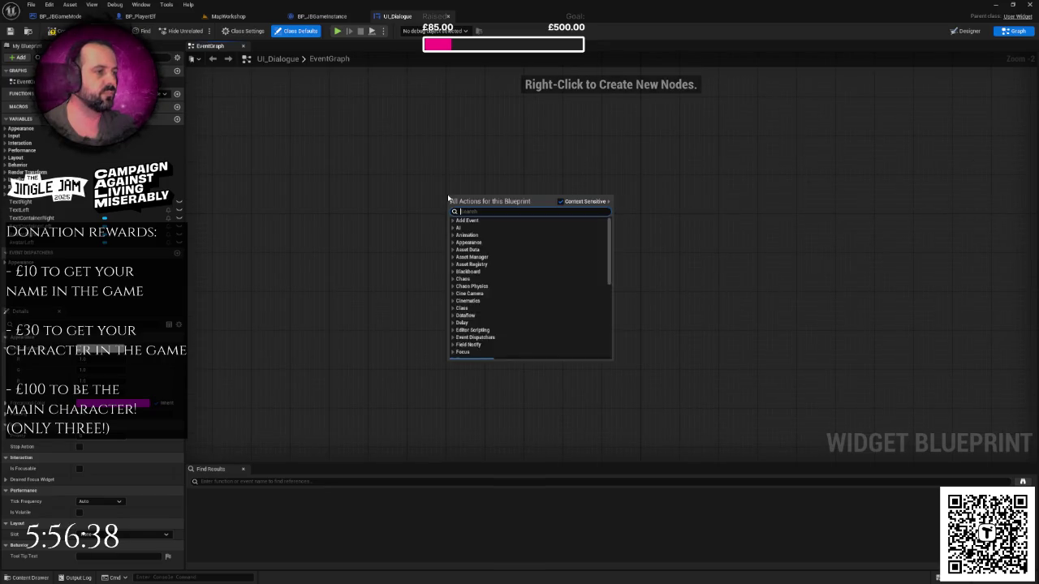
pyautogui.write('cust')
pyautogui.press('Return')
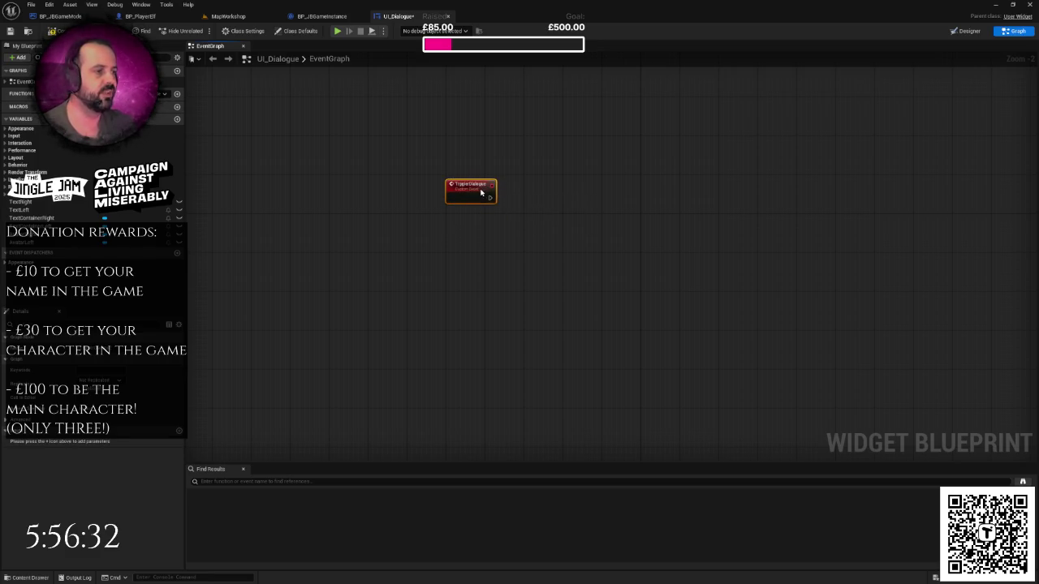
pyautogui.hotkey('ctrl', 's')
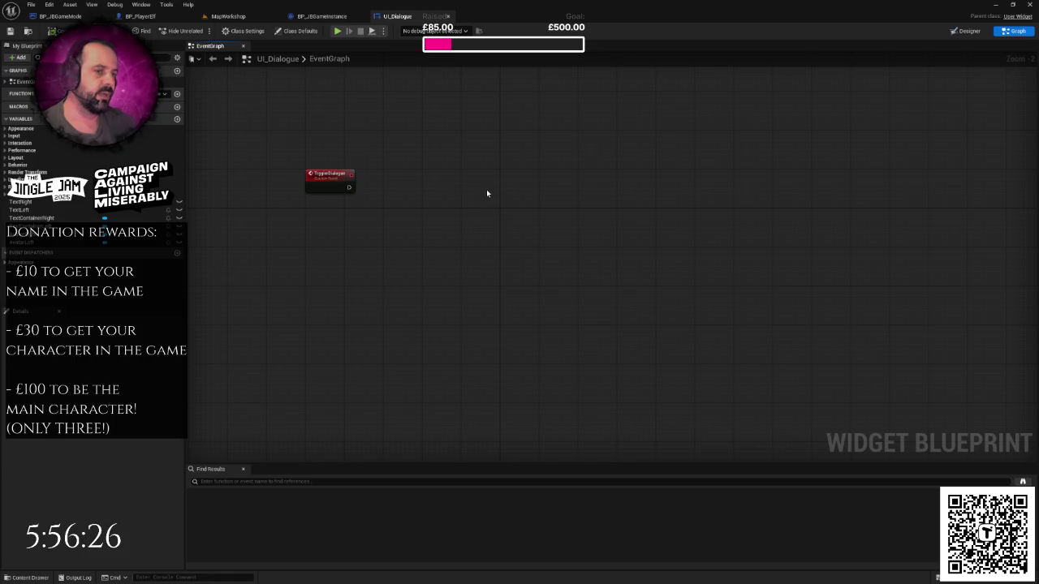
pyautogui.click(322, 16)
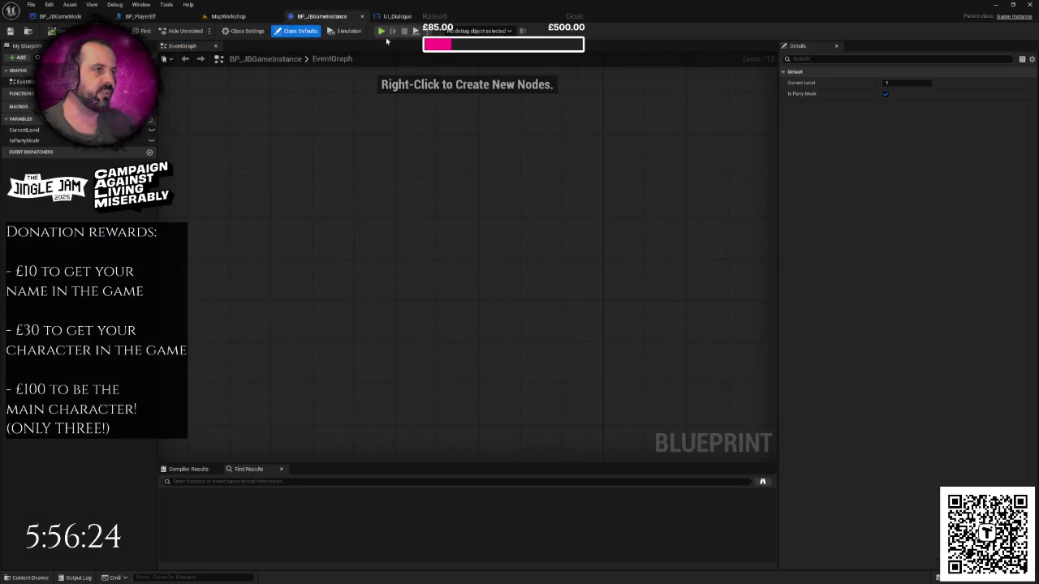
# - Switch back to the UI_Dialogue tab and select its TriggerDialogue event node
pyautogui.click(394, 16)
pyautogui.click(327, 175)
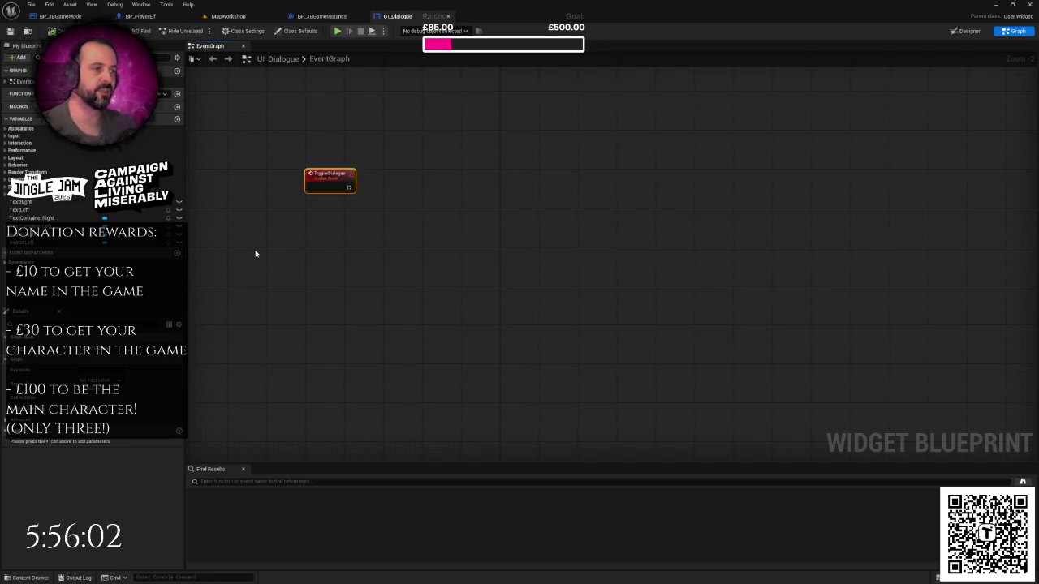
# - Place Avatar Right and Avatar Left getter nodes beside the TriggerDialogue event
pyautogui.click(387, 222)
pyautogui.scroll(2, 341, 207)
pyautogui.moveTo(345, 210); pyautogui.dragTo(360, 243)
pyautogui.click(345, 205)
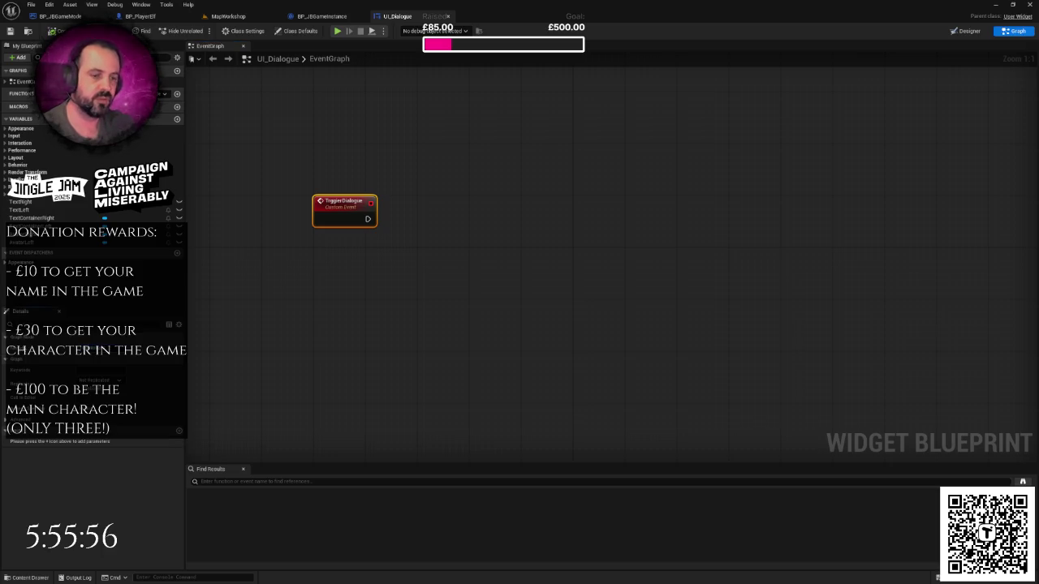
pyautogui.scroll(-1, 368, 281)
pyautogui.moveTo(369, 281)
pyautogui.mouseDown()
pyautogui.moveTo(320, 280)
pyautogui.moveTo(380, 282)
pyautogui.mouseUp()
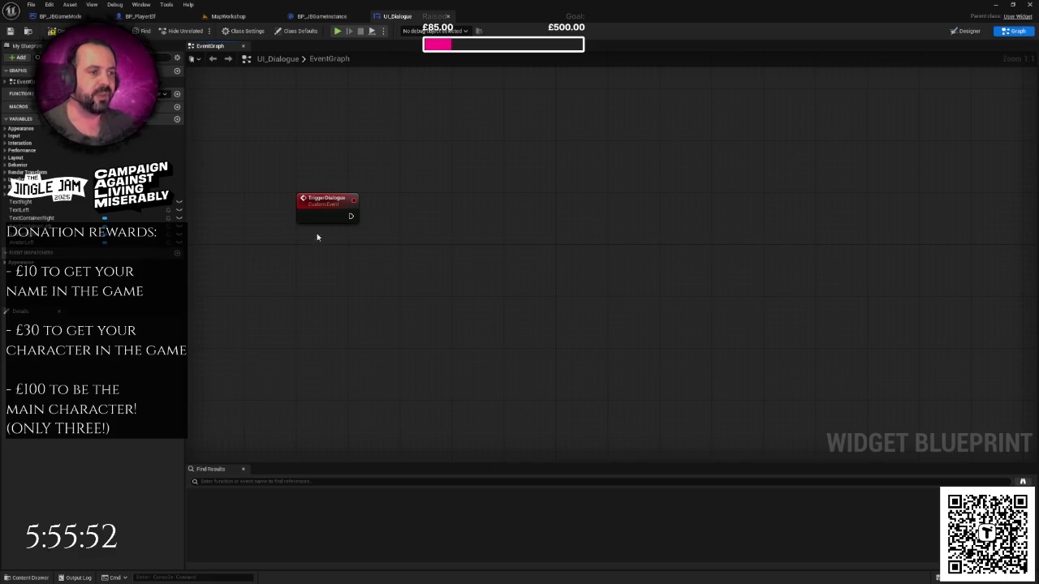
pyautogui.moveTo(49, 234); pyautogui.dragTo(364, 269)
pyautogui.click(384, 276)
pyautogui.moveTo(72, 244); pyautogui.dragTo(398, 353)
pyautogui.click(419, 361)
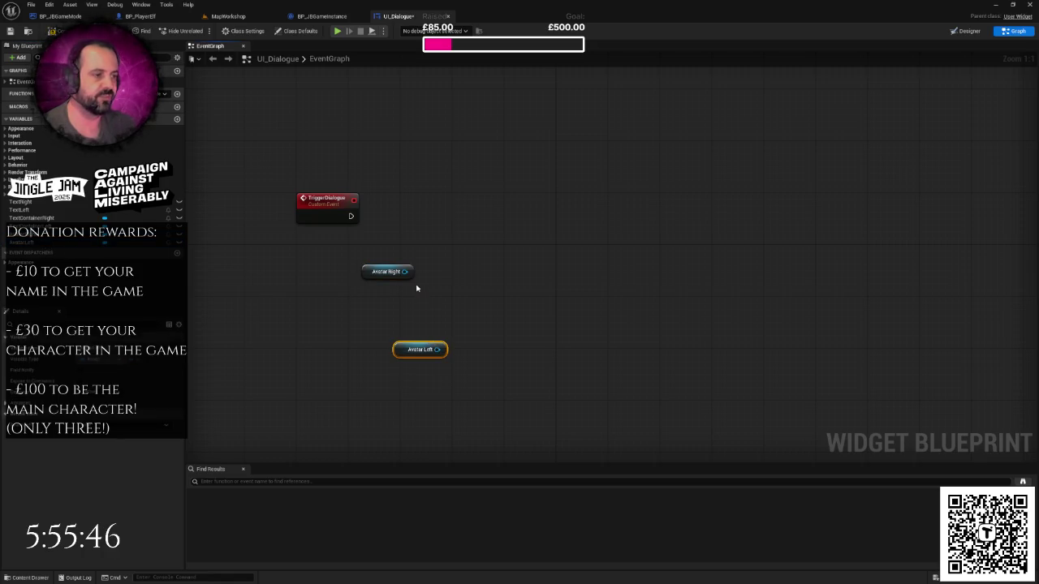
pyautogui.moveTo(382, 272); pyautogui.dragTo(486, 232)
pyautogui.moveTo(415, 347)
pyautogui.mouseDown()
pyautogui.moveTo(556, 307)
pyautogui.moveTo(445, 277)
pyautogui.mouseUp()
pyautogui.click(418, 254)
# - Add a Set Brush node fed by Avatar Right and split its In Brush pin
pyautogui.moveTo(406, 229); pyautogui.dragTo(465, 213)
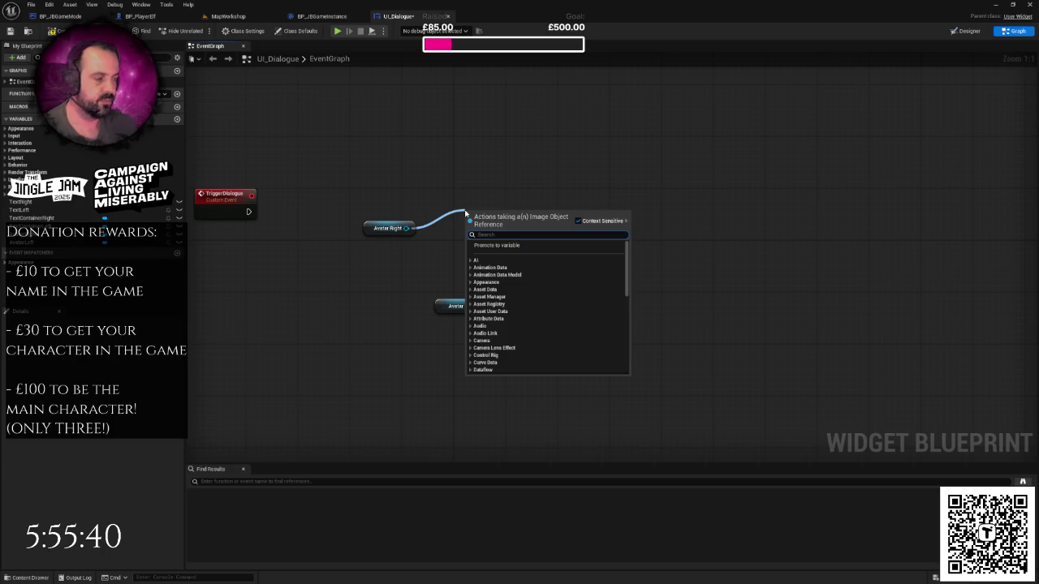
pyautogui.write('set brush')
pyautogui.click(479, 258)
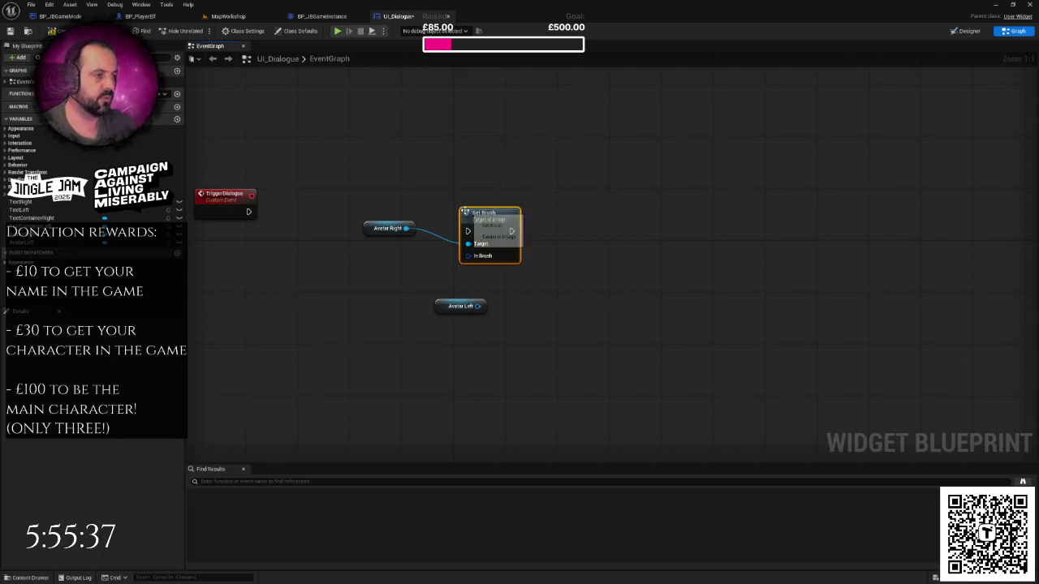
pyautogui.rightClick(479, 258)
pyautogui.click(507, 297)
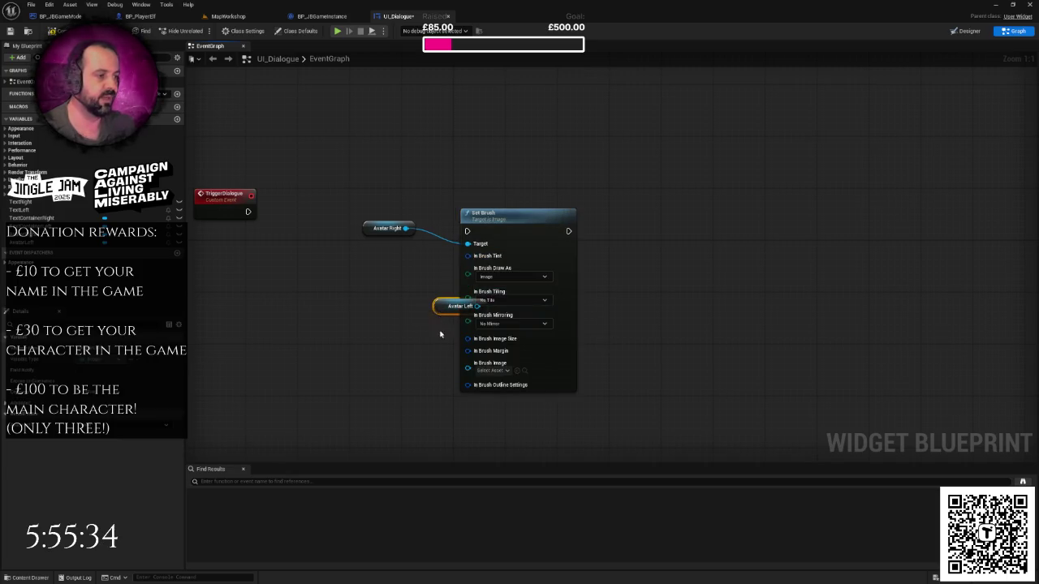
pyautogui.moveTo(443, 307); pyautogui.dragTo(327, 379)
pyautogui.moveTo(468, 215); pyautogui.dragTo(468, 188)
pyautogui.click(614, 124)
# - Save UI_Dialogue, check the player elf blueprint, and return to the widget designer
pyautogui.hotkey('ctrl', 's')
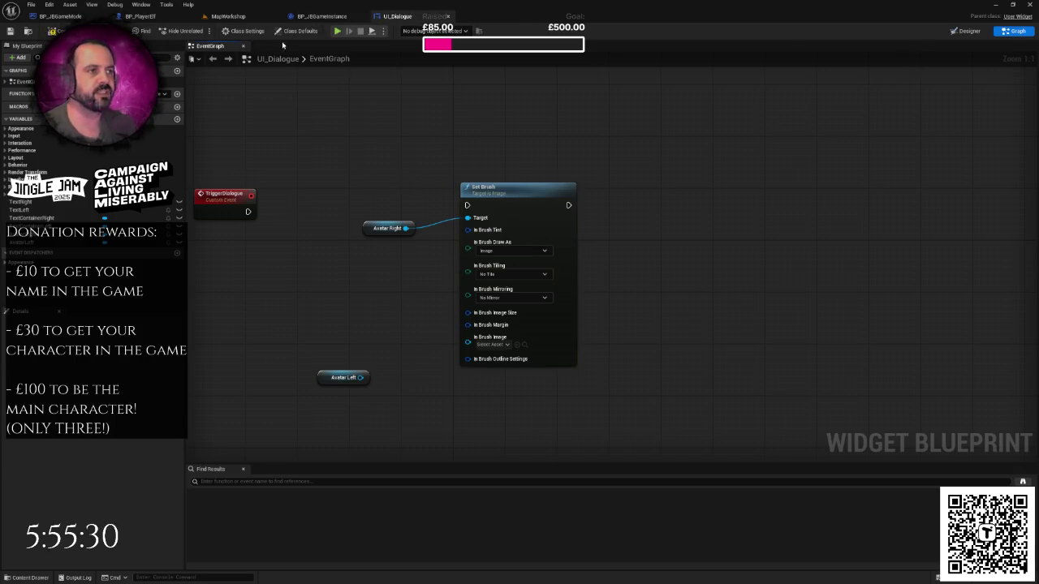
pyautogui.click(159, 17)
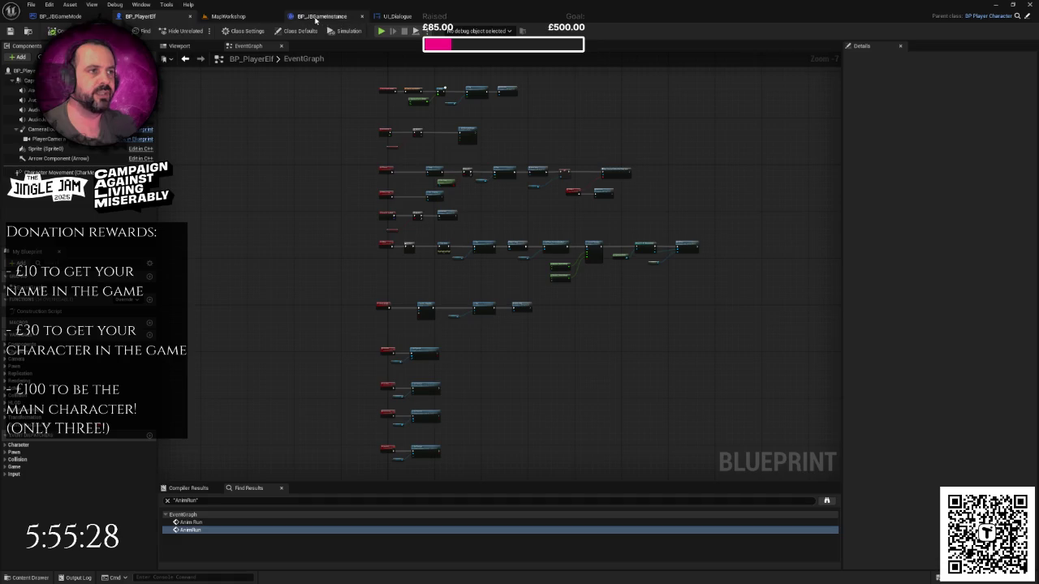
pyautogui.click(396, 17)
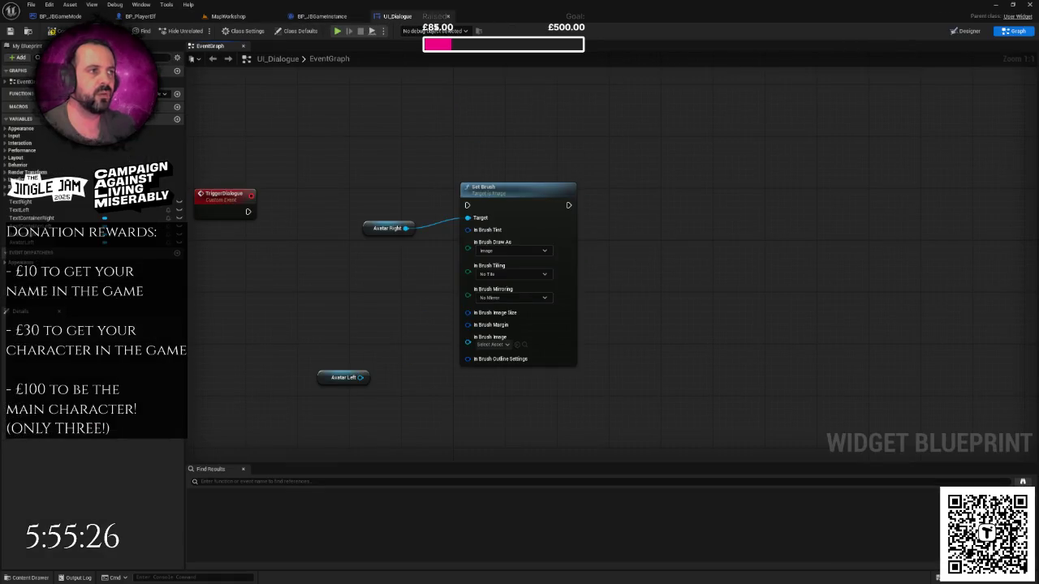
pyautogui.click(965, 31)
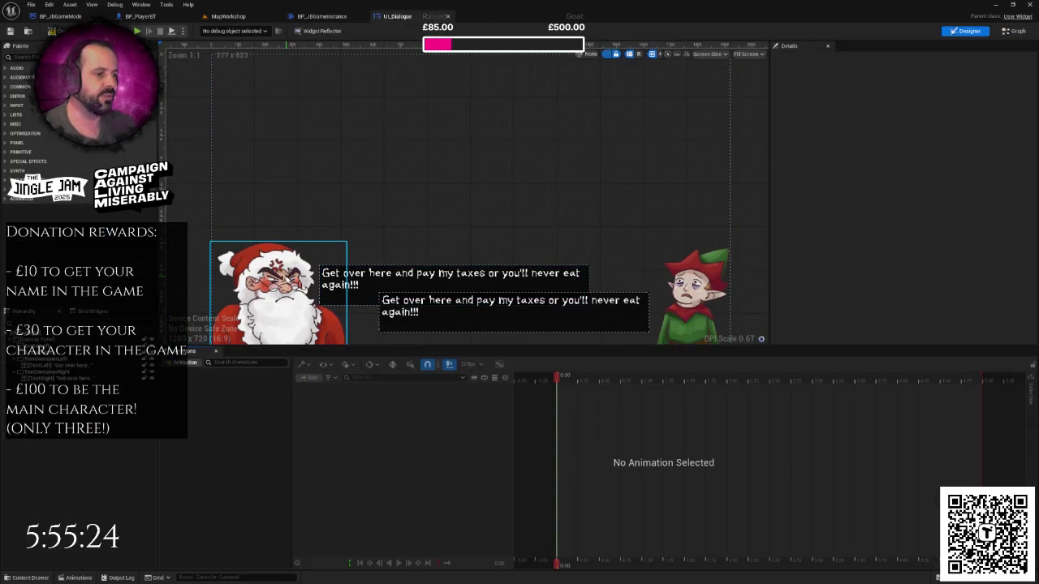
pyautogui.click(276, 292)
pyautogui.click(691, 292)
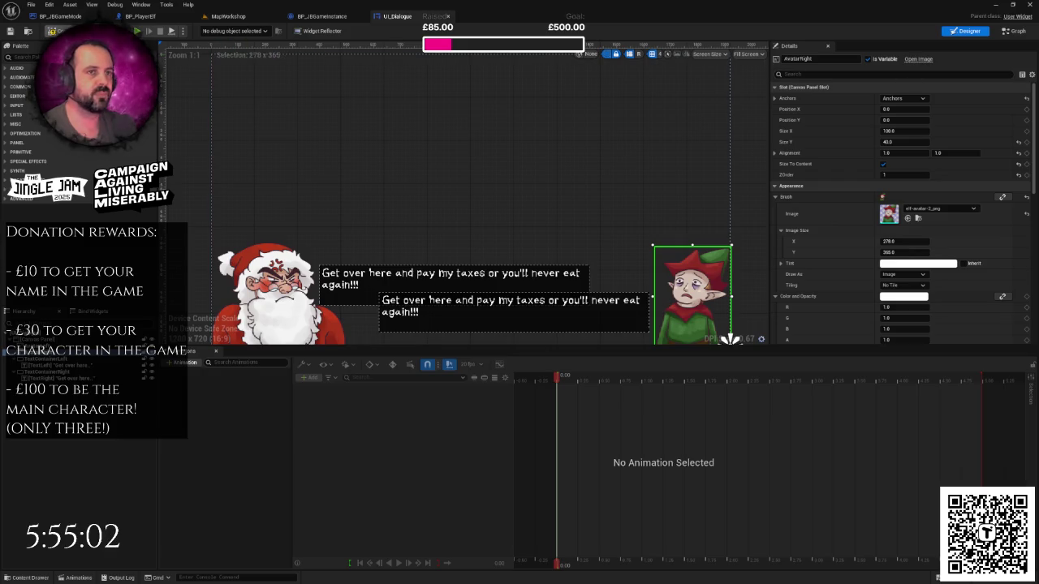
pyautogui.moveTo(436, 185); pyautogui.dragTo(435, 163)
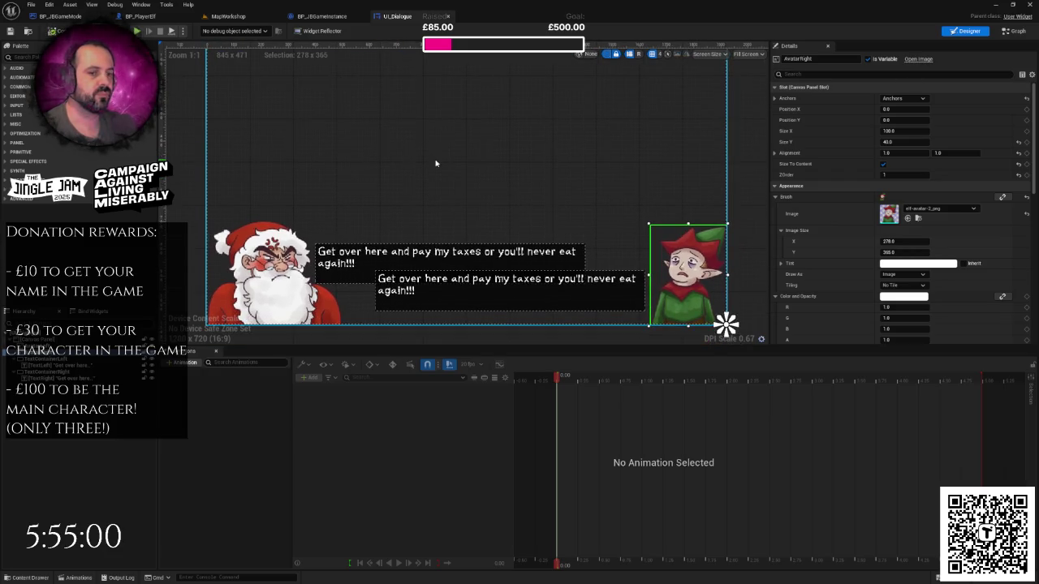
pyautogui.click(1017, 33)
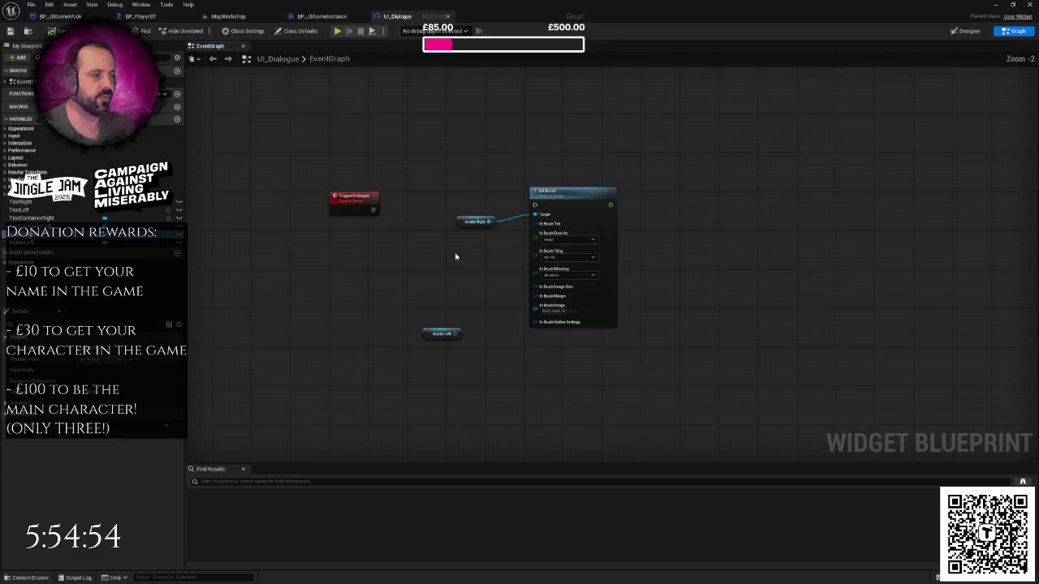
# - Rearrange the graph, moving Avatar Left to the right of Set Brush
pyautogui.rightClick(454, 253)
pyautogui.click(422, 229)
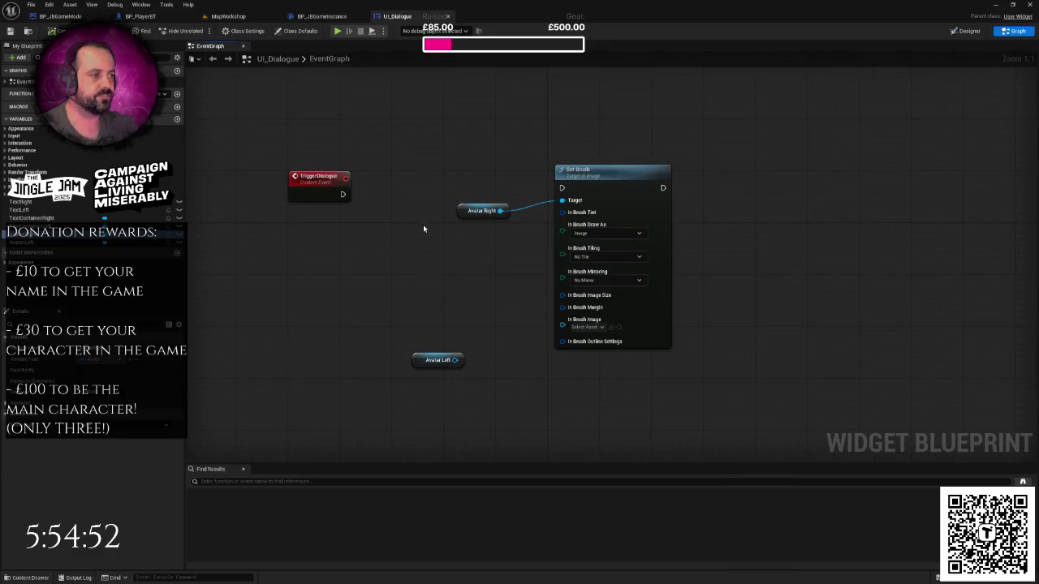
pyautogui.moveTo(343, 194)
pyautogui.mouseDown()
pyautogui.moveTo(429, 204)
pyautogui.moveTo(568, 193)
pyautogui.moveTo(467, 172)
pyautogui.moveTo(600, 232)
pyautogui.mouseUp()
pyautogui.click(443, 146)
pyautogui.click(558, 304)
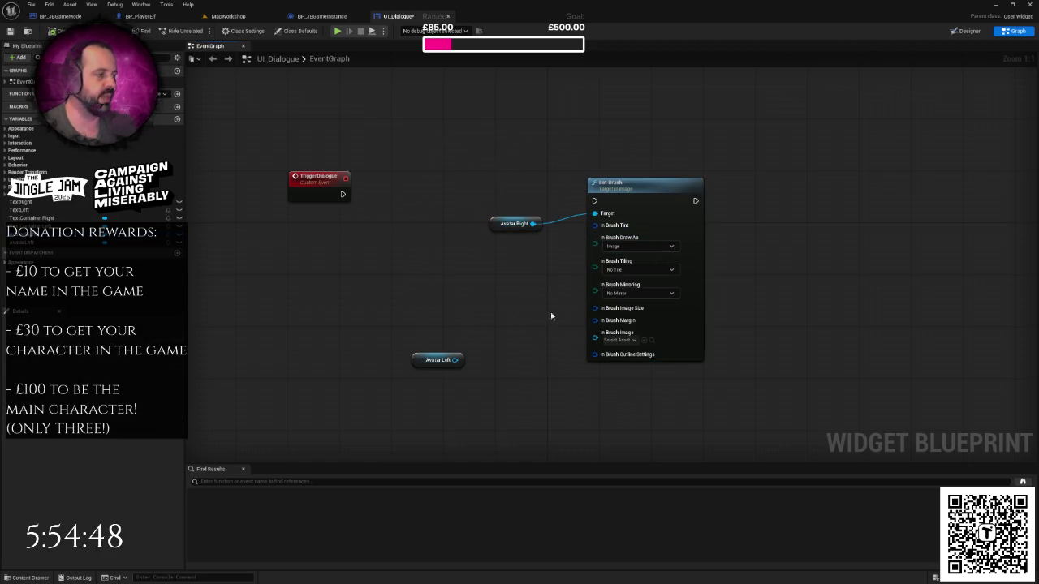
pyautogui.moveTo(430, 362)
pyautogui.mouseDown()
pyautogui.moveTo(751, 195)
pyautogui.moveTo(793, 199)
pyautogui.mouseUp()
# - Promote Set Brush's In Brush Image input to a variable, then delete that getter node
pyautogui.moveTo(595, 339)
pyautogui.mouseDown()
pyautogui.moveTo(601, 358)
pyautogui.moveTo(539, 352)
pyautogui.mouseUp()
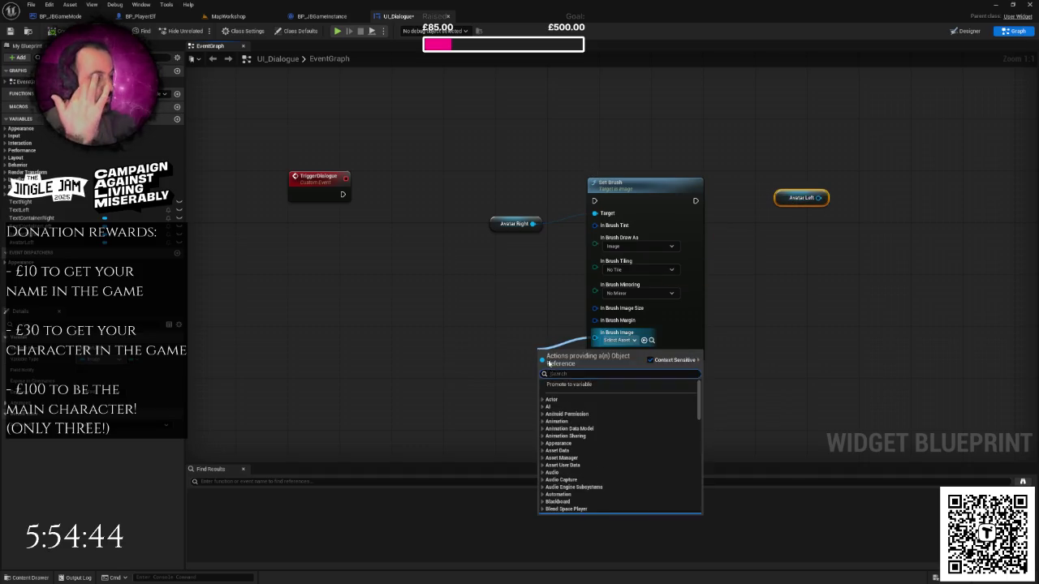
pyautogui.click(567, 384)
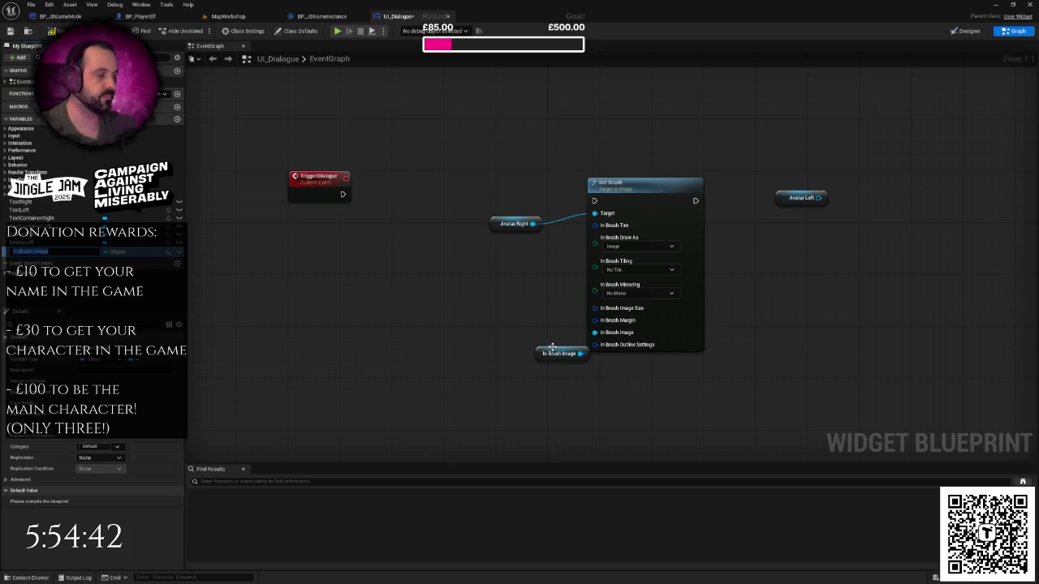
pyautogui.click(104, 253)
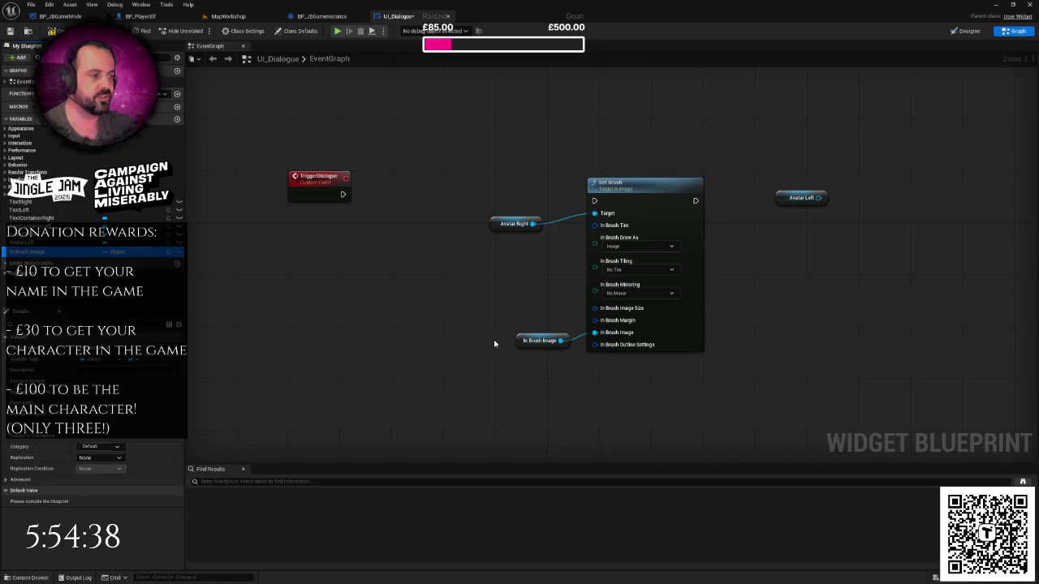
pyautogui.click(524, 340)
pyautogui.click(313, 285)
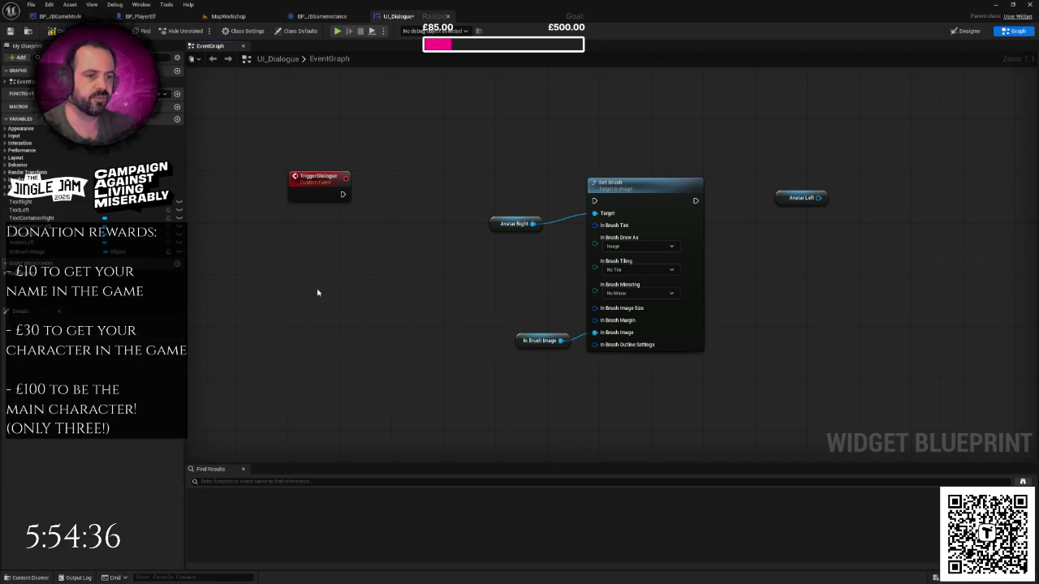
pyautogui.hotkey('ctrl', 'z')
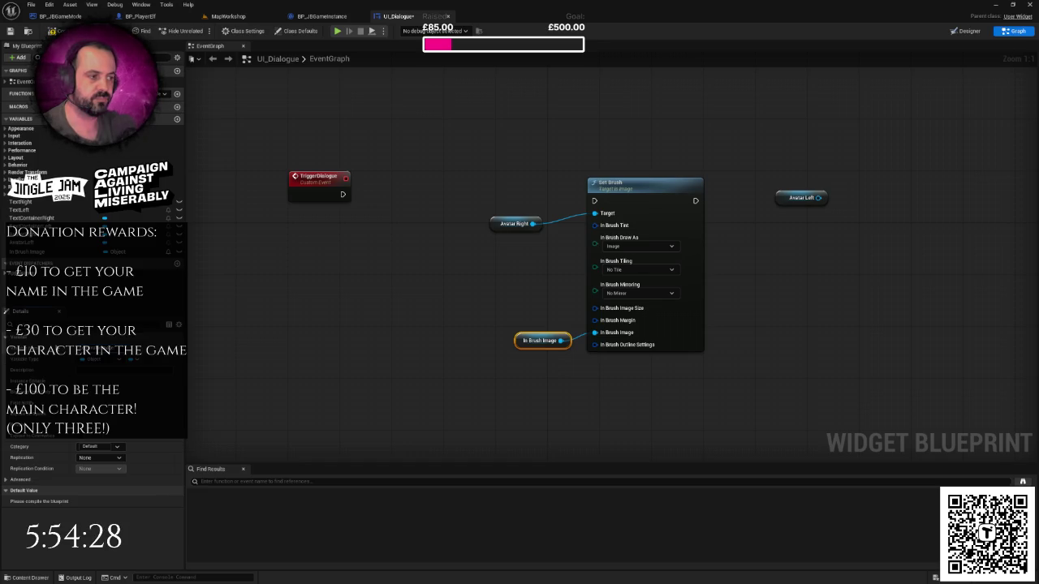
pyautogui.moveTo(419, 301); pyautogui.dragTo(574, 360)
pyautogui.press('Delete')
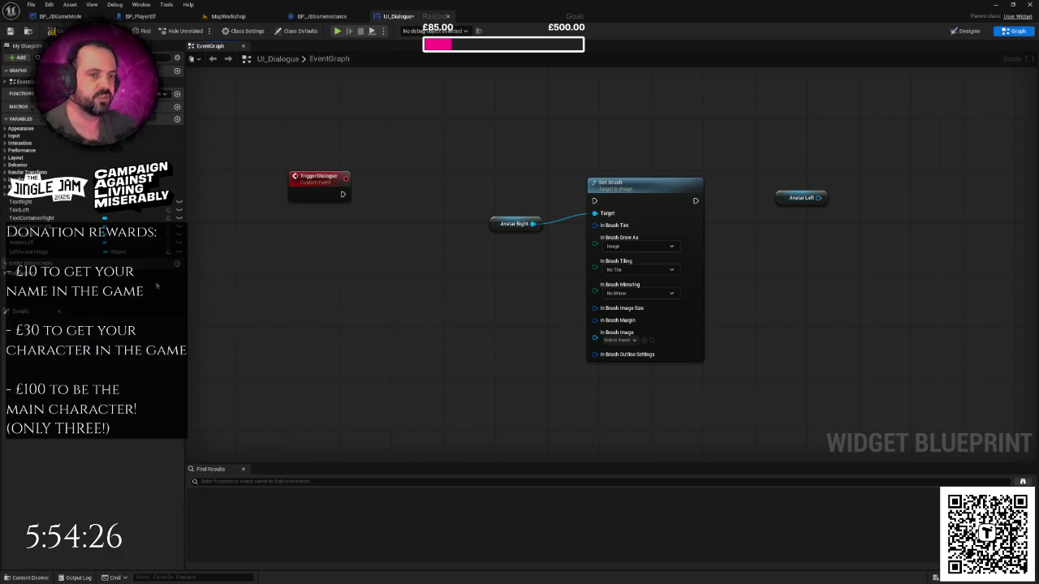
# - Select the AvatarLeft variable and recentre the view on the TriggerDialogue event
pyautogui.click(28, 251)
pyautogui.click(28, 242)
pyautogui.moveTo(398, 294); pyautogui.dragTo(355, 293)
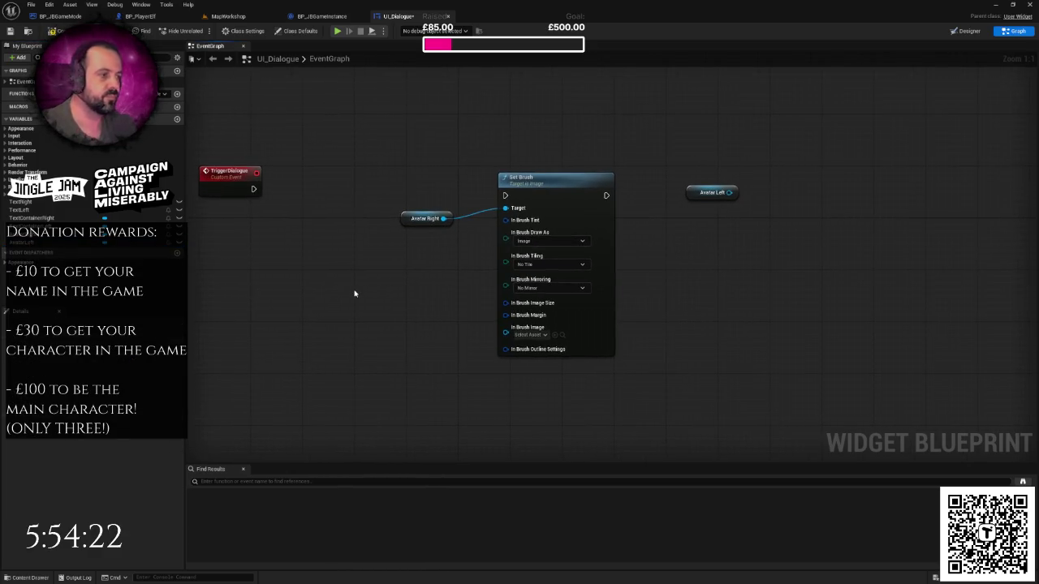
pyautogui.moveTo(223, 192); pyautogui.dragTo(308, 195)
pyautogui.click(308, 193)
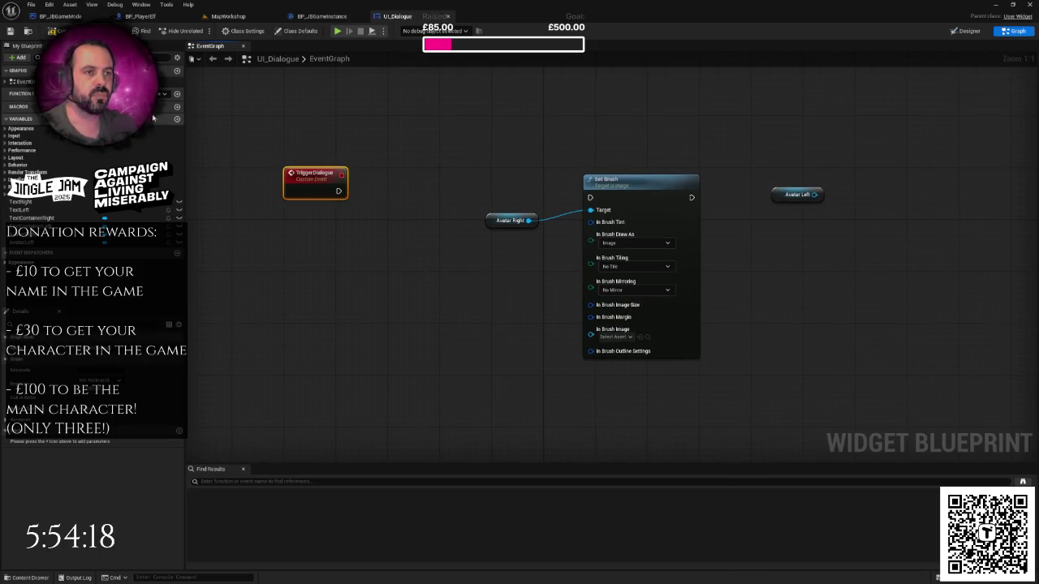
# - Add an IsLeftSpeaking input to the TriggerDialogue event
pyautogui.moveTo(300, 173); pyautogui.dragTo(294, 174)
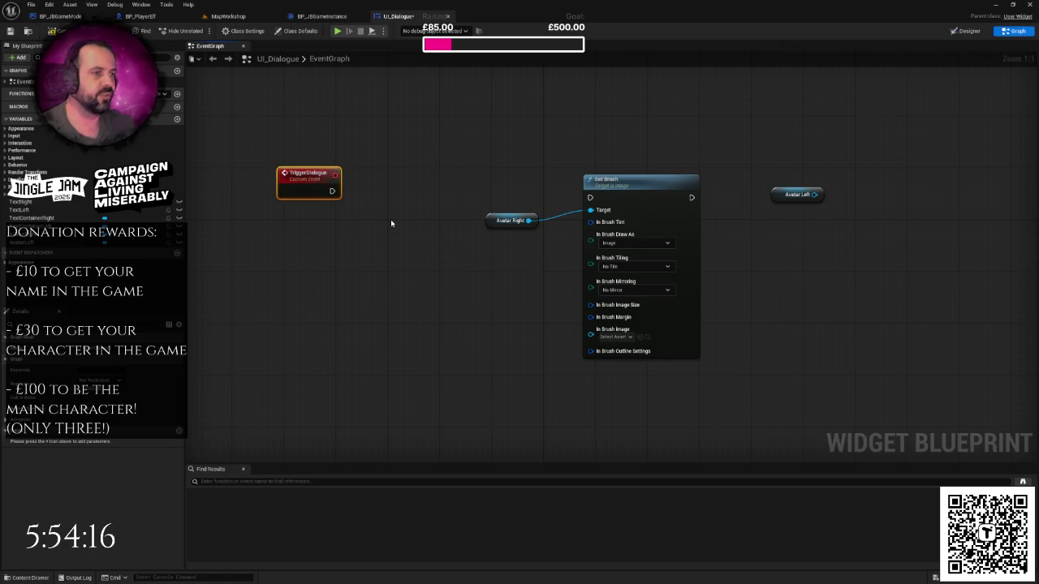
pyautogui.hotkey('ctrl', 'z')
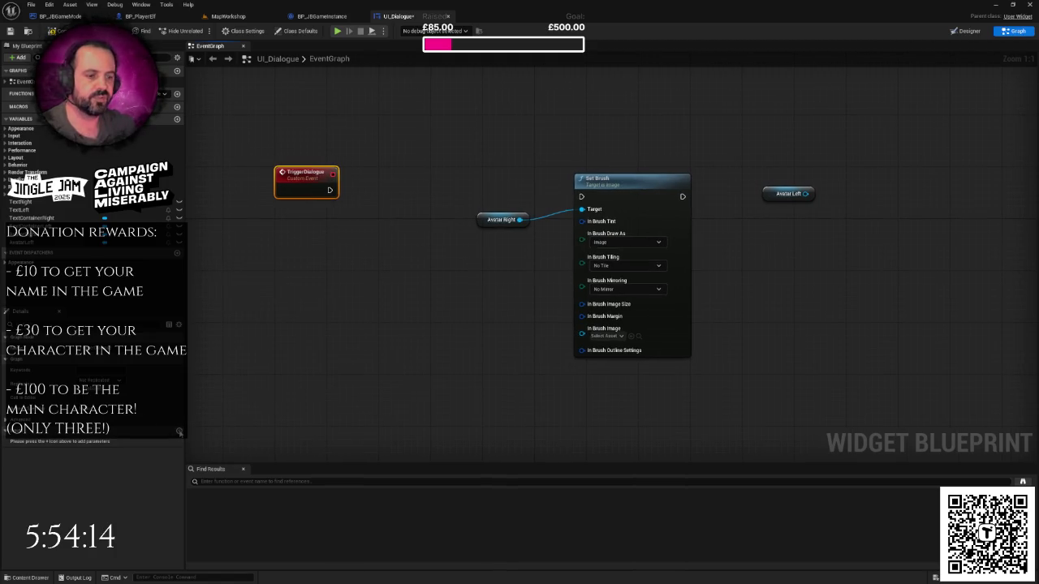
pyautogui.click(179, 432)
pyautogui.write('IsLeftSp')
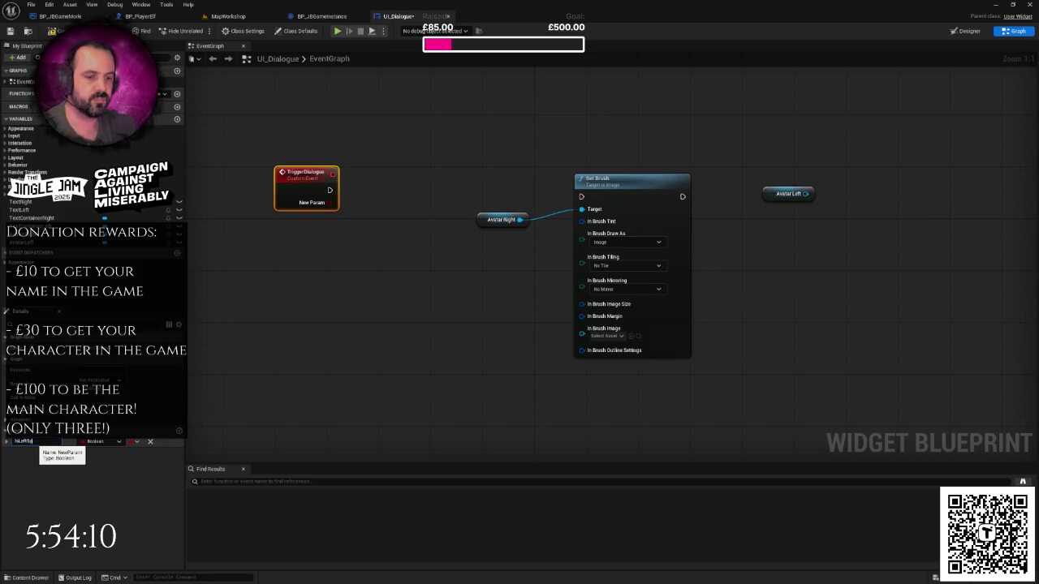
pyautogui.write('eaking')
pyautogui.press('Return')
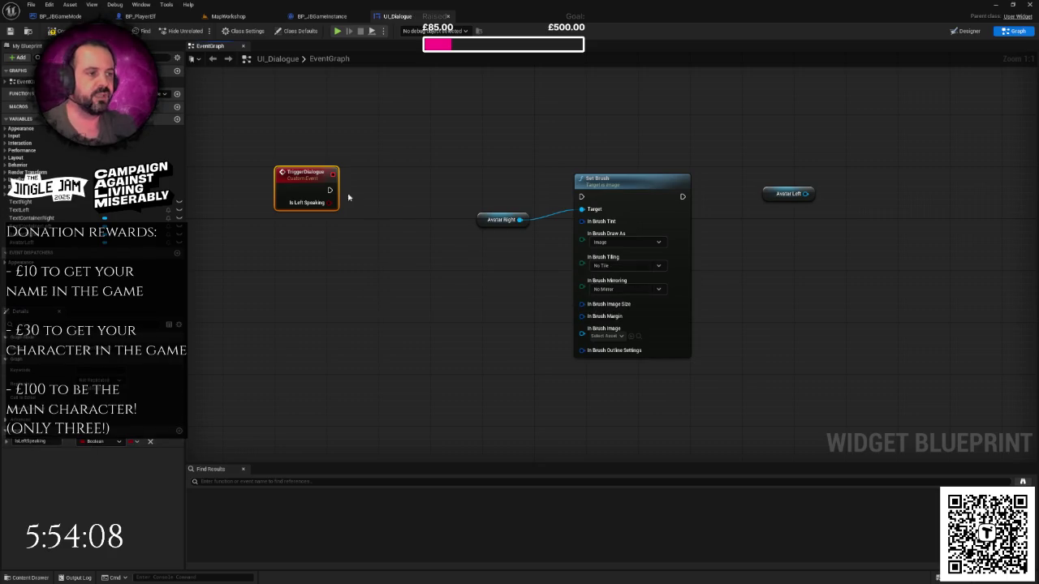
# - Shift the Set Brush group right and add a Branch driven by Is Left Speaking
pyautogui.moveTo(387, 139)
pyautogui.mouseDown()
pyautogui.moveTo(468, 195)
pyautogui.moveTo(731, 235)
pyautogui.mouseUp()
pyautogui.moveTo(578, 189); pyautogui.dragTo(647, 190)
pyautogui.click(445, 220)
pyautogui.moveTo(287, 200)
pyautogui.mouseDown()
pyautogui.moveTo(302, 210)
pyautogui.moveTo(373, 177)
pyautogui.mouseUp()
pyautogui.write('bra')
pyautogui.click(388, 255)
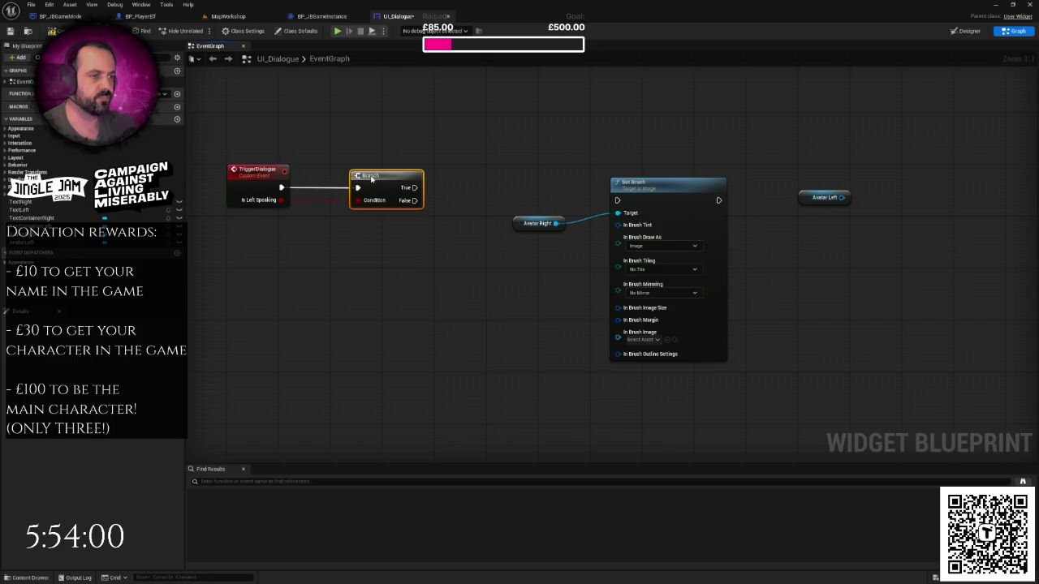
pyautogui.scroll(-1, 327, 231)
pyautogui.moveTo(297, 255); pyautogui.dragTo(336, 229)
pyautogui.click(337, 230)
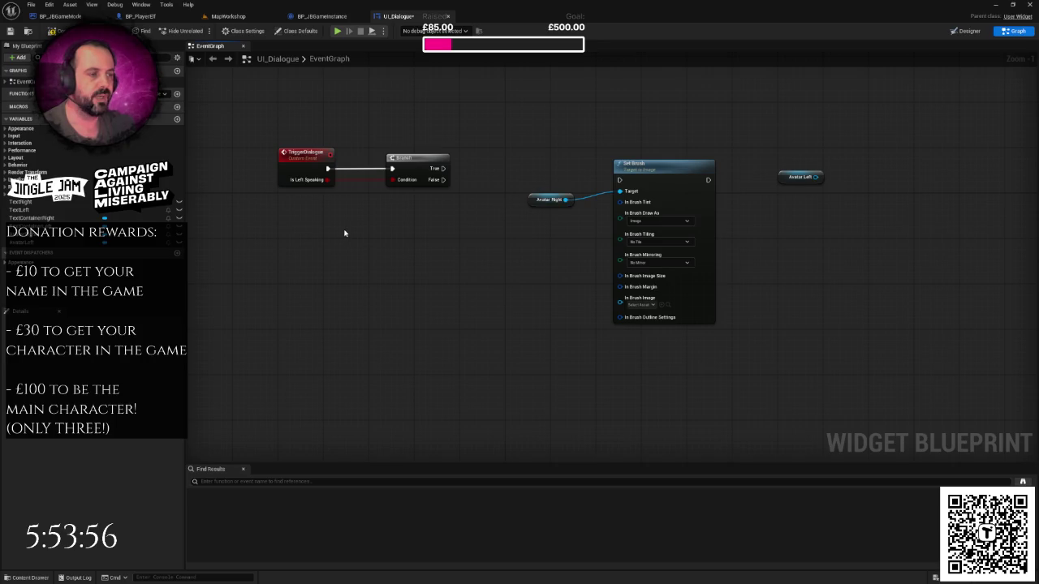
# - Add LeftAvatar and RightAvatar Object reference inputs to TriggerDialogue
pyautogui.click(299, 170)
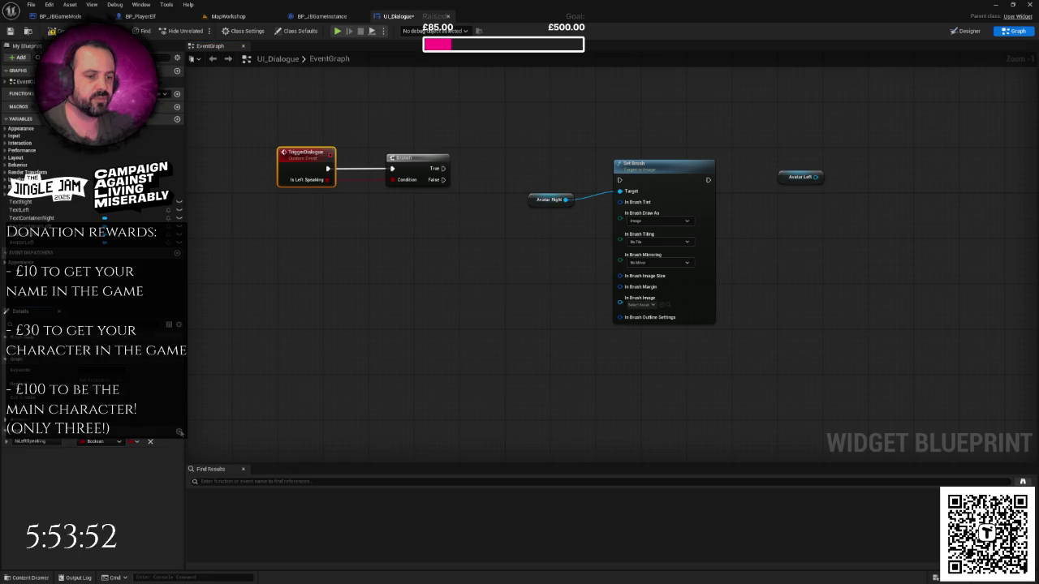
pyautogui.click(178, 430)
pyautogui.click(104, 455)
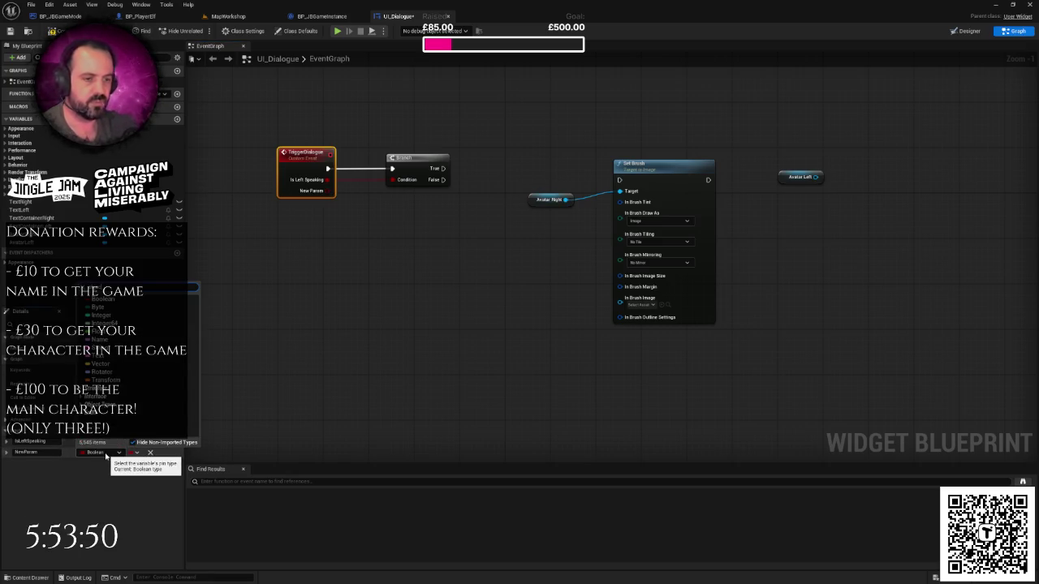
pyautogui.write('object')
pyautogui.moveTo(138, 354)
pyautogui.click(225, 337)
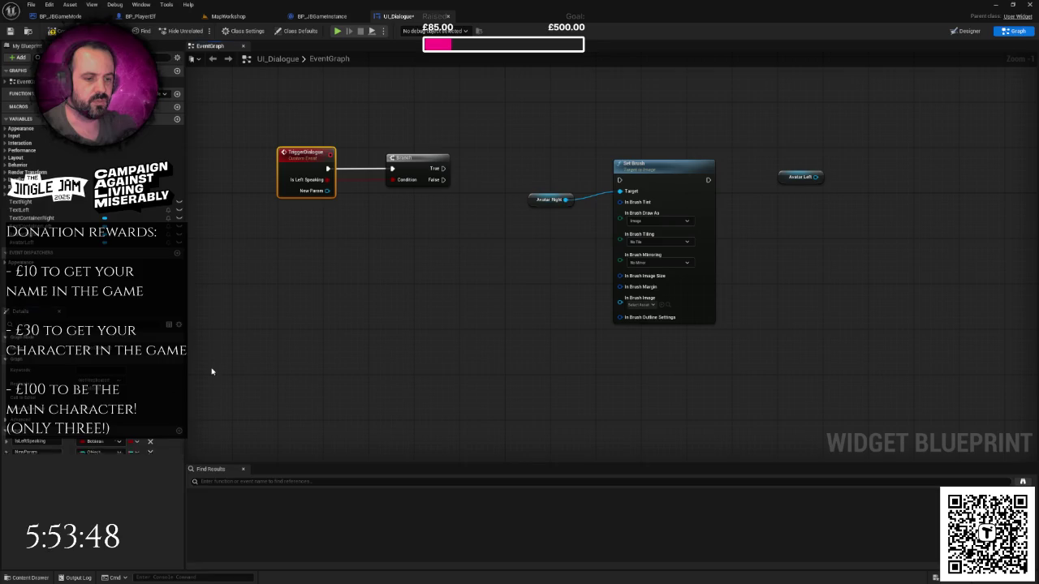
pyautogui.write('I')
pyautogui.write('Avata')
pyautogui.write('r')
pyautogui.press('Return')
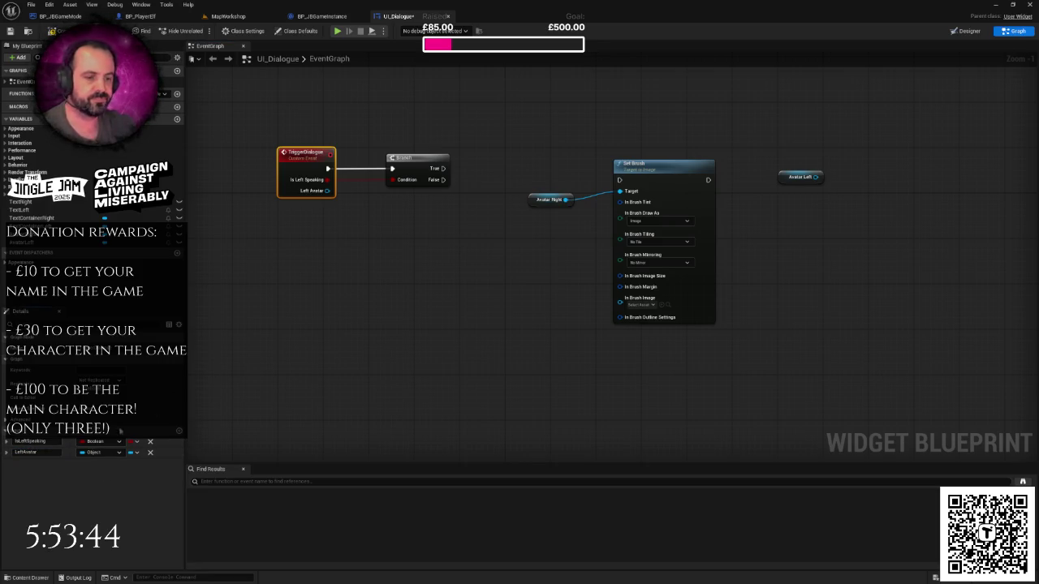
pyautogui.click(179, 433)
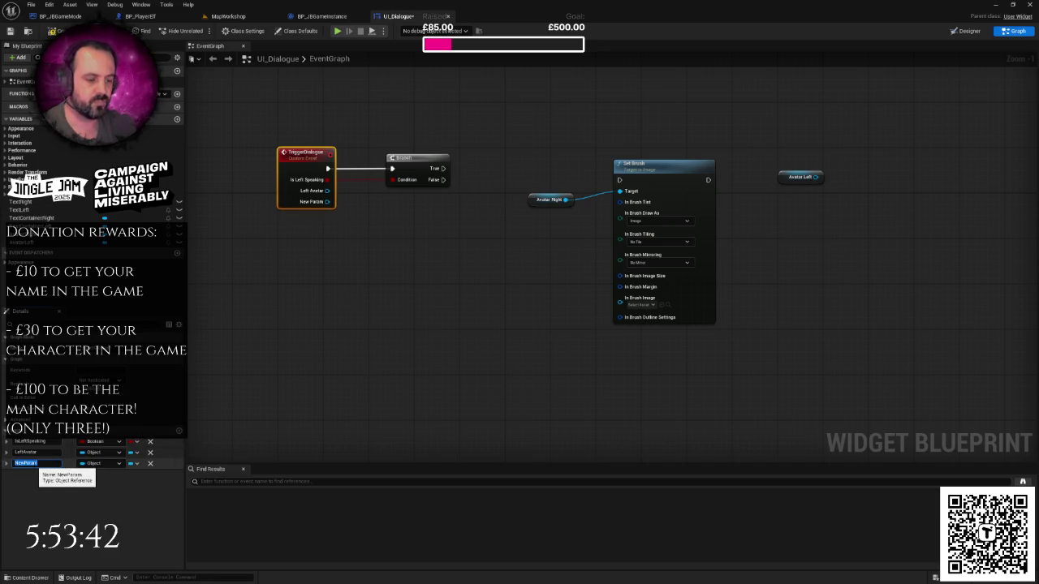
pyautogui.write('Righ')
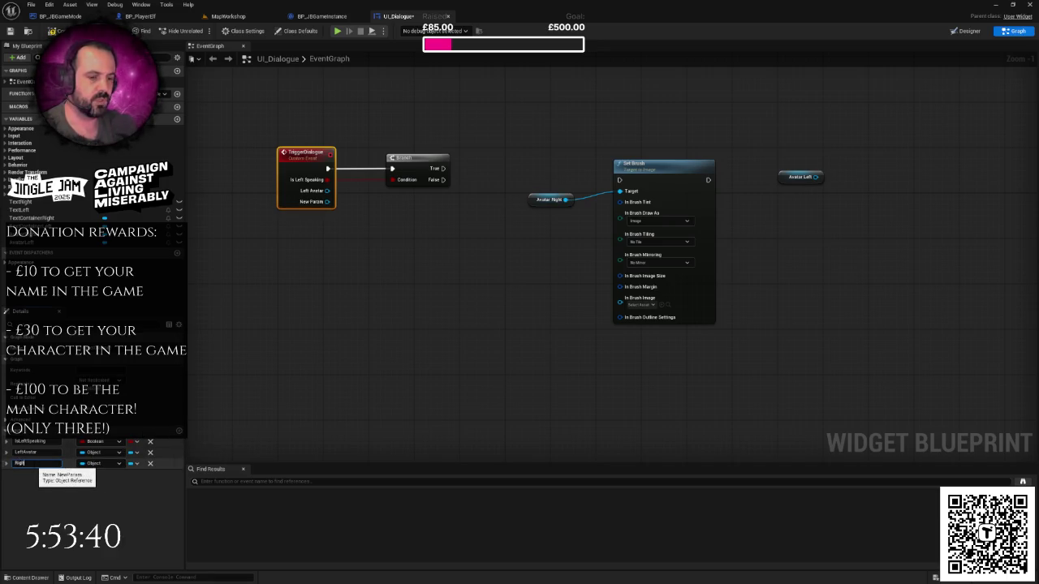
pyautogui.write('tAvatar')
pyautogui.press('Return')
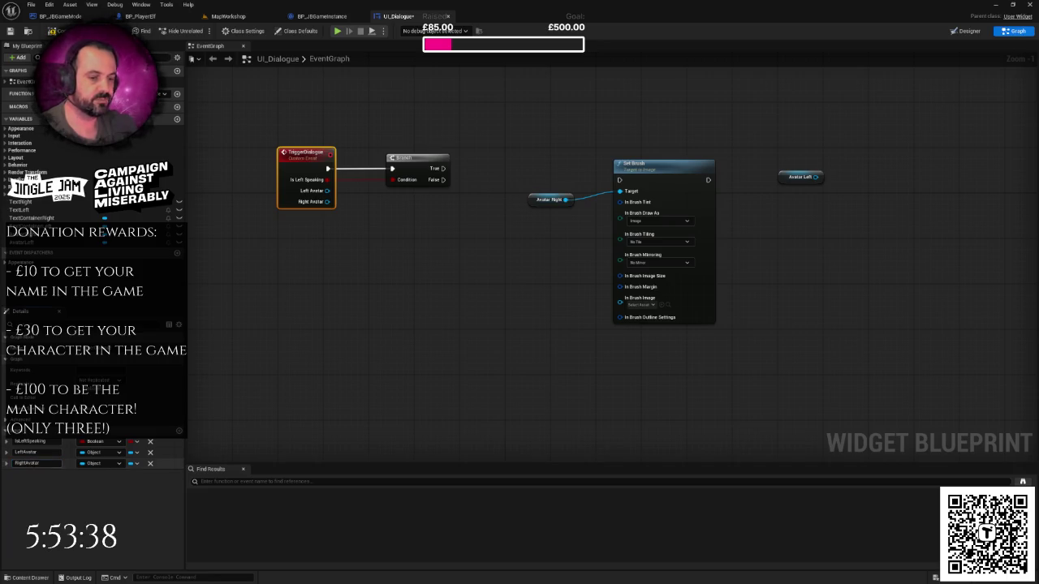
# - Add a String input named Dialogue to TriggerDialogue
pyautogui.click(177, 431)
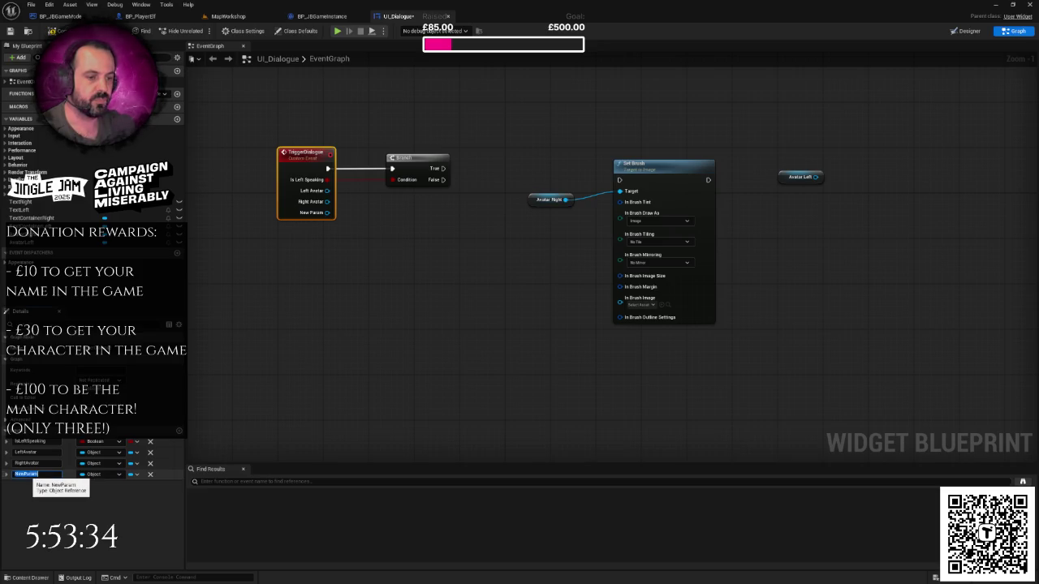
pyautogui.click(95, 475)
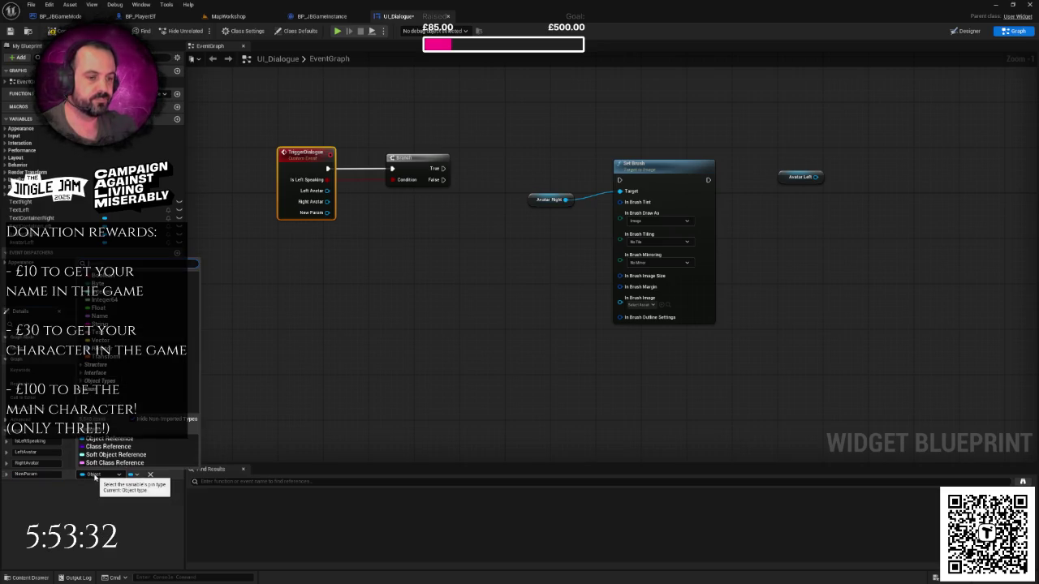
pyautogui.write('t')
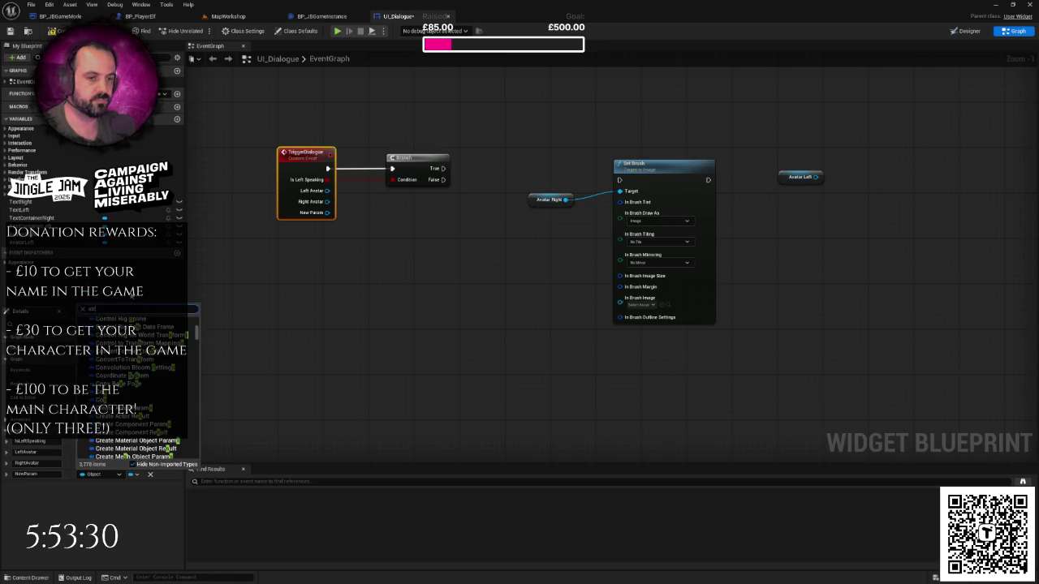
pyautogui.write('ring')
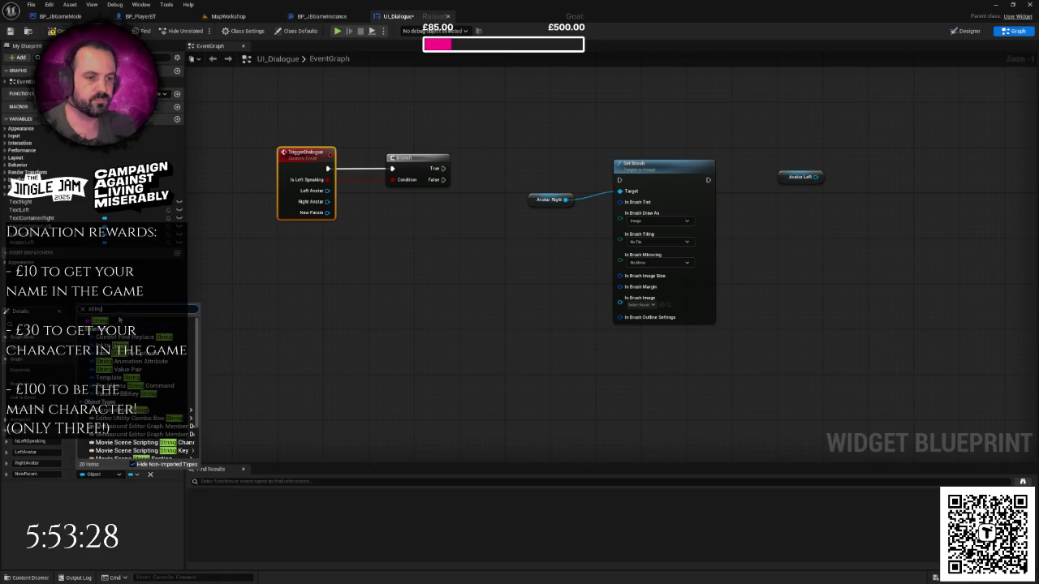
pyautogui.click(122, 318)
pyautogui.click(26, 474)
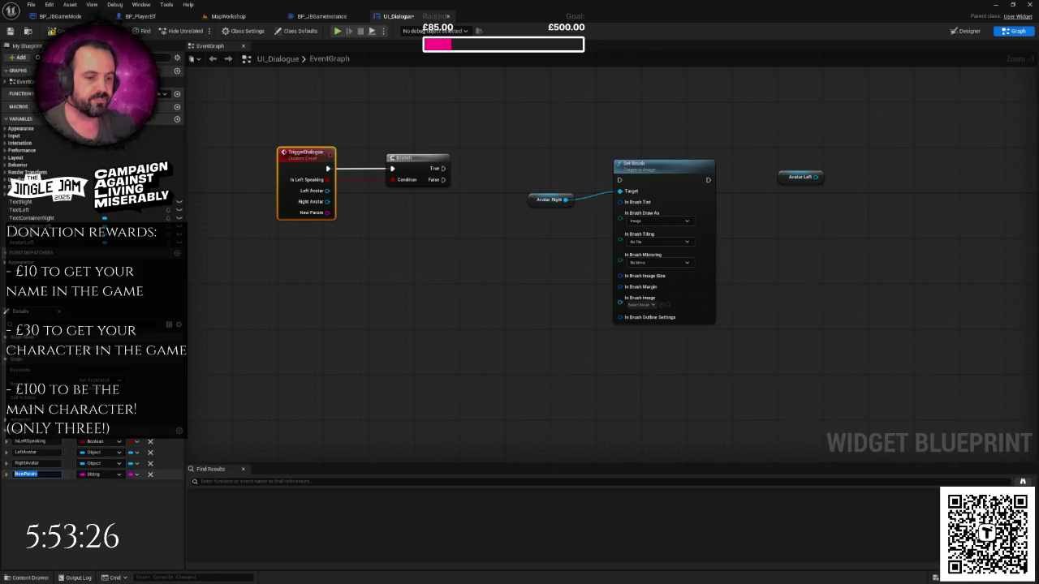
pyautogui.write('Te')
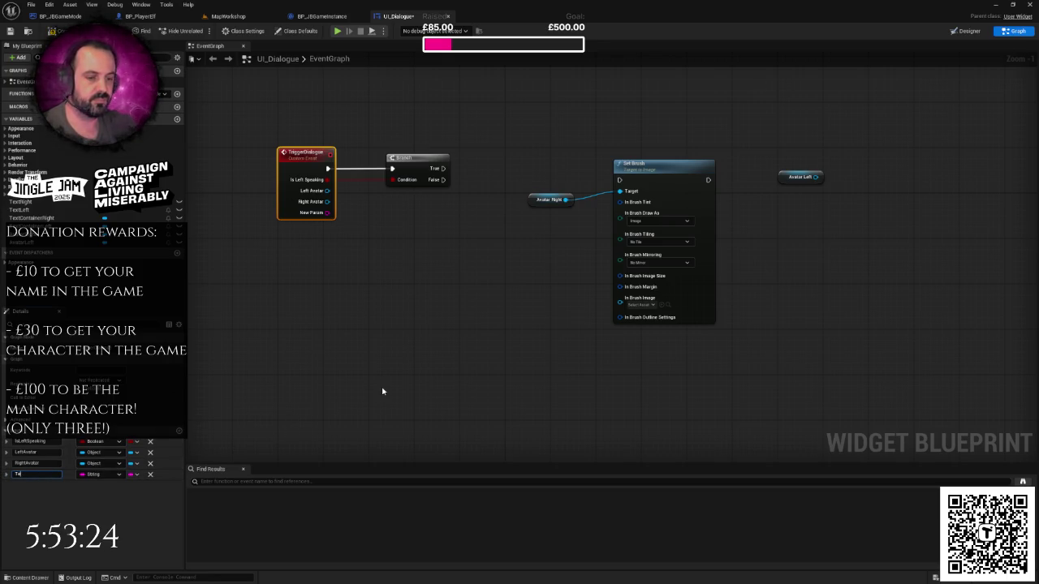
pyautogui.press('BackSpace')
pyautogui.press('BackSpace')
pyautogui.write('Dialogue')
pyautogui.press('Return')
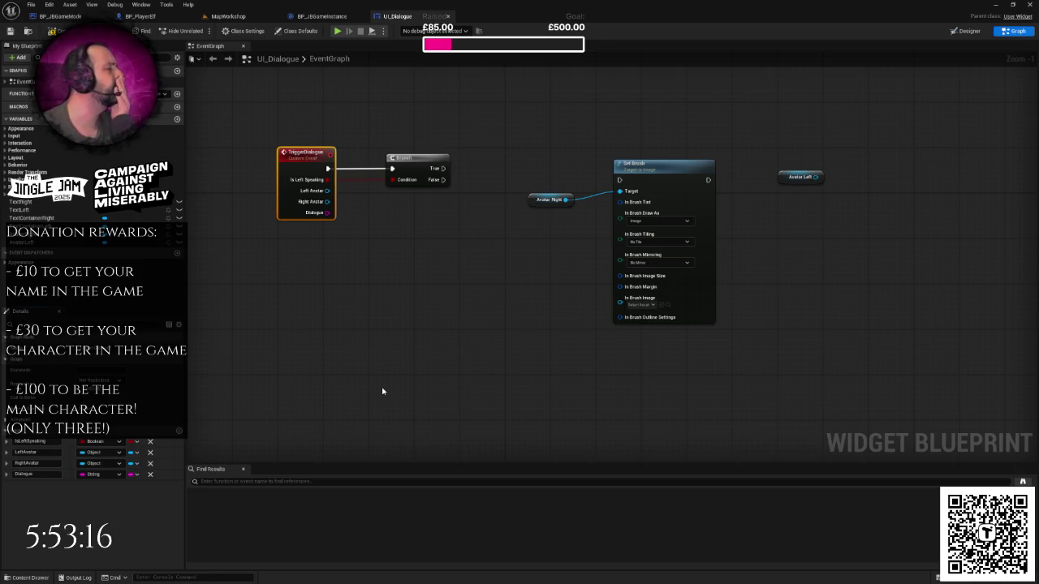
pyautogui.scroll(-1, 461, 323)
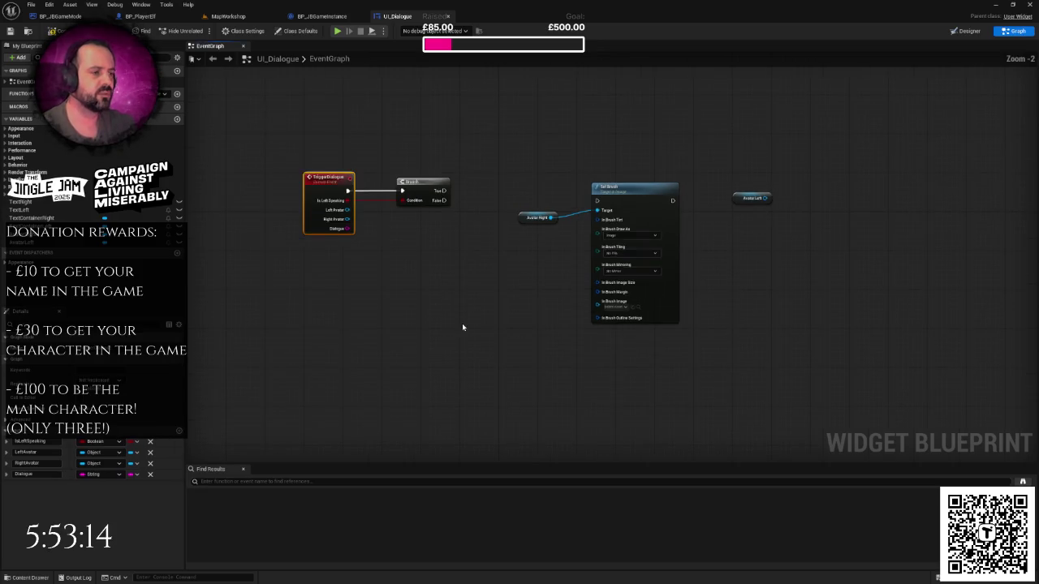
pyautogui.rightClick(447, 309)
pyautogui.click(437, 292)
pyautogui.moveTo(450, 292); pyautogui.dragTo(419, 340)
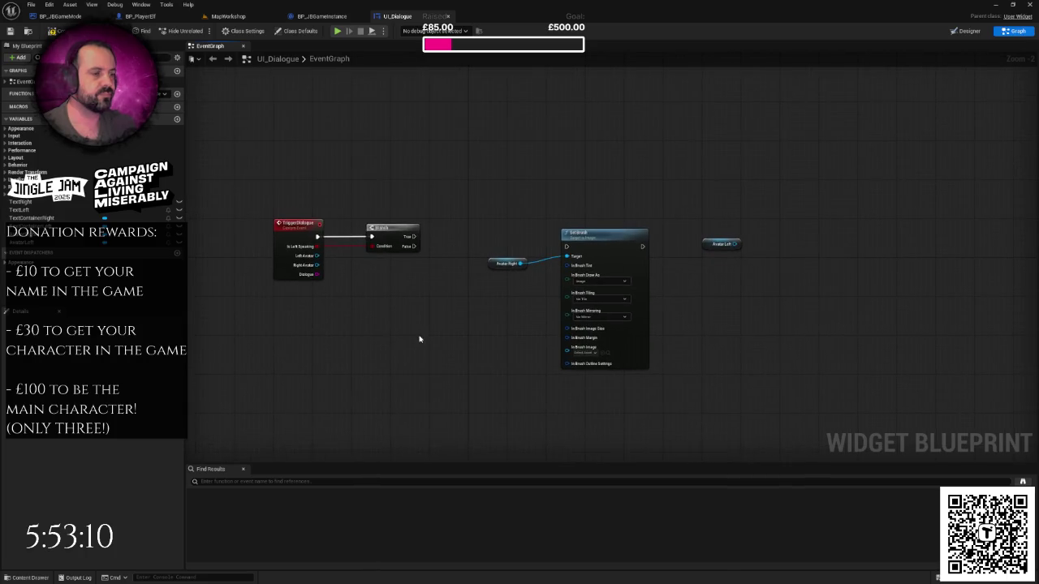